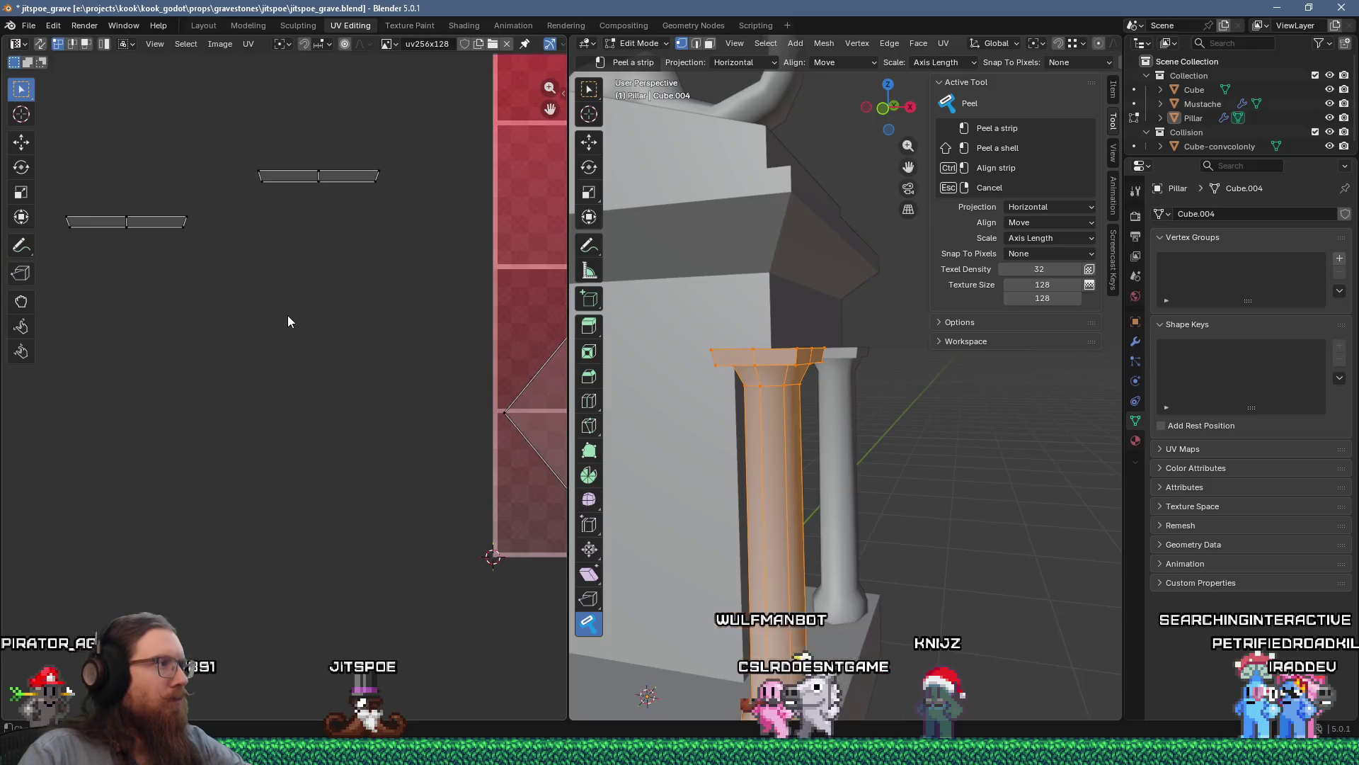
# Step: Zoom and pan the UV Editor onto the pillar's strips over A1, then orbit to face the pillar
pyautogui.moveTo(339, 224); pyautogui.dragTo(241, 223, button='middle')
pyautogui.scroll(5, 453, 298)
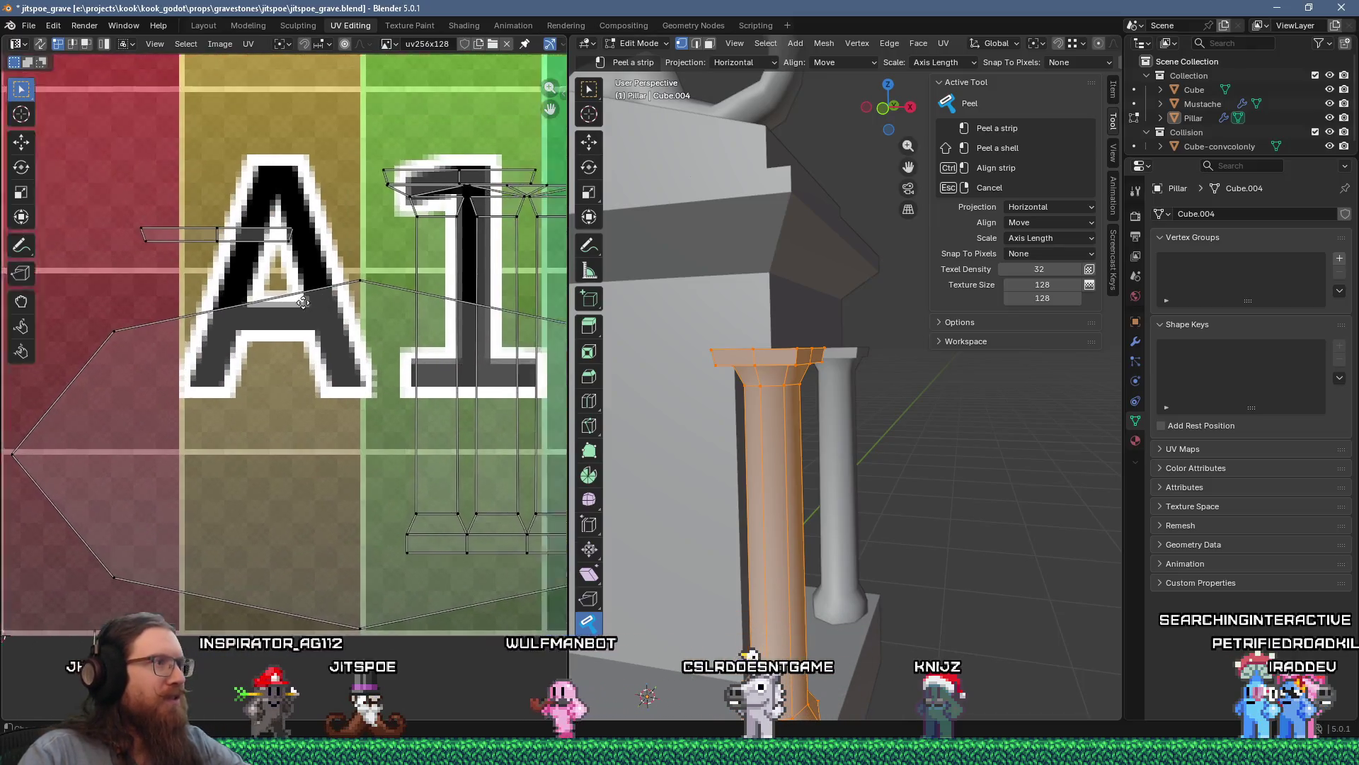
pyautogui.scroll(-3, 454, 298)
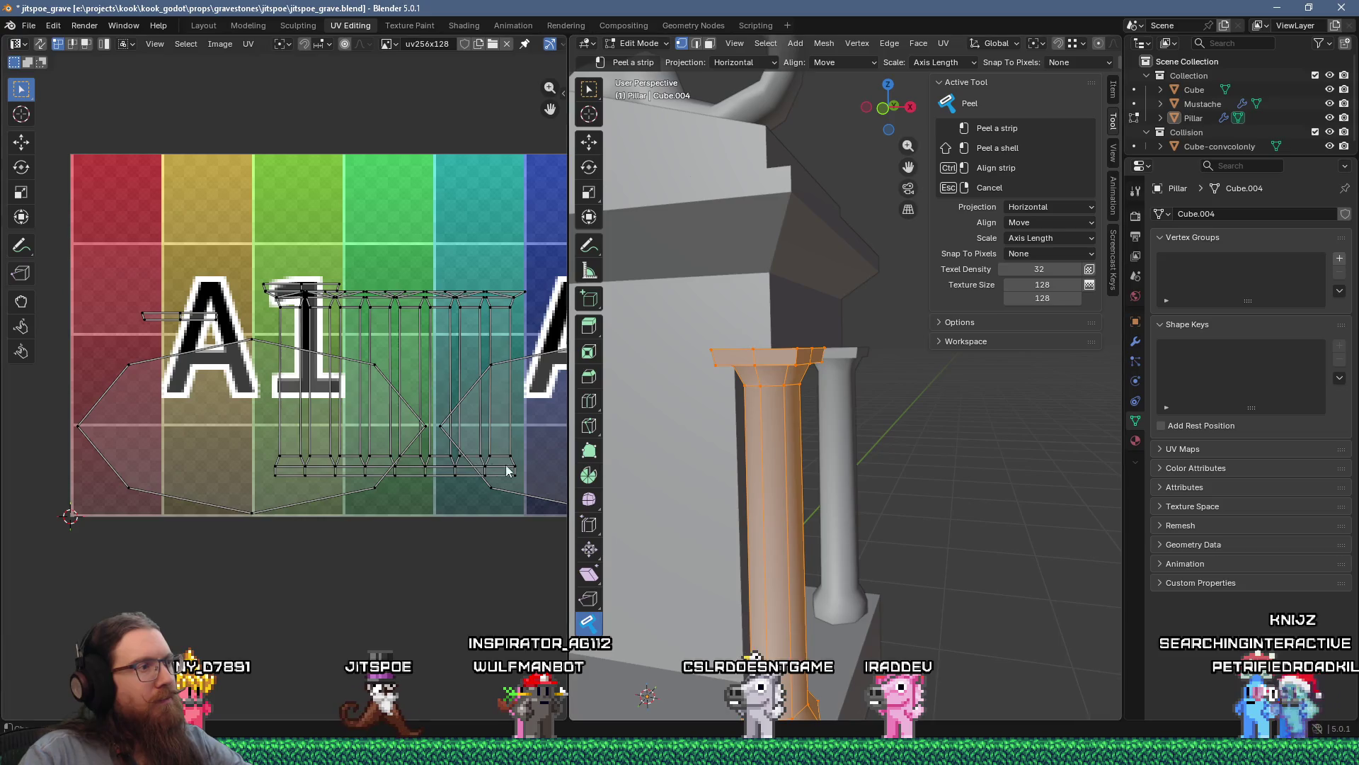
pyautogui.moveTo(441, 466); pyautogui.dragTo(484, 390, button='middle')
pyautogui.scroll(3, 477, 316)
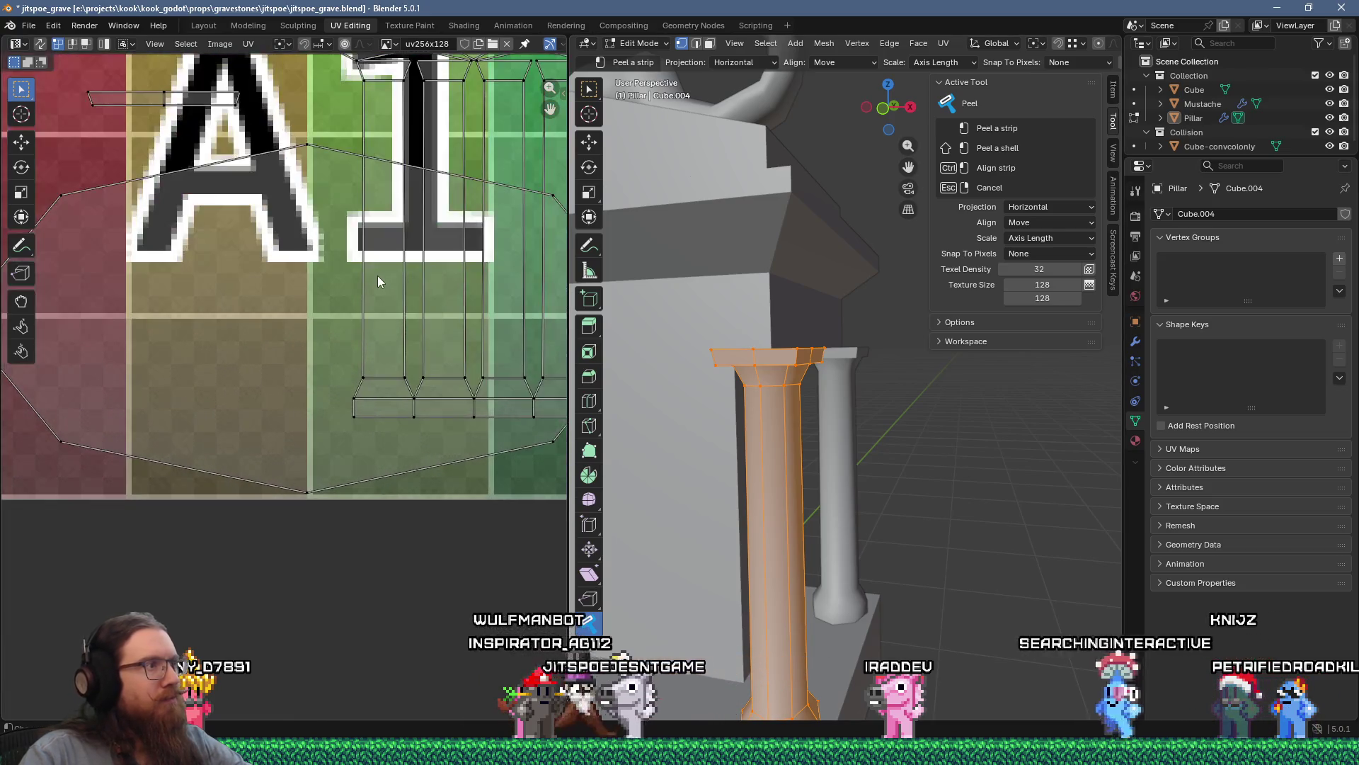
pyautogui.moveTo(407, 226)
pyautogui.mouseDown(button='middle')
pyautogui.moveTo(345, 342)
pyautogui.moveTo(215, 323)
pyautogui.mouseUp(button='middle')
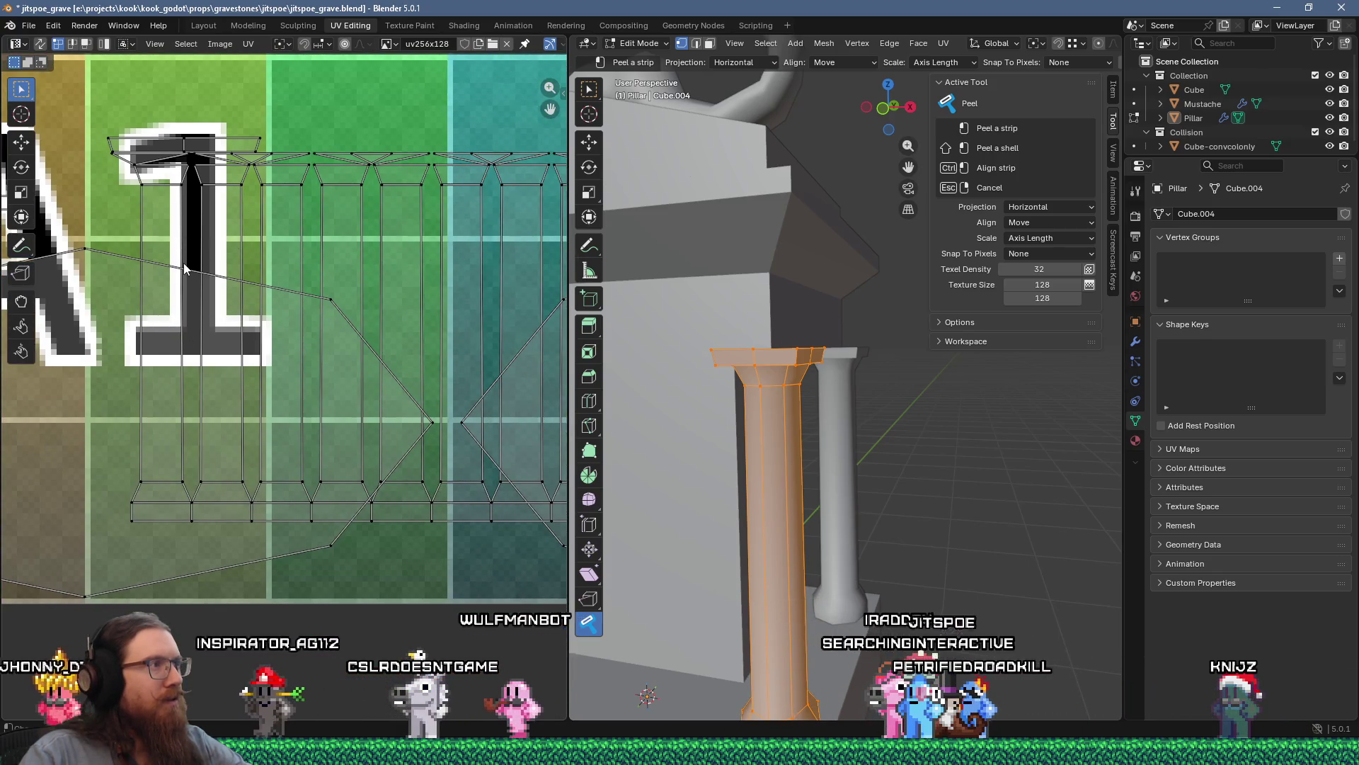
pyautogui.scroll(2, 182, 267)
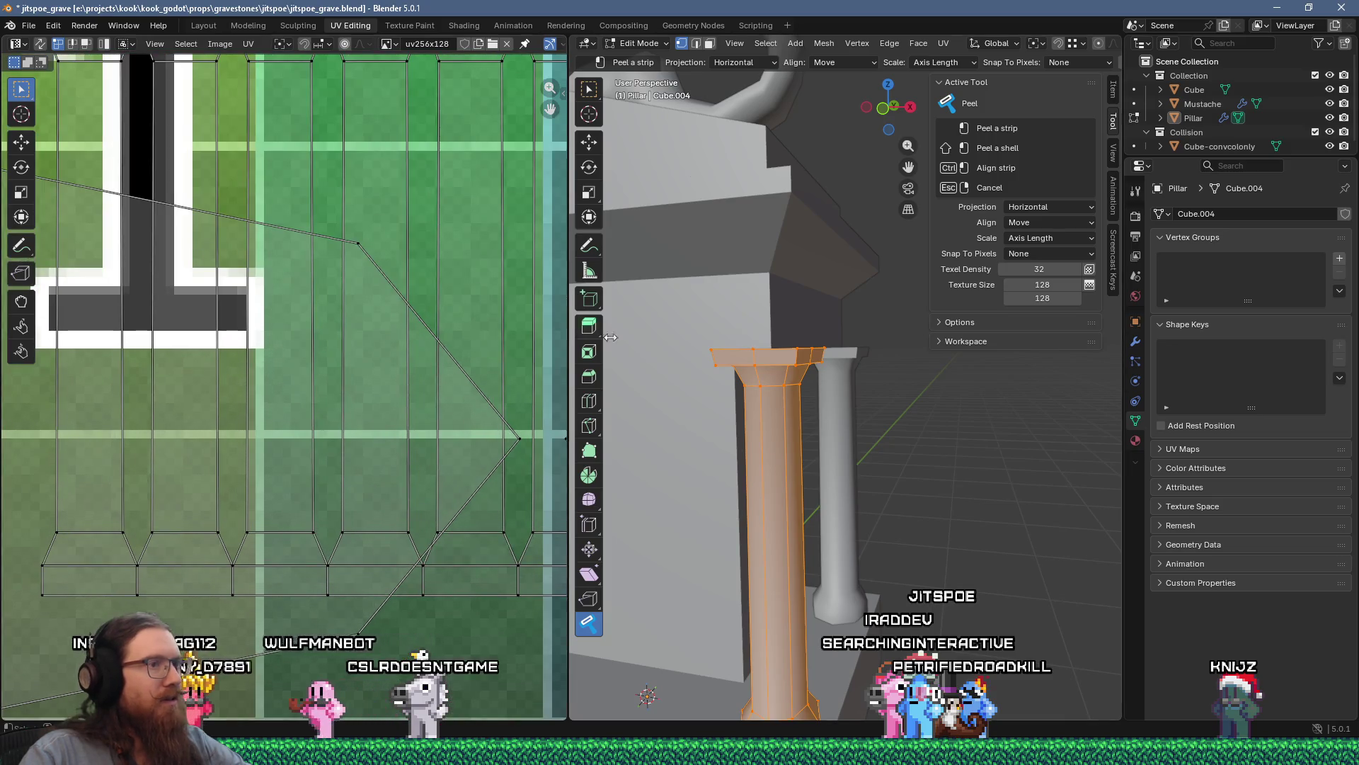
pyautogui.moveTo(610, 338); pyautogui.dragTo(839, 340, button='middle')
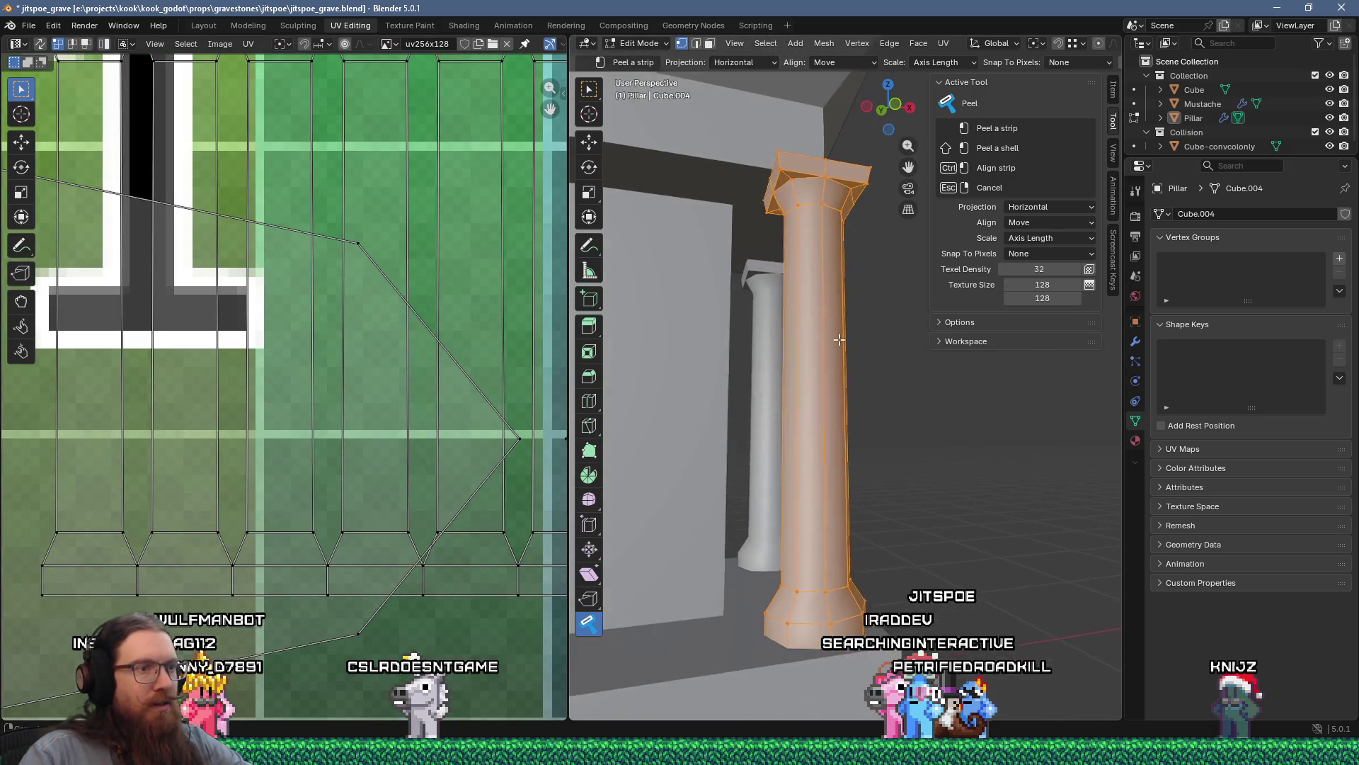
# Step: Peel strips from the pillar's faces on several sides, orbiting between peels
pyautogui.click(820, 427)
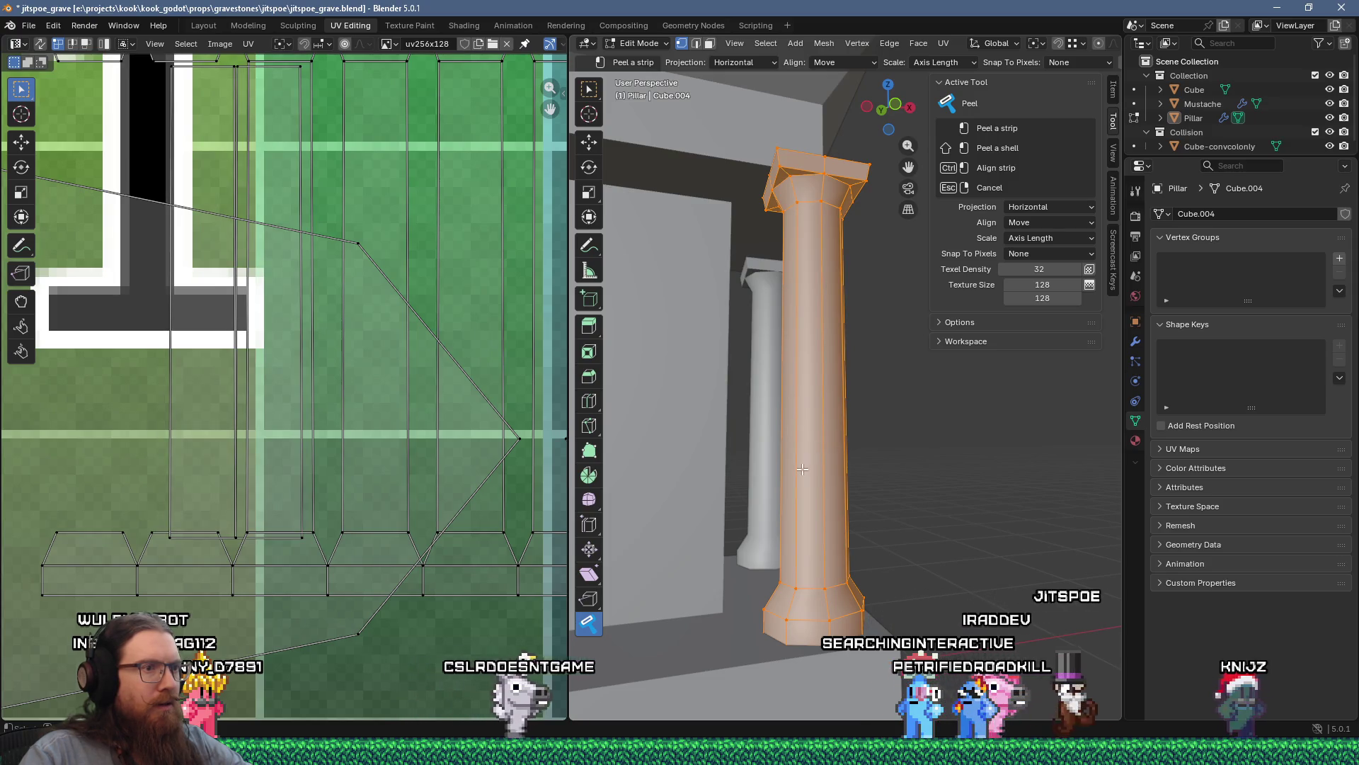
pyautogui.click(834, 448)
pyautogui.moveTo(834, 447); pyautogui.dragTo(795, 491, button='middle')
pyautogui.scroll(-5, 795, 491)
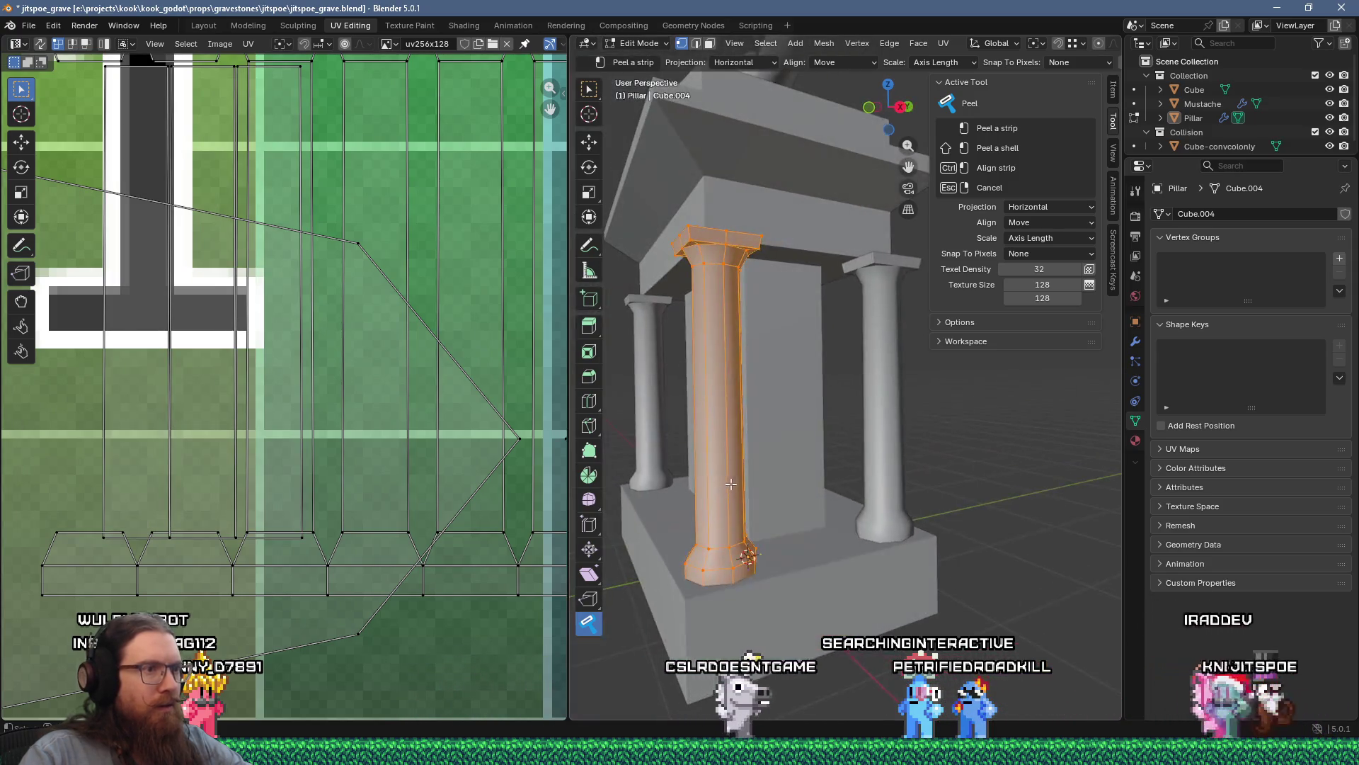
pyautogui.click(719, 453)
pyautogui.scroll(5, 694, 470)
pyautogui.moveTo(695, 471); pyautogui.dragTo(670, 465, button='middle')
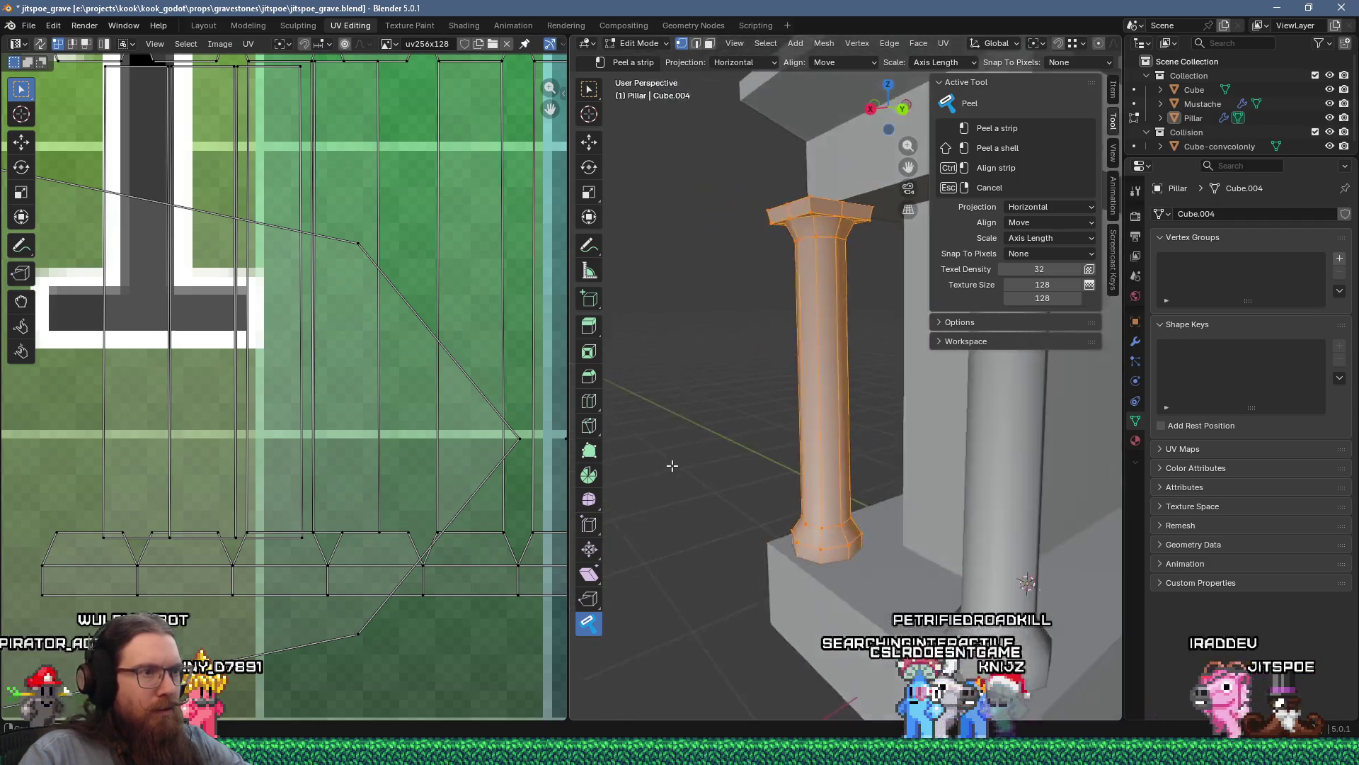
pyautogui.click(836, 450)
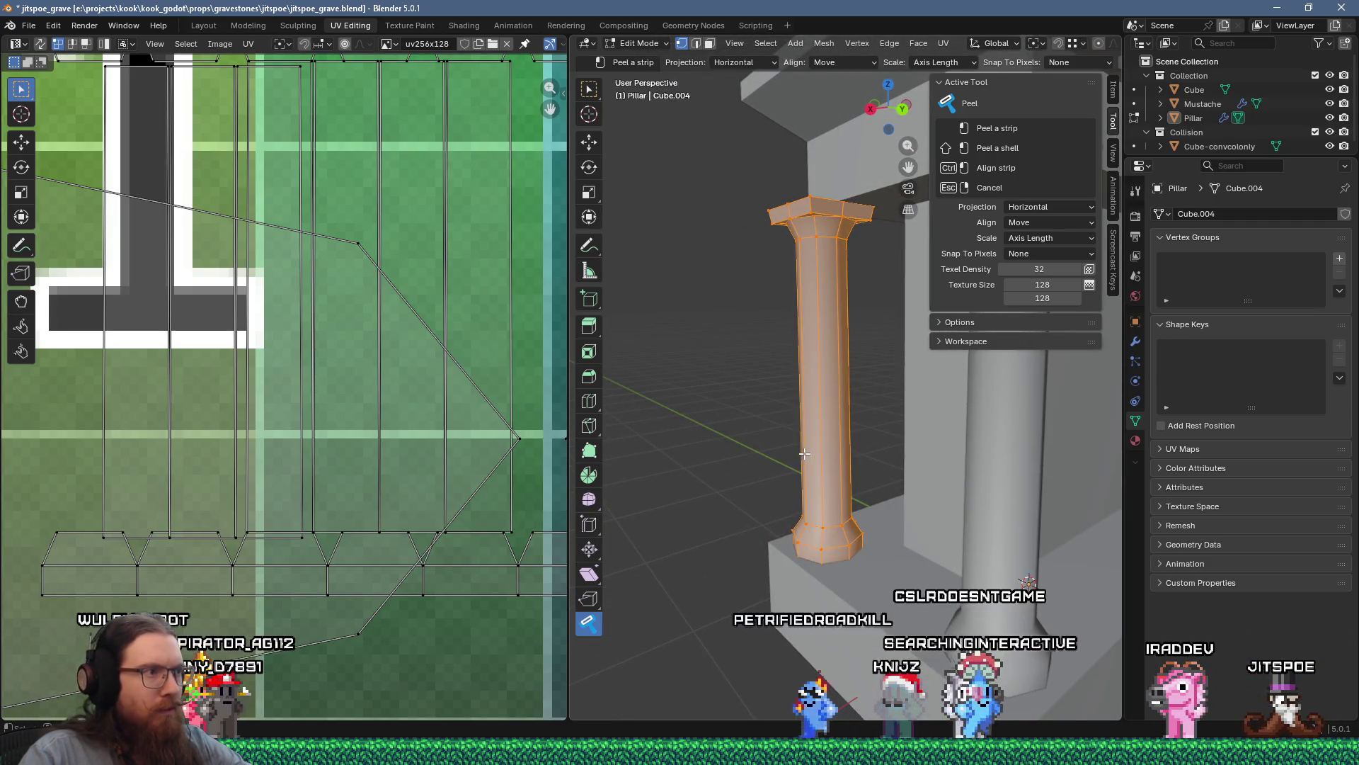
pyautogui.scroll(5, 793, 457)
pyautogui.scroll(-4, 774, 457)
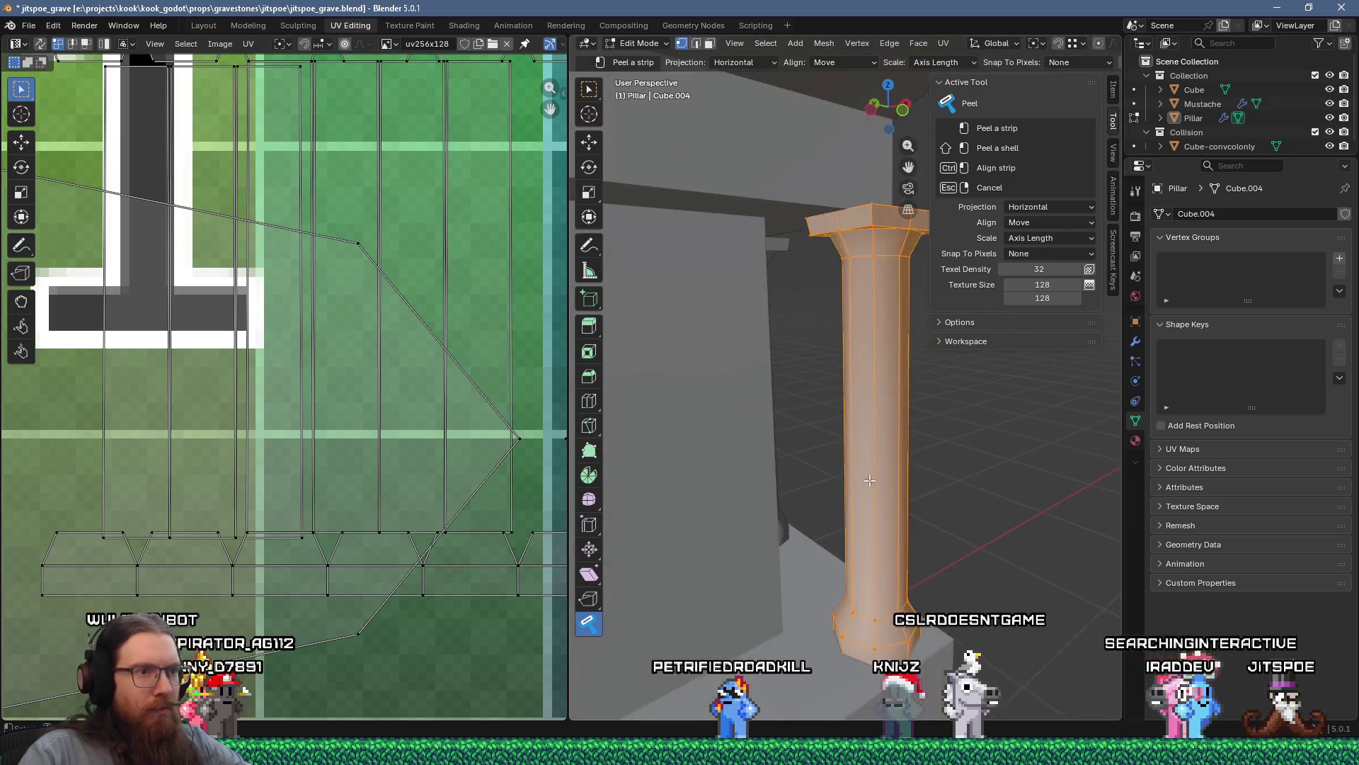
pyautogui.moveTo(773, 457); pyautogui.dragTo(926, 504, button='middle')
pyautogui.click(957, 513)
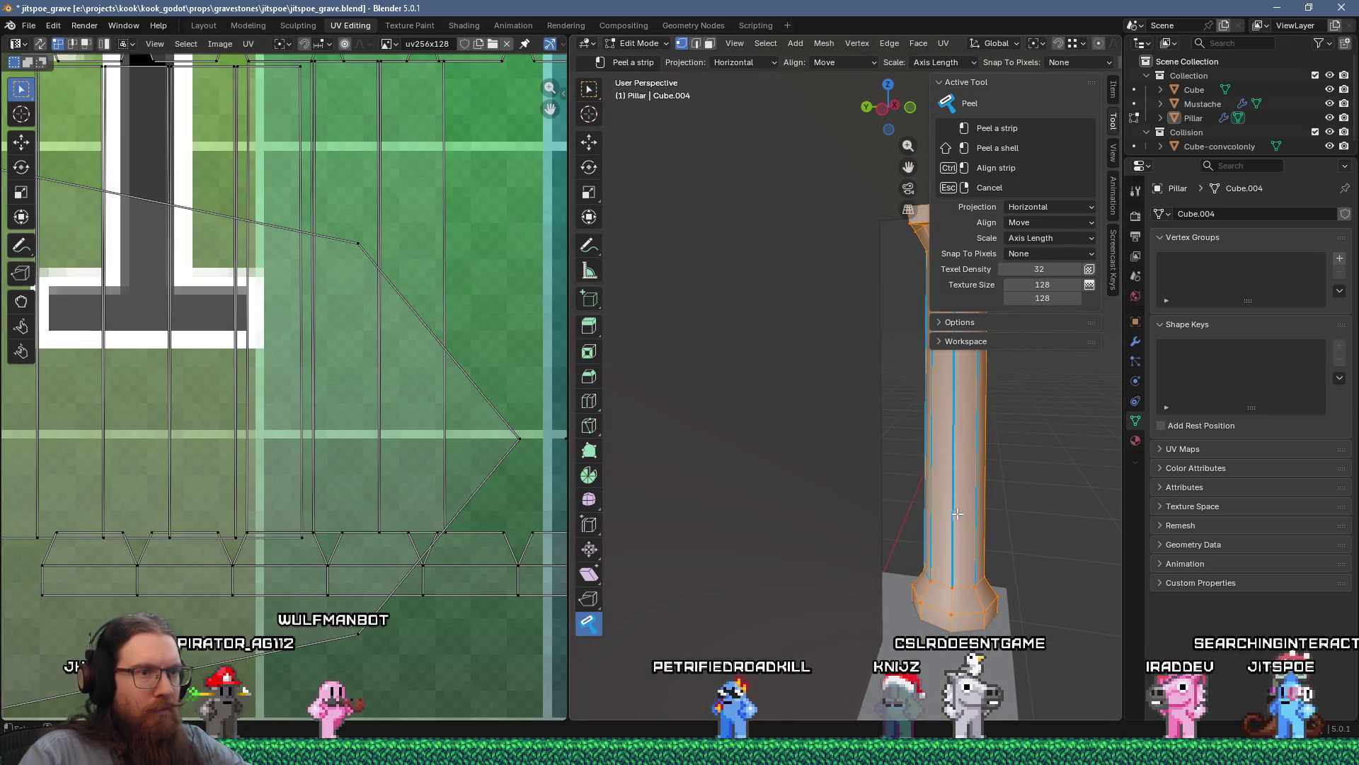
pyautogui.scroll(-4, 385, 354)
pyautogui.scroll(6, 303, 324)
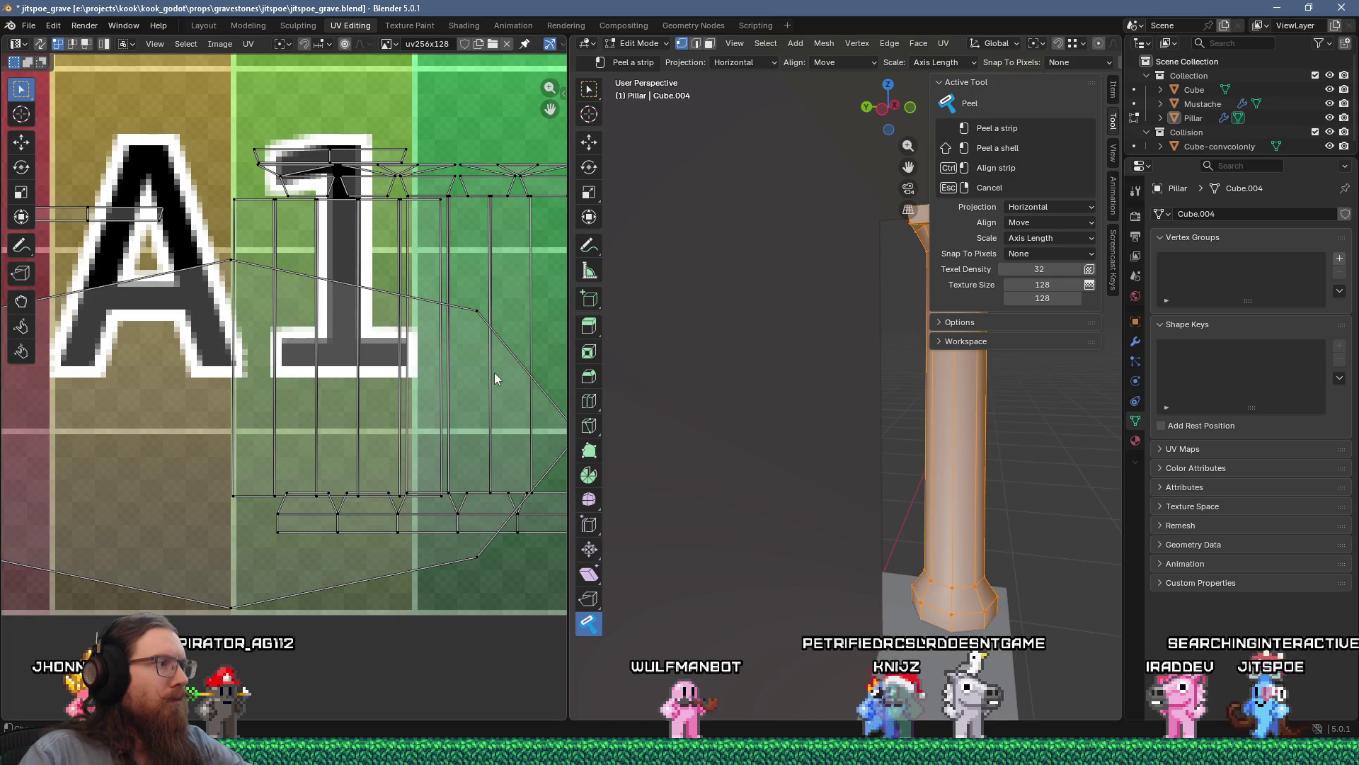
# Step: Check the UV islands over the 1, then peel the pillar's remaining strip from the front
pyautogui.moveTo(347, 257)
pyautogui.keyDown('ctrl'); pyautogui.mouseDown(button='middle')
pyautogui.moveTo(297, 121)
pyautogui.moveTo(267, 410)
pyautogui.mouseUp(button='middle'); pyautogui.keyUp('ctrl')
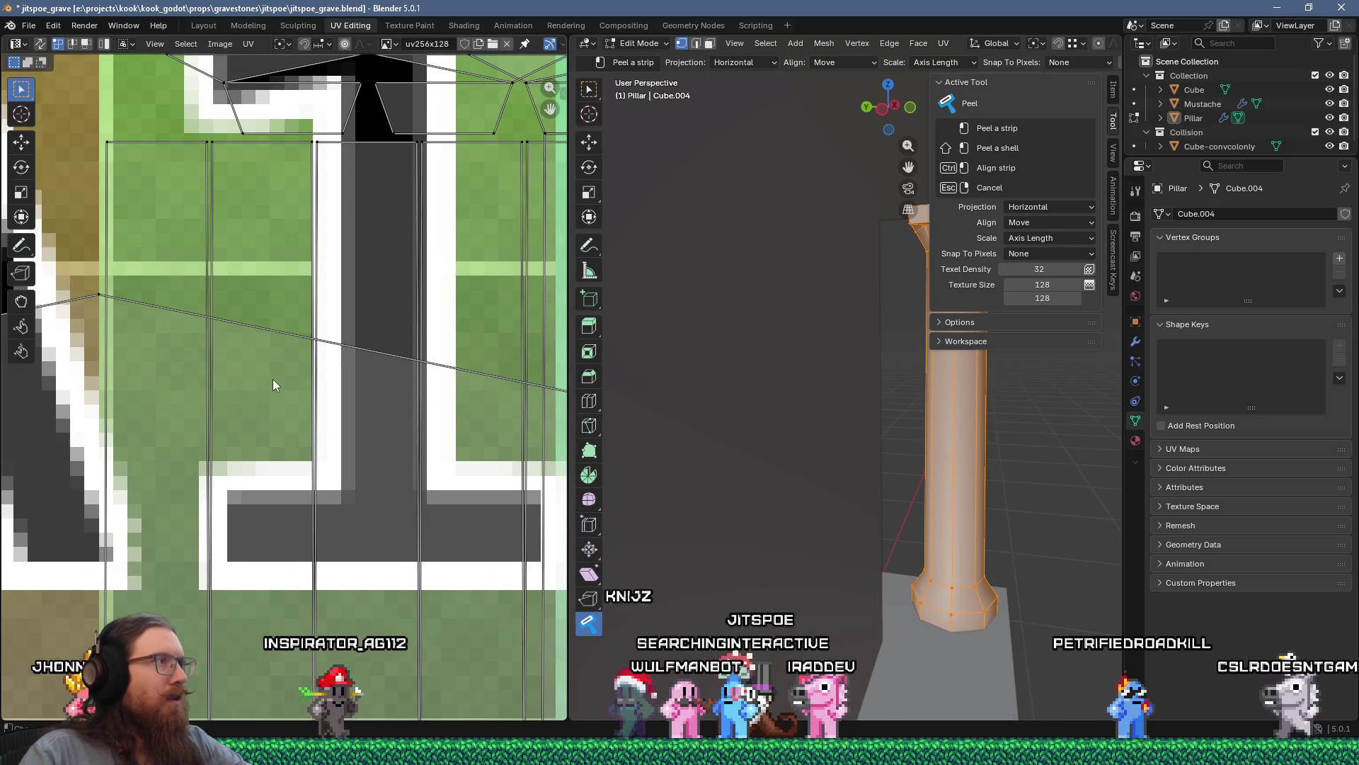
pyautogui.moveTo(779, 432); pyautogui.dragTo(800, 445, button='middle')
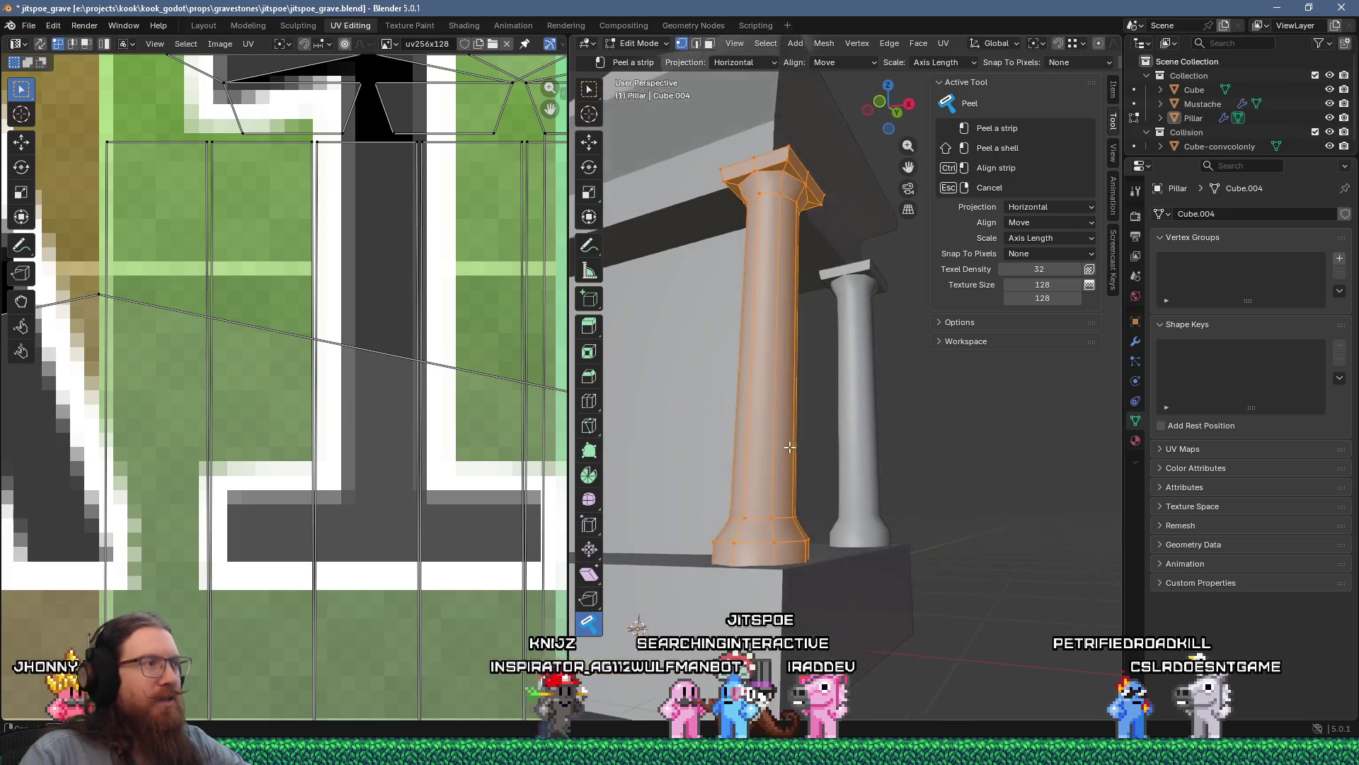
pyautogui.scroll(-3, 383, 404)
pyautogui.moveTo(384, 404); pyautogui.dragTo(327, 315, button='middle')
pyautogui.scroll(2, 328, 318)
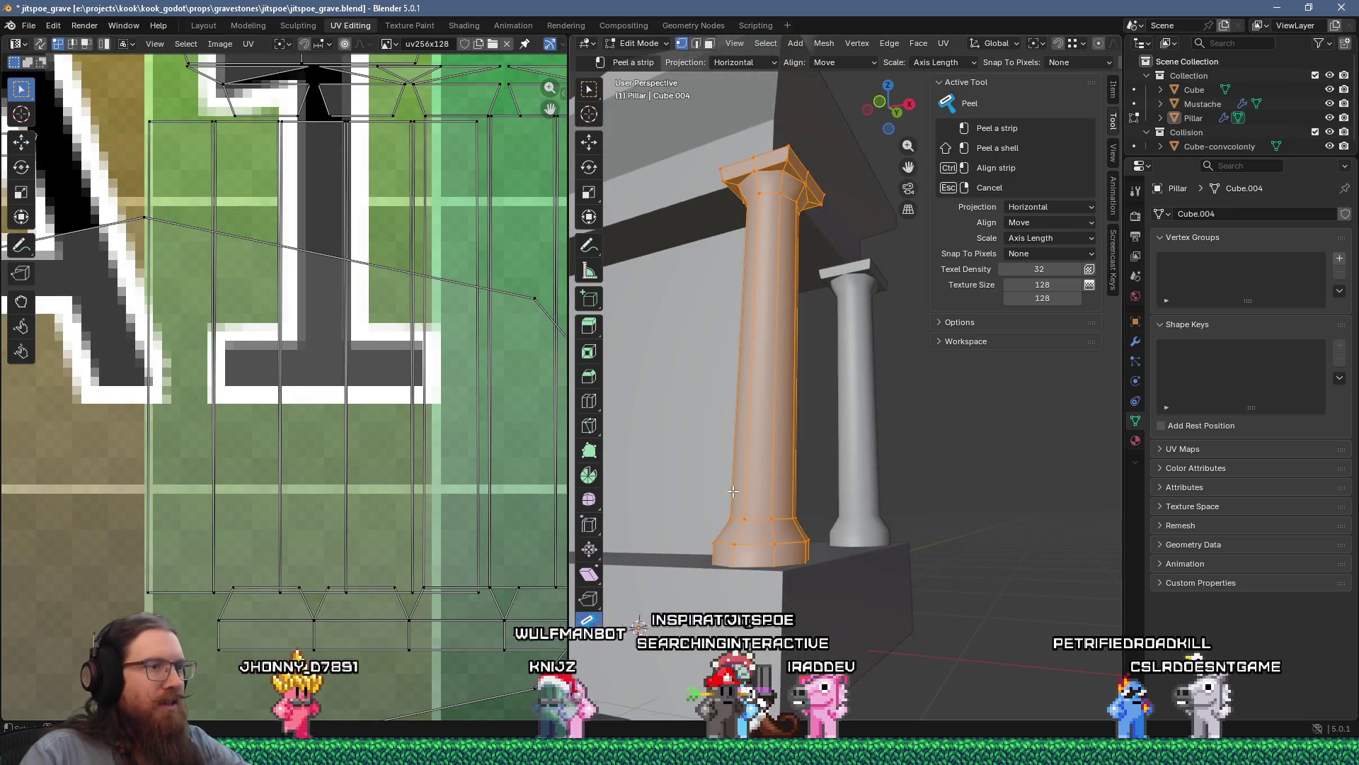
pyautogui.moveTo(764, 488)
pyautogui.mouseDown(button='middle')
pyautogui.moveTo(801, 493)
pyautogui.moveTo(722, 491)
pyautogui.mouseUp(button='middle')
pyautogui.click(744, 524)
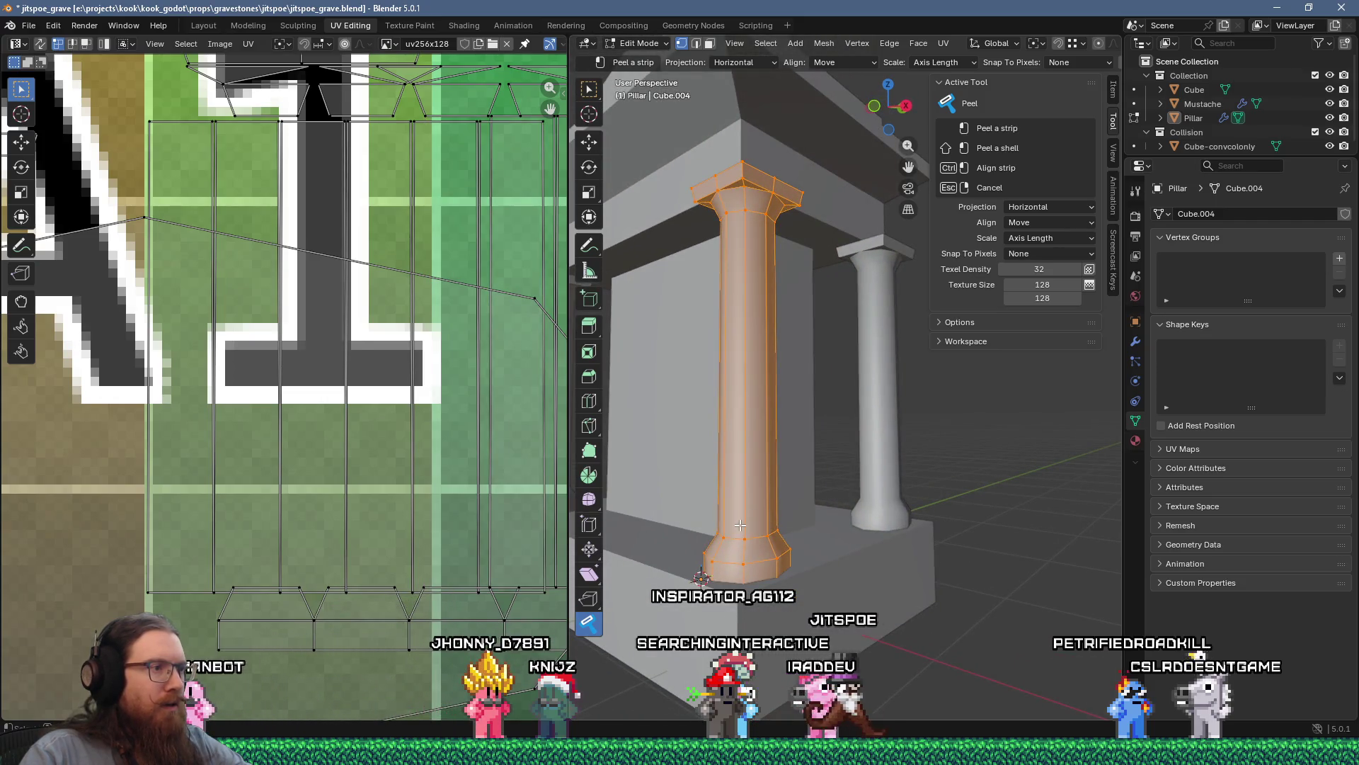
pyautogui.moveTo(778, 517)
pyautogui.mouseDown(button='middle')
pyautogui.moveTo(769, 497)
pyautogui.moveTo(852, 541)
pyautogui.moveTo(929, 521)
pyautogui.mouseUp(button='middle')
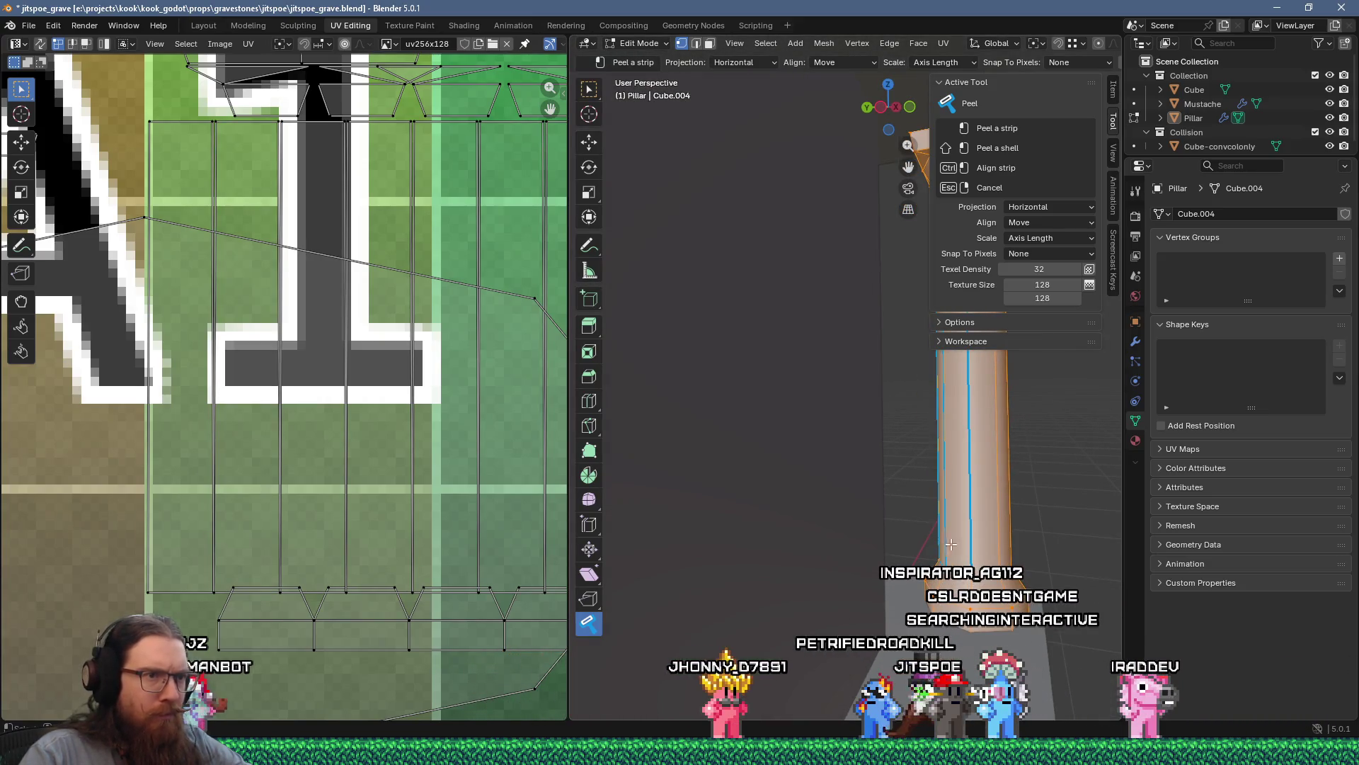
pyautogui.scroll(-3, 316, 371)
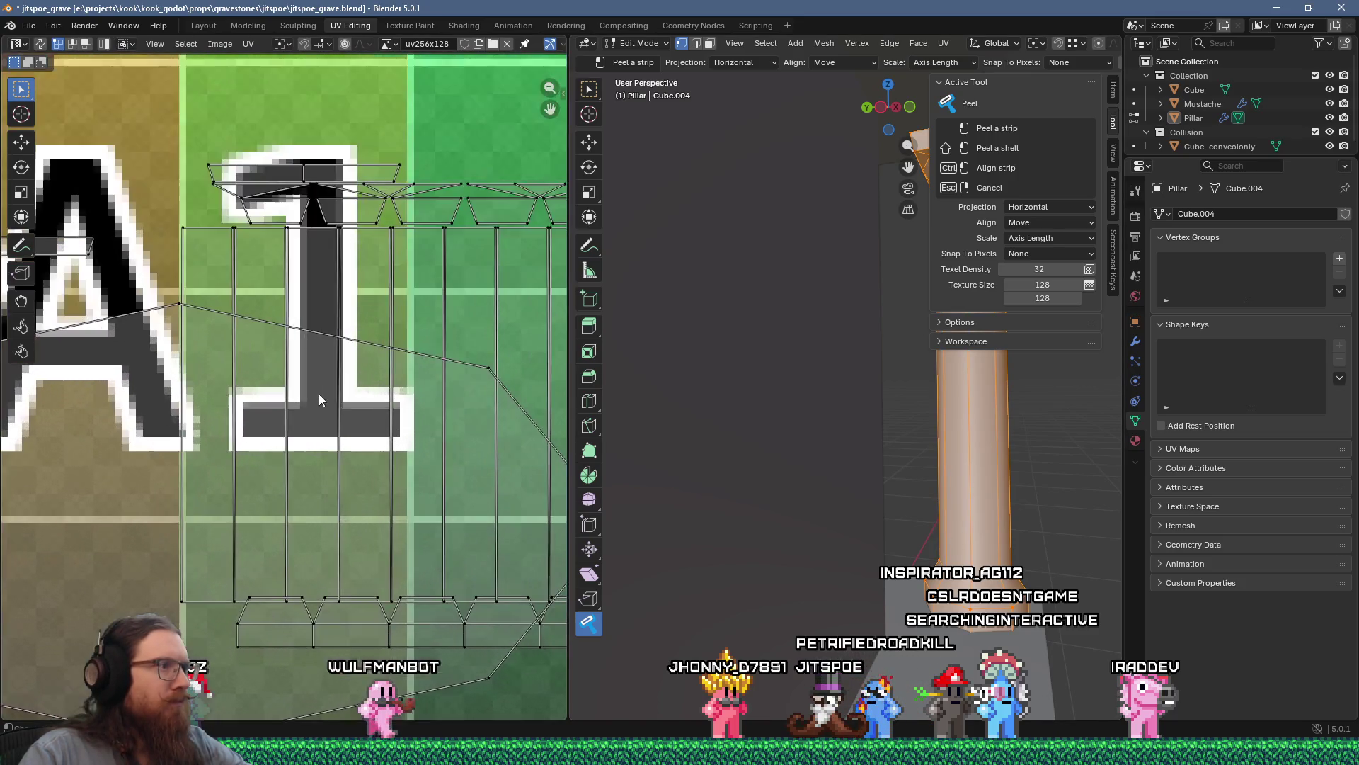
# Step: Inspect the straightened strips over A1, then make Move the active tool
pyautogui.scroll(-1, 376, 400)
pyautogui.scroll(3, 412, 272)
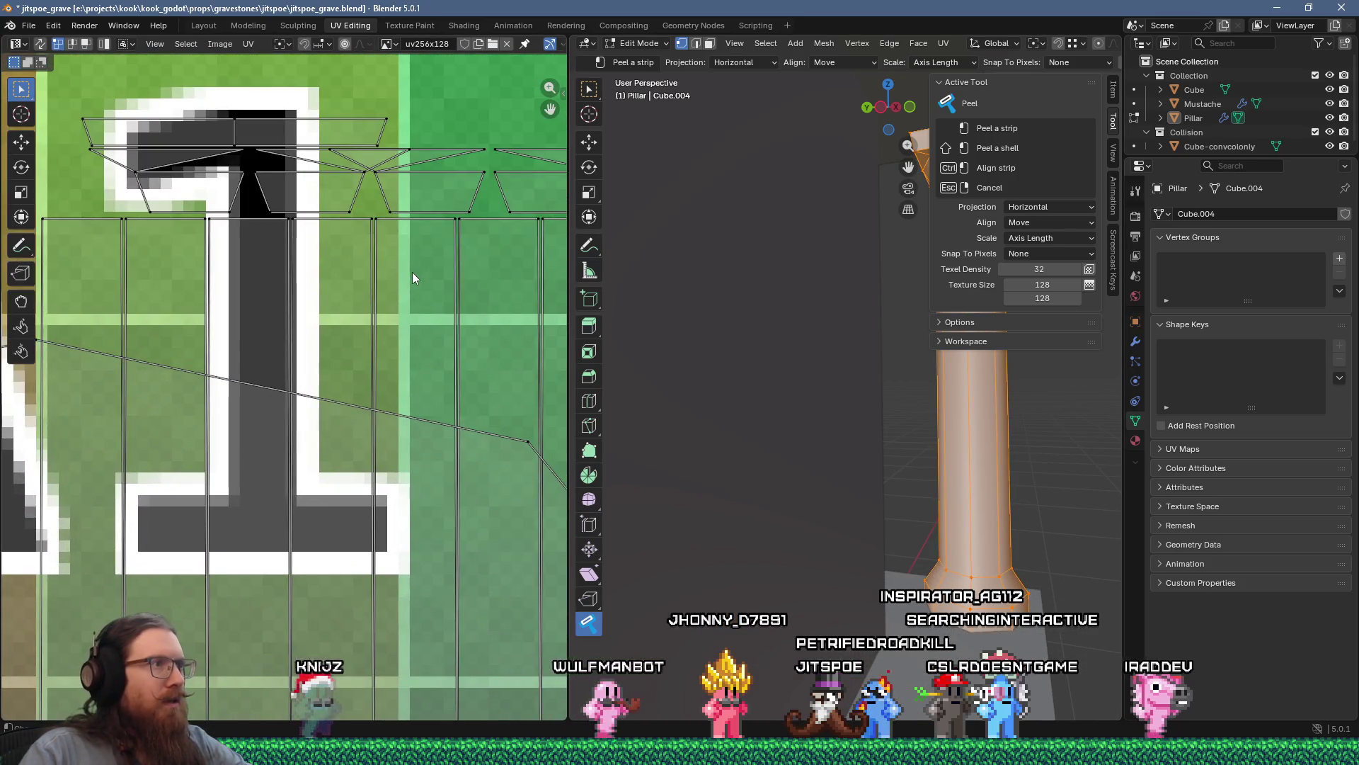
pyautogui.scroll(2, 316, 238)
pyautogui.scroll(-8, 316, 234)
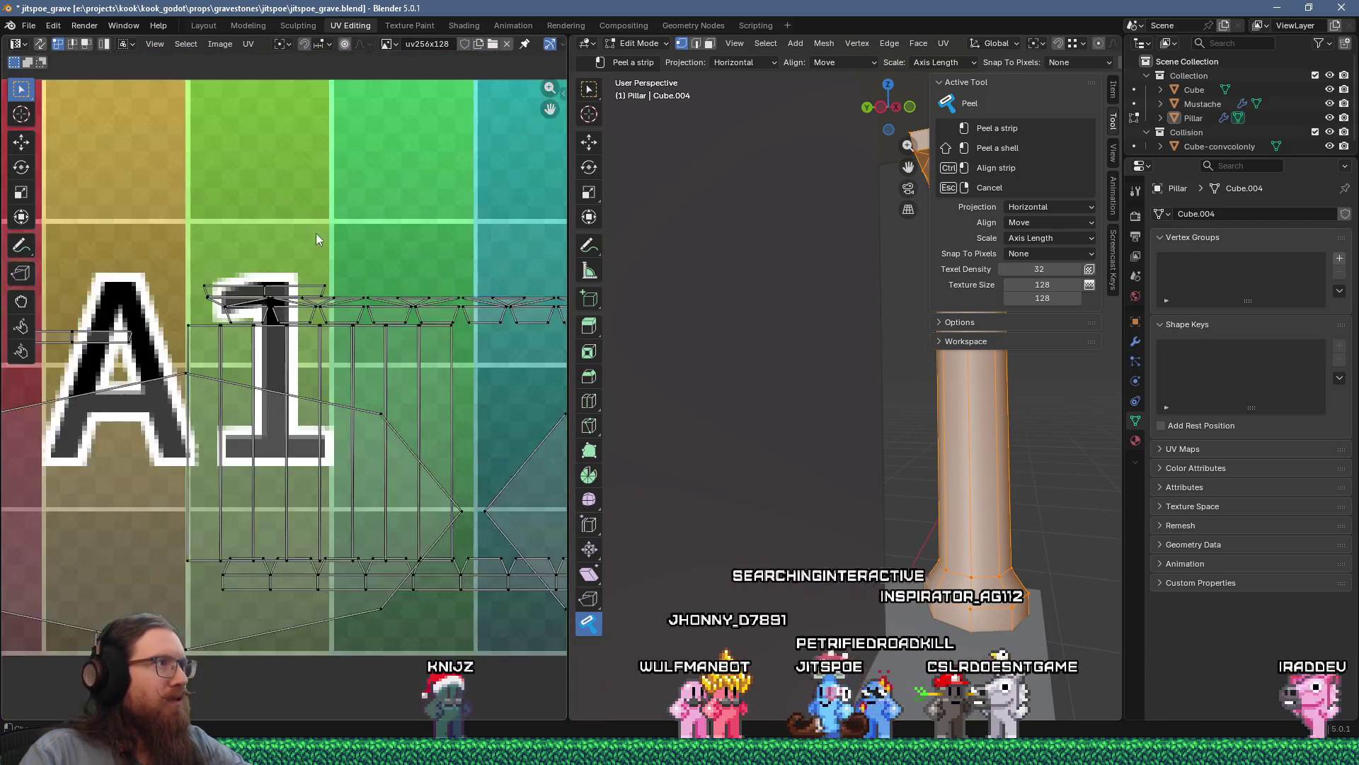
pyautogui.scroll(4, 282, 312)
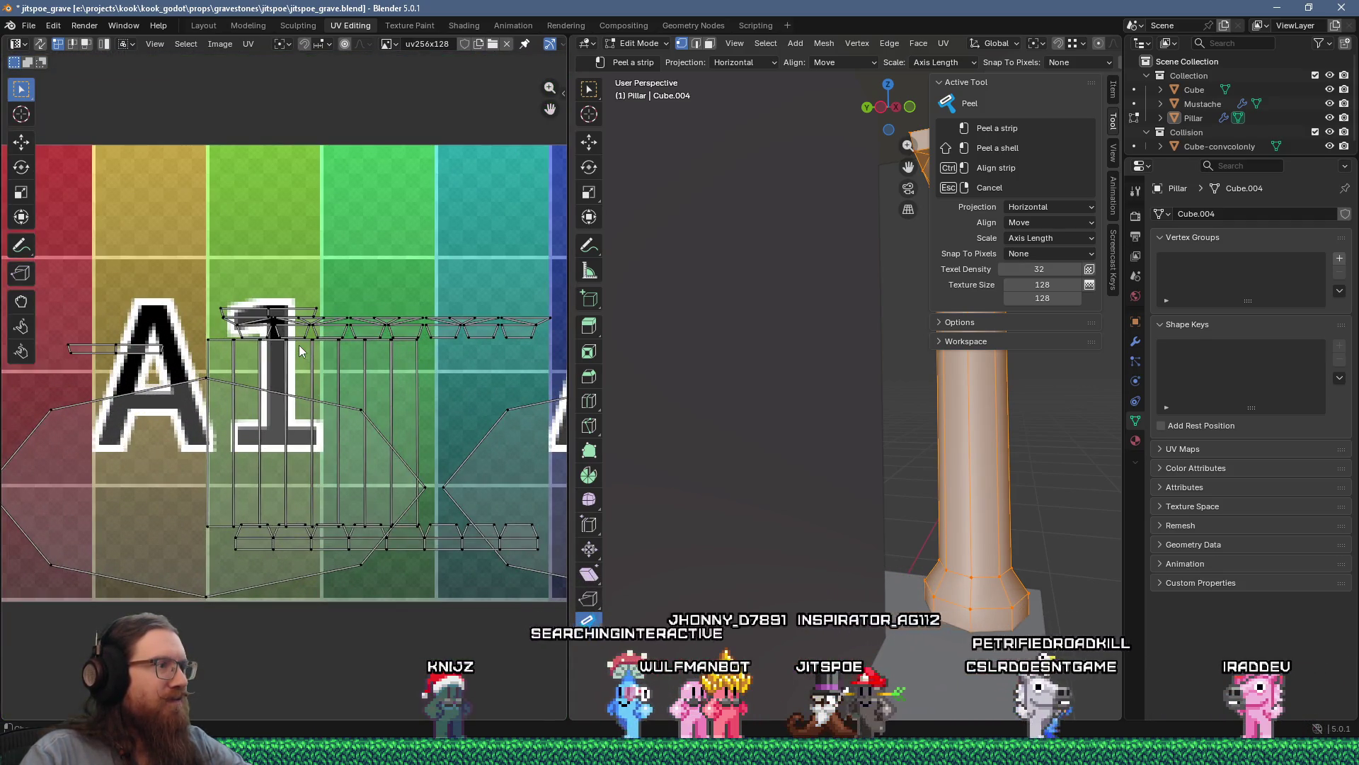
pyautogui.scroll(-3, 300, 350)
pyautogui.scroll(3, 321, 359)
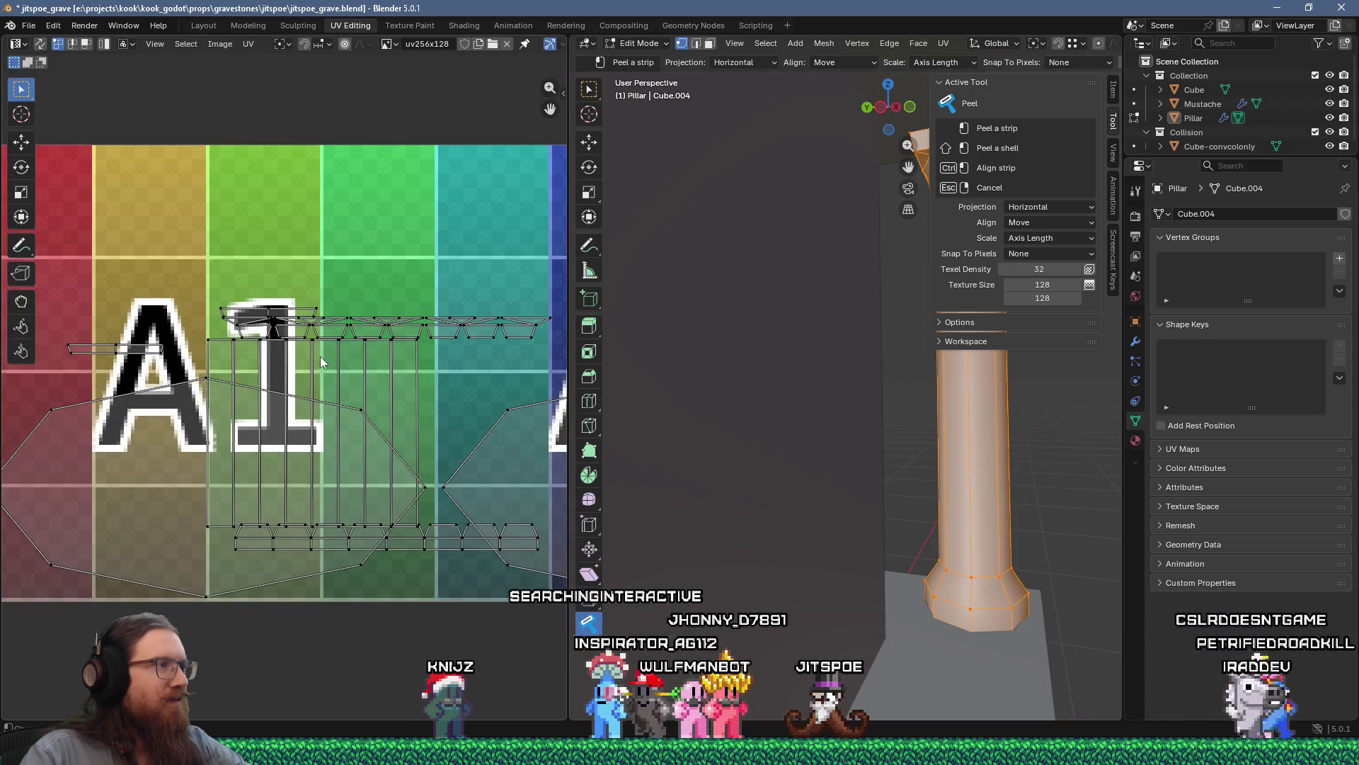
pyautogui.click(589, 142)
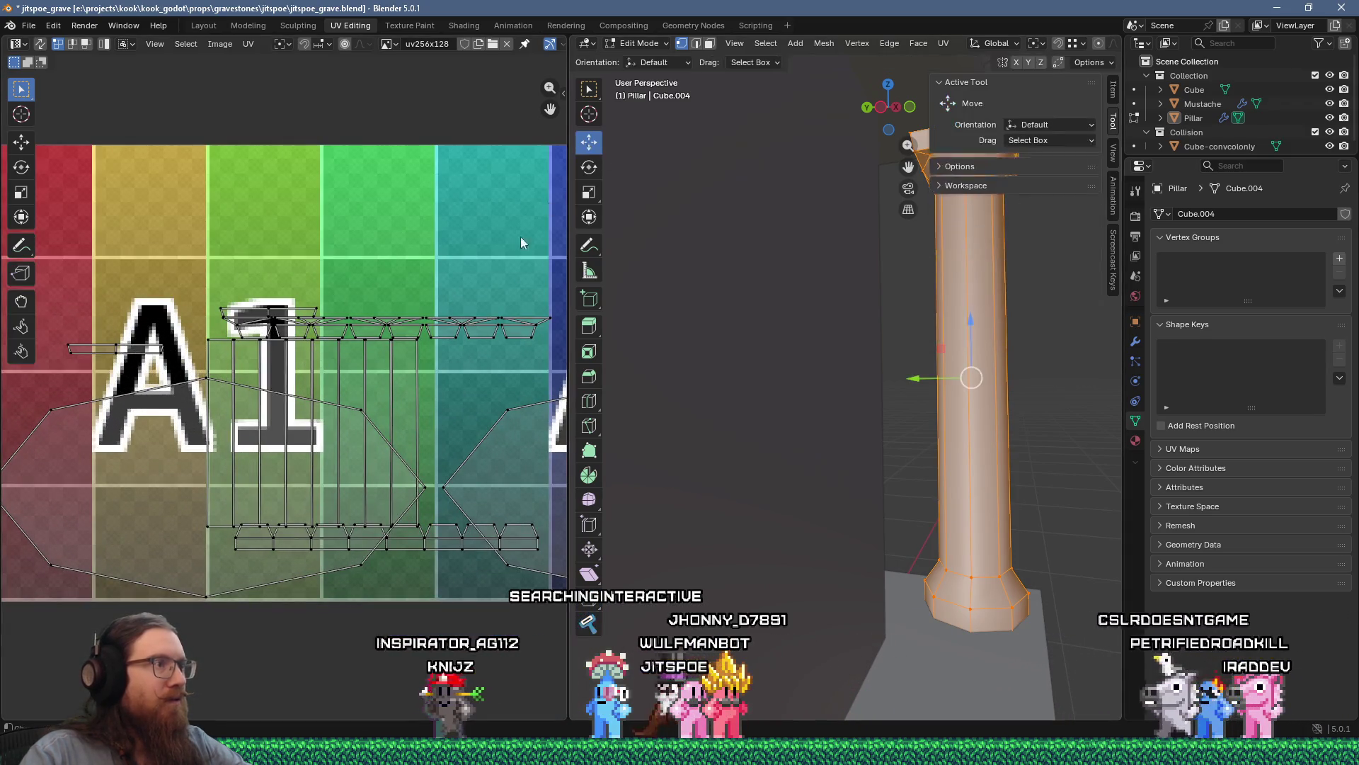
# Step: In face select mode, grab the pillar's strip faces and place them below the texture
pyautogui.press('3')
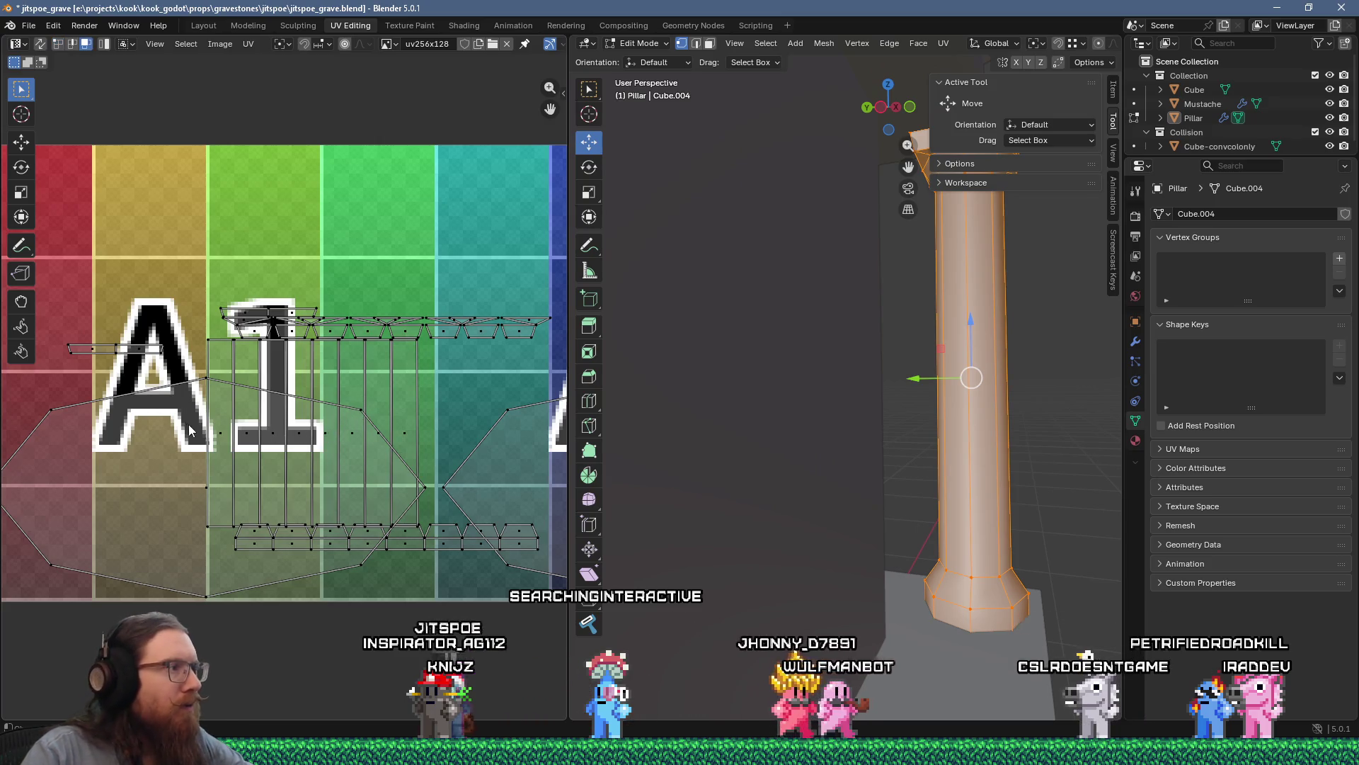
pyautogui.moveTo(432, 444); pyautogui.dragTo(430, 444)
pyautogui.scroll(-5, 398, 439)
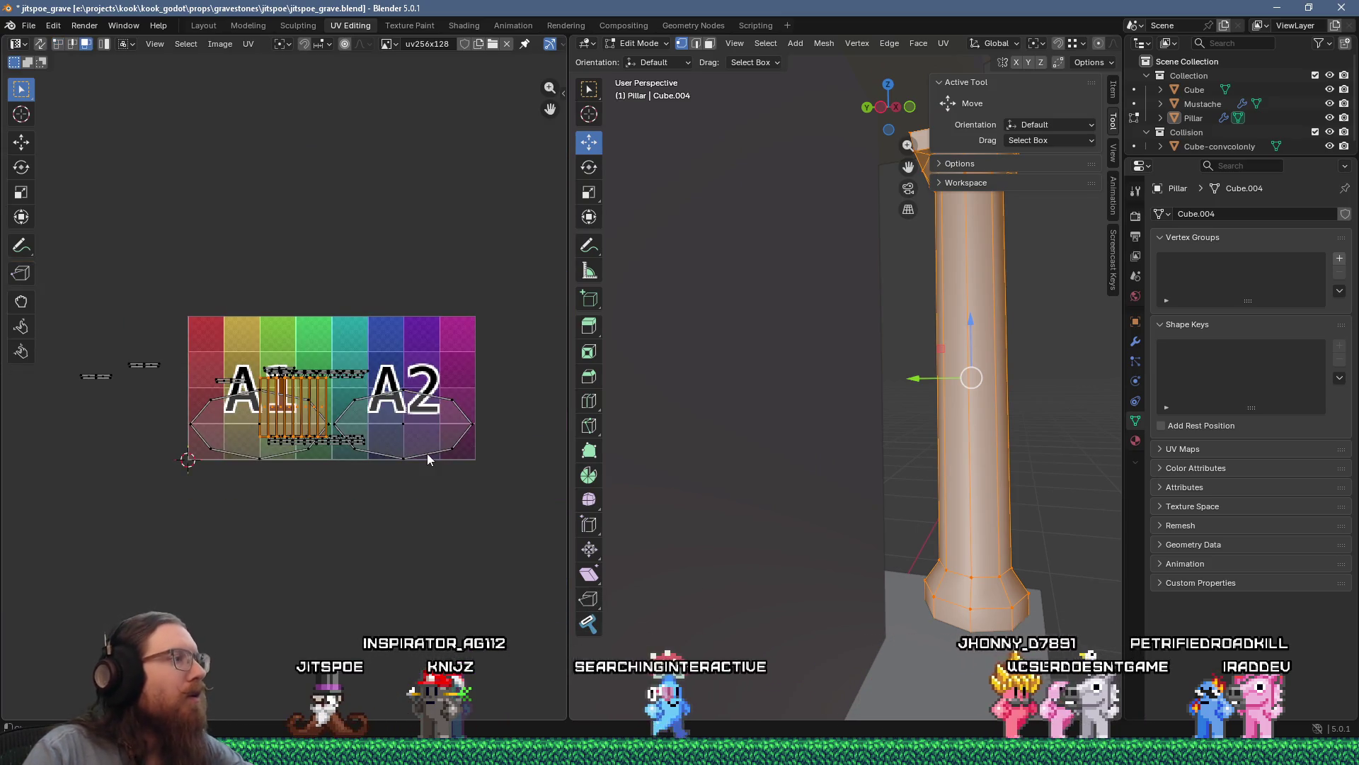
pyautogui.press('g')
pyautogui.click(388, 570)
pyautogui.scroll(4, 345, 490)
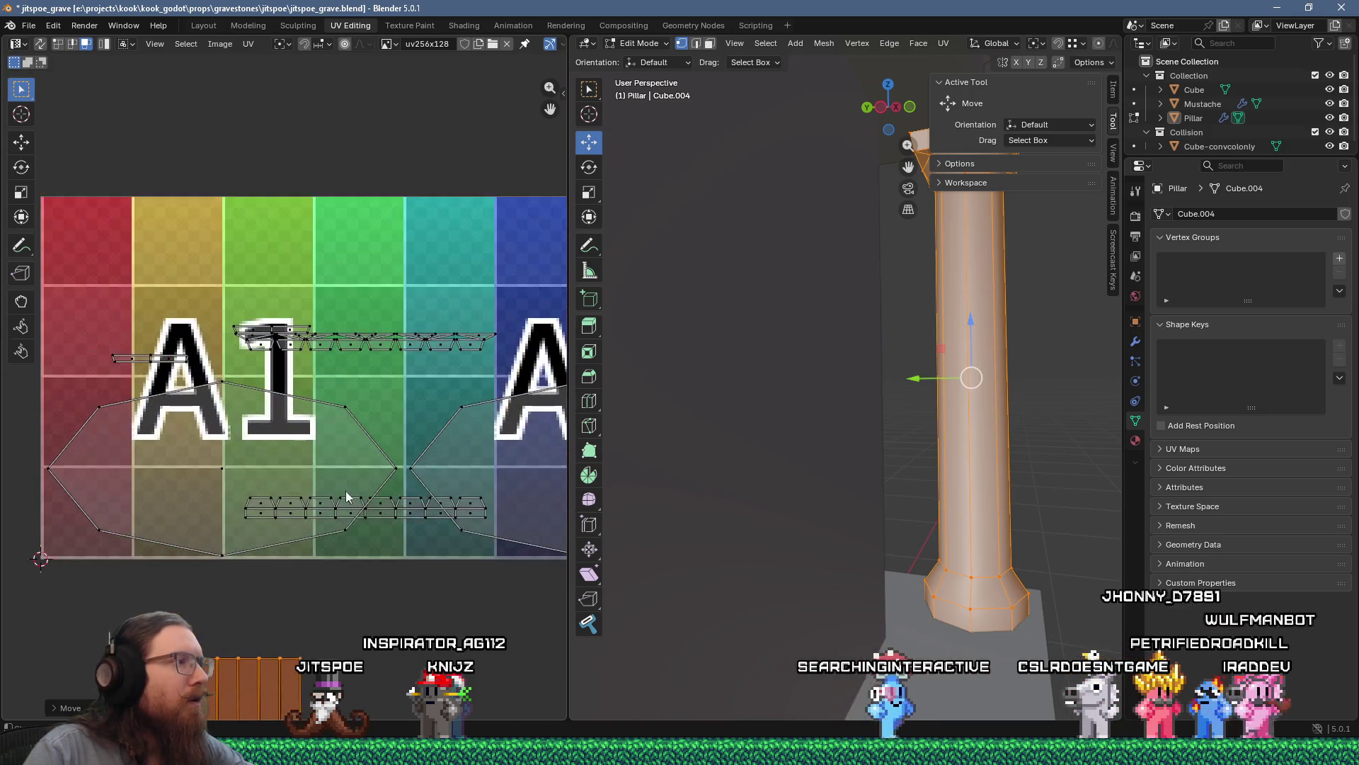
pyautogui.scroll(-4, 495, 520)
# Step: Reposition the strip faces once more and switch back to the Peel tool
pyautogui.press('g')
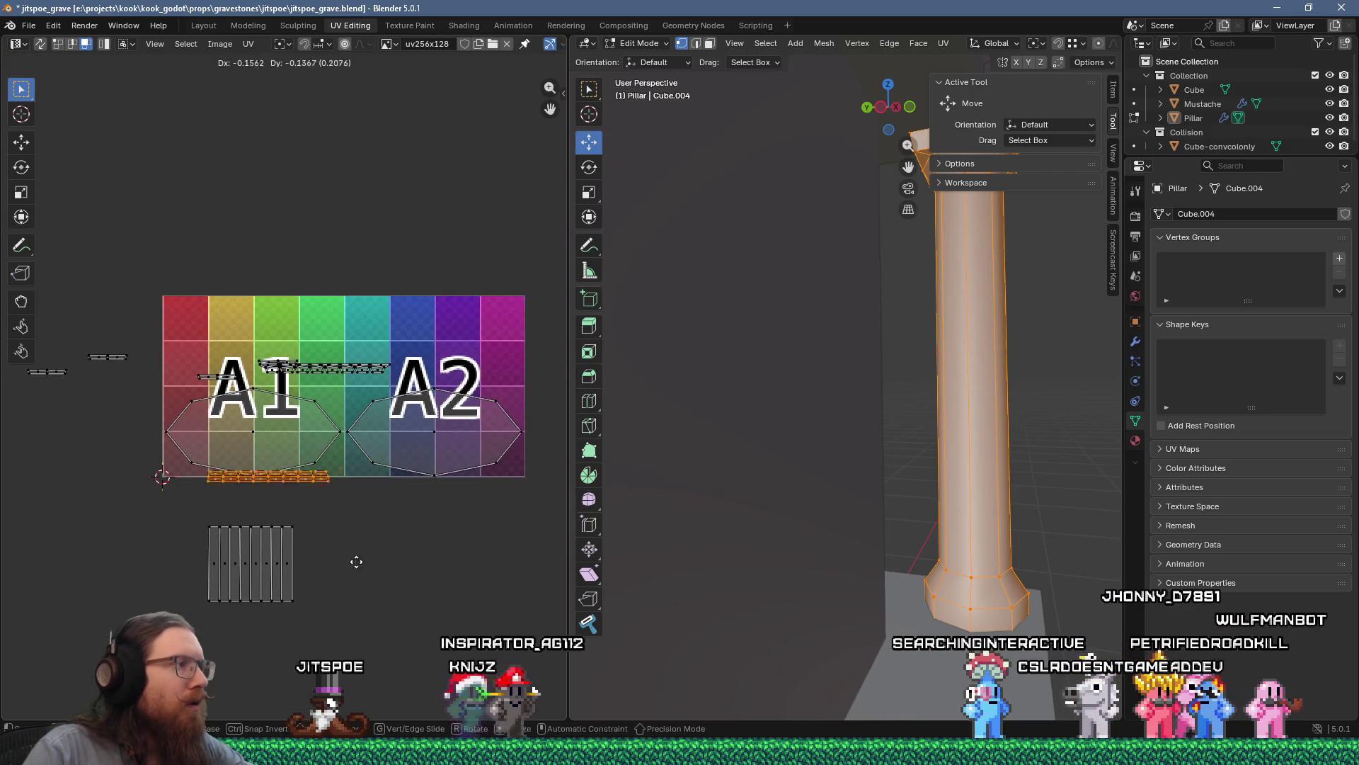
pyautogui.scroll(5, 321, 372)
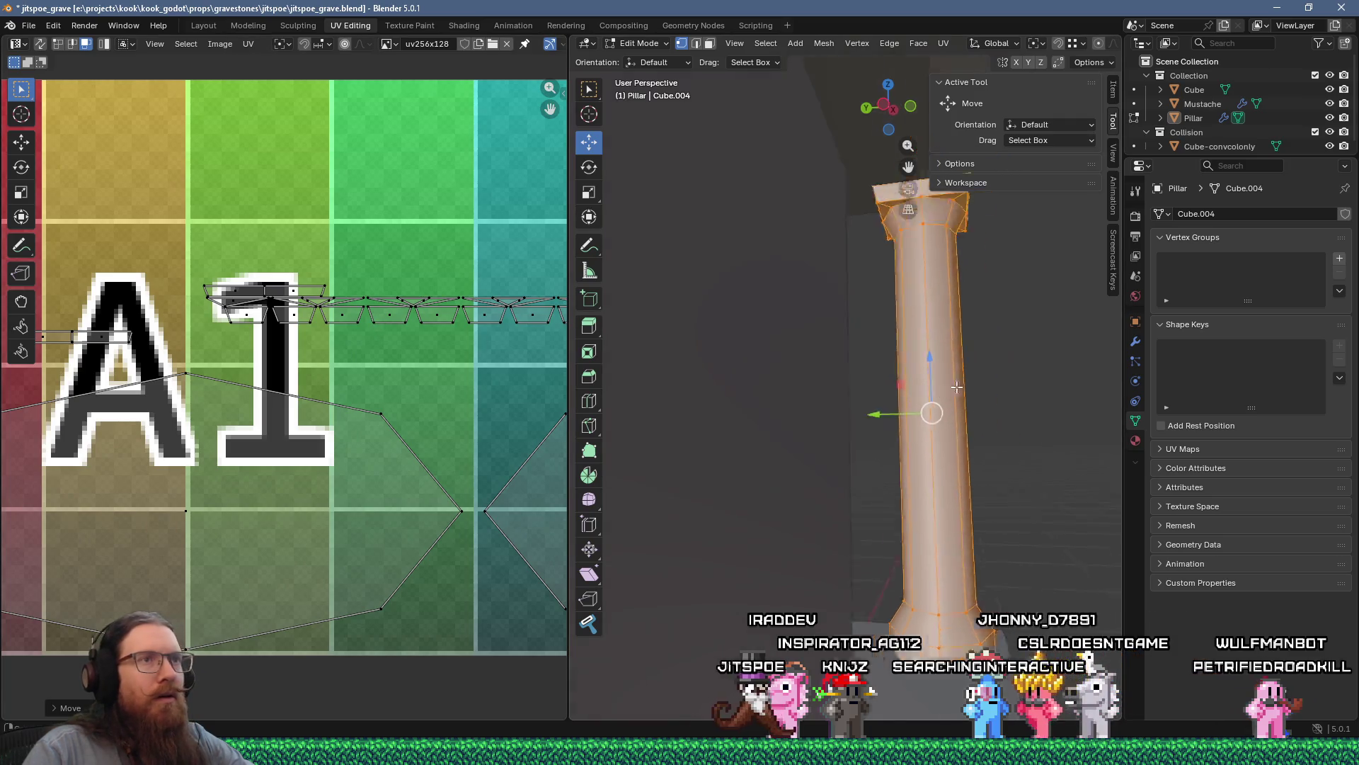
pyautogui.scroll(5, 825, 343)
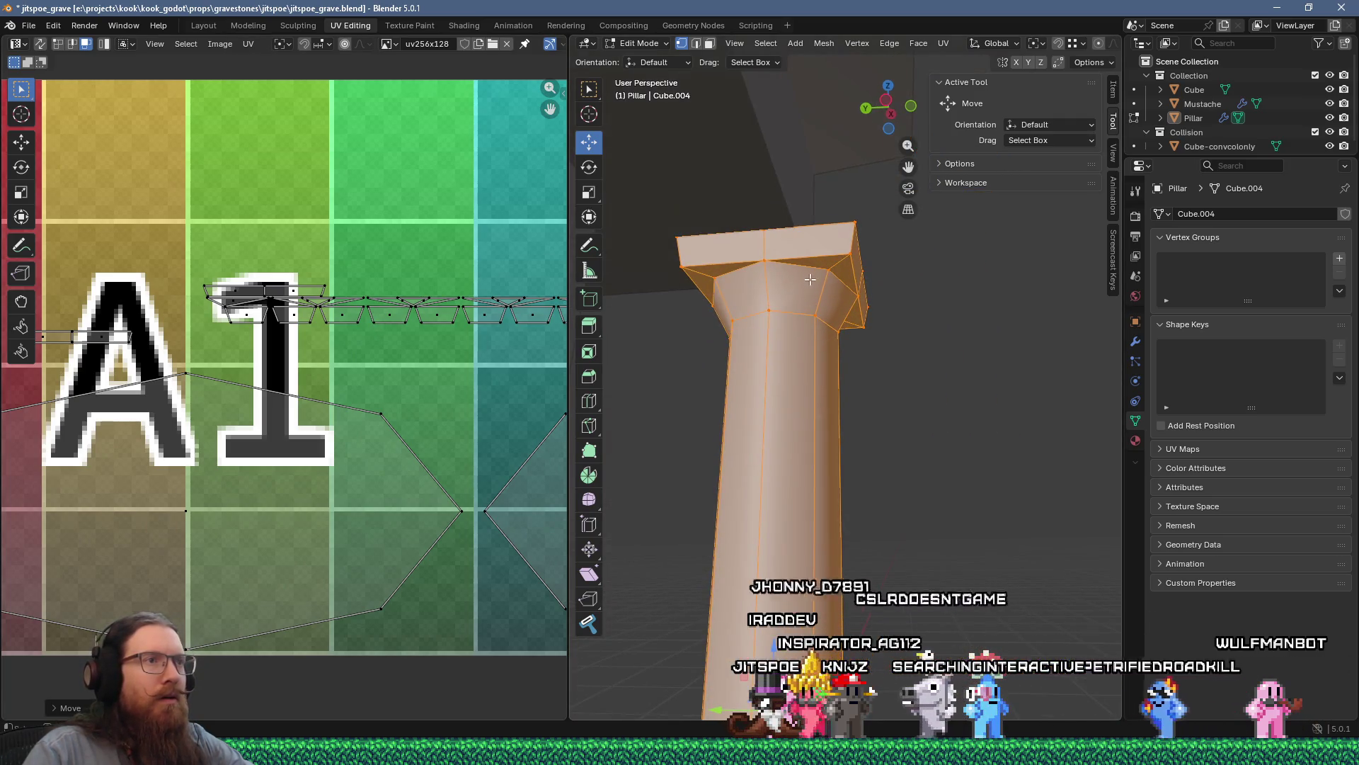
pyautogui.click(588, 623)
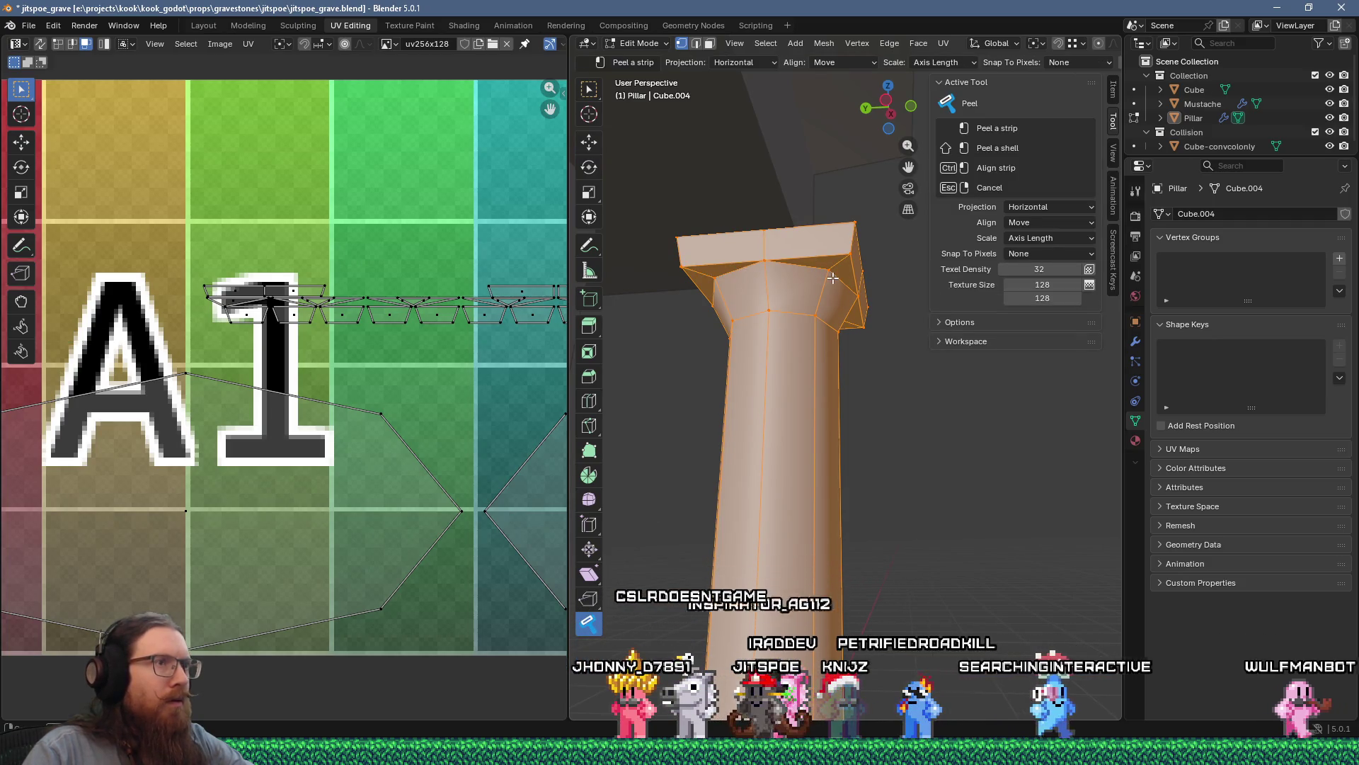
# Step: Orbit around the capital to peel its top band, then zoom out to the whole gravestone
pyautogui.moveTo(832, 278)
pyautogui.mouseDown(button='middle')
pyautogui.moveTo(755, 282)
pyautogui.moveTo(701, 326)
pyautogui.mouseUp(button='middle')
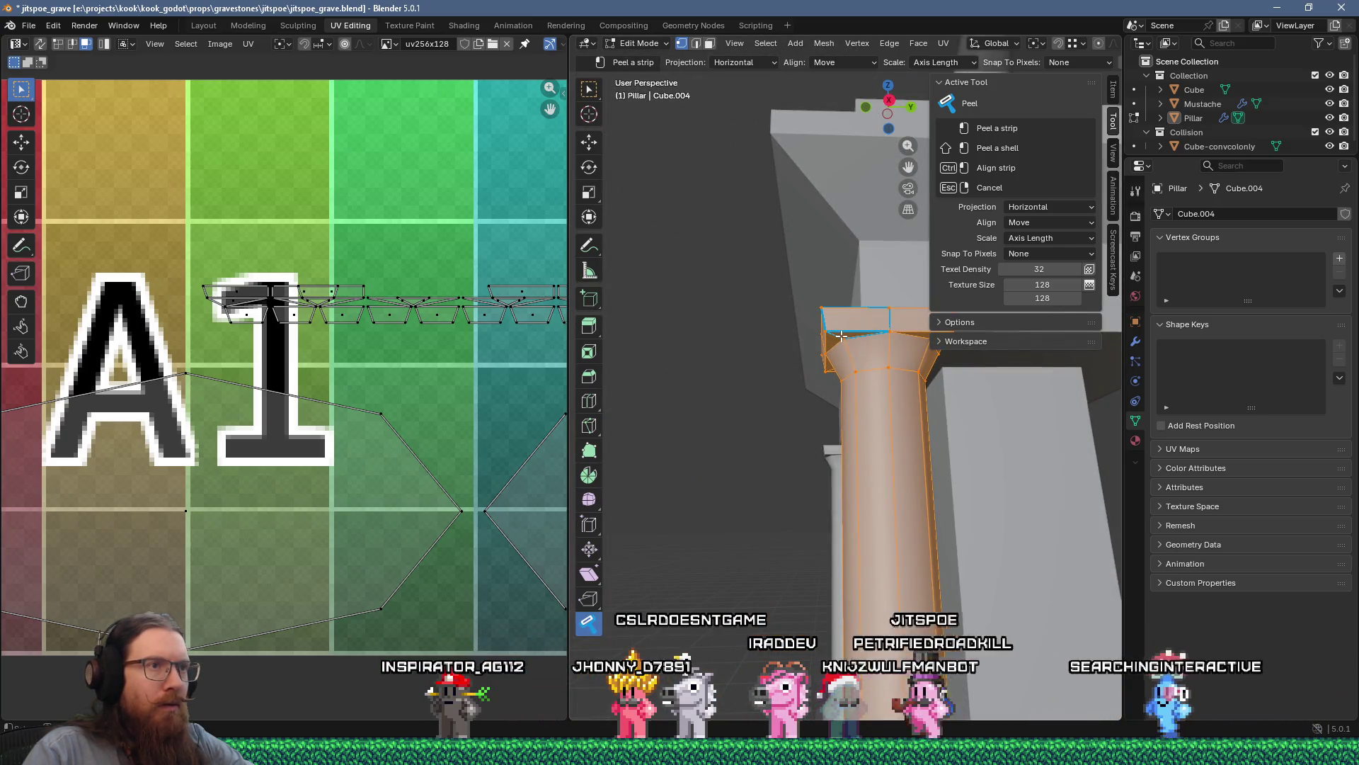
pyautogui.moveTo(842, 335)
pyautogui.keyDown('shift'); pyautogui.mouseDown(button='middle')
pyautogui.moveTo(898, 332)
pyautogui.moveTo(793, 347)
pyautogui.moveTo(731, 330)
pyautogui.moveTo(789, 354)
pyautogui.moveTo(803, 345)
pyautogui.mouseUp(button='middle'); pyautogui.keyUp('shift')
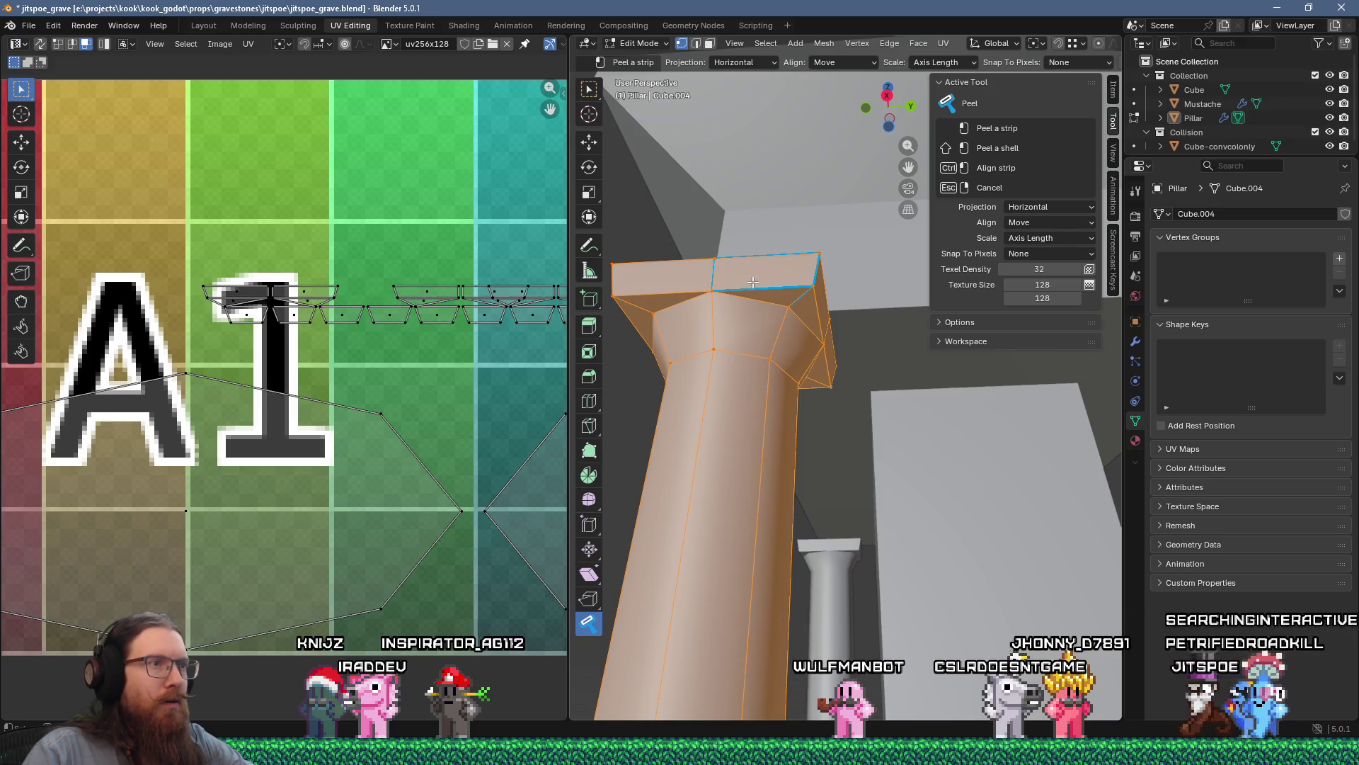
pyautogui.moveTo(753, 282); pyautogui.dragTo(766, 312, button='middle')
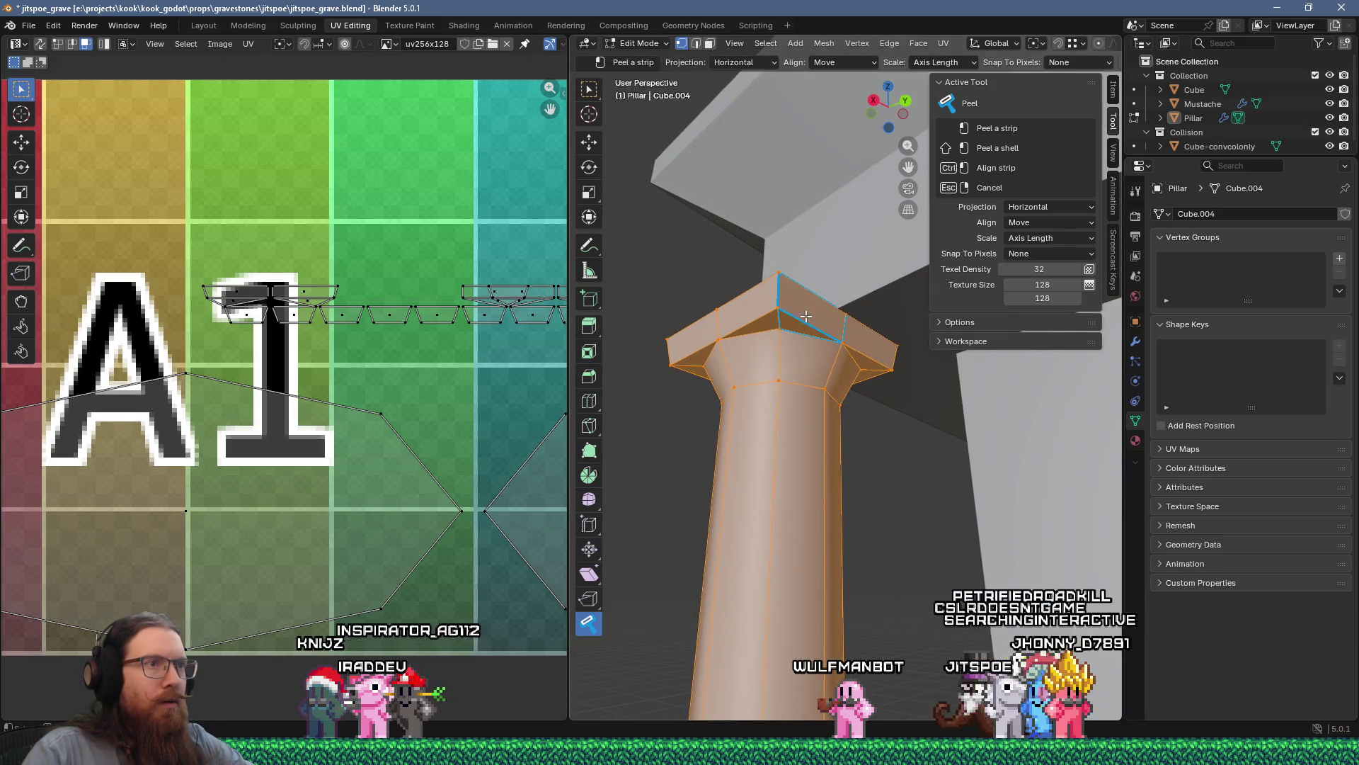
pyautogui.moveTo(805, 316)
pyautogui.mouseDown(button='middle')
pyautogui.moveTo(783, 301)
pyautogui.moveTo(756, 390)
pyautogui.mouseUp(button='middle')
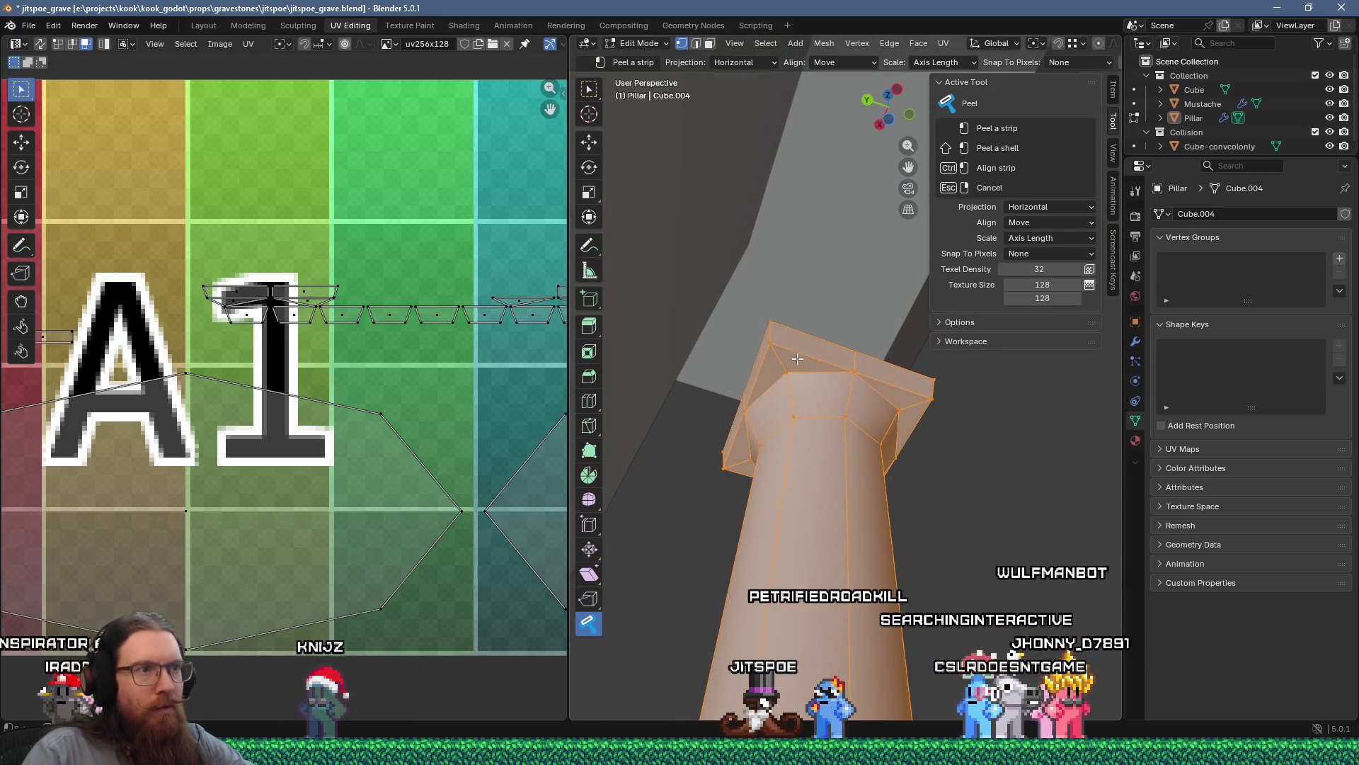
pyautogui.moveTo(875, 373); pyautogui.dragTo(750, 383, button='middle')
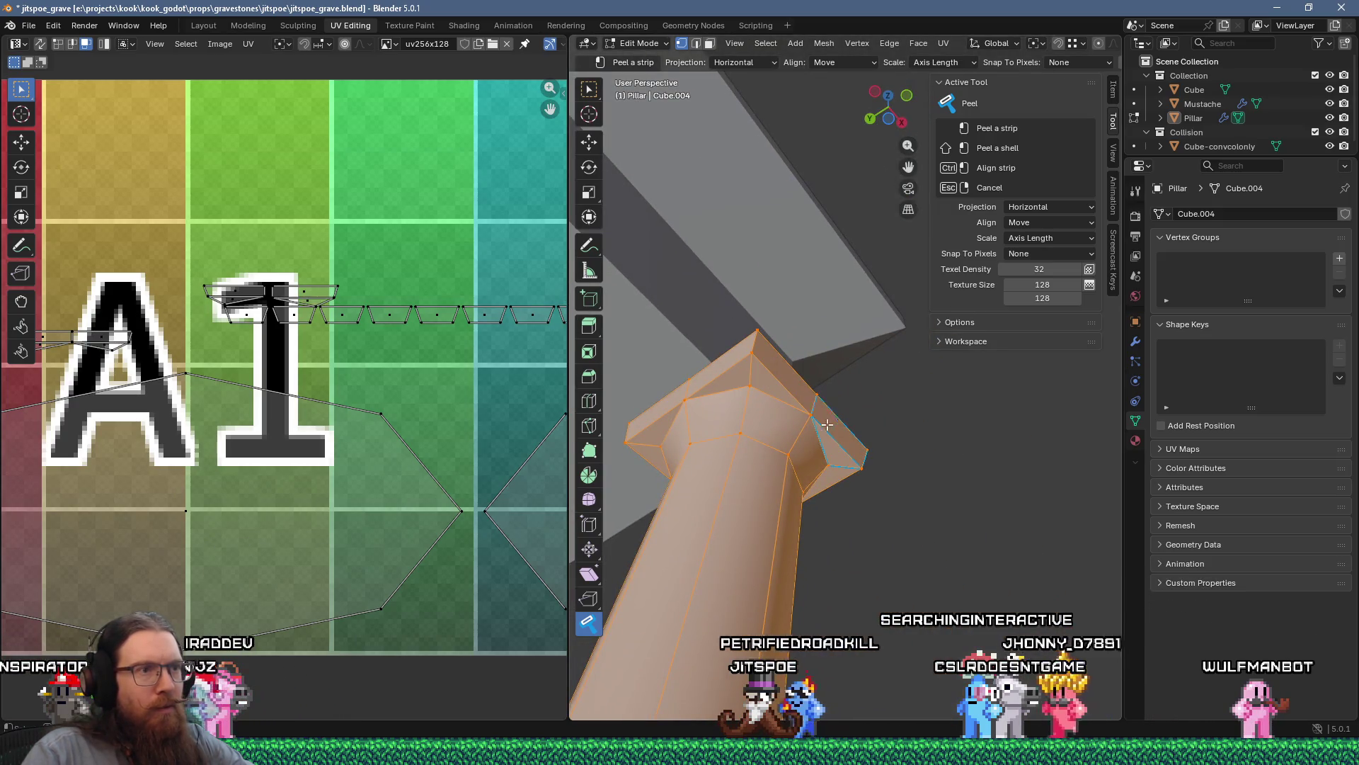
pyautogui.moveTo(815, 400); pyautogui.dragTo(876, 394, button='middle')
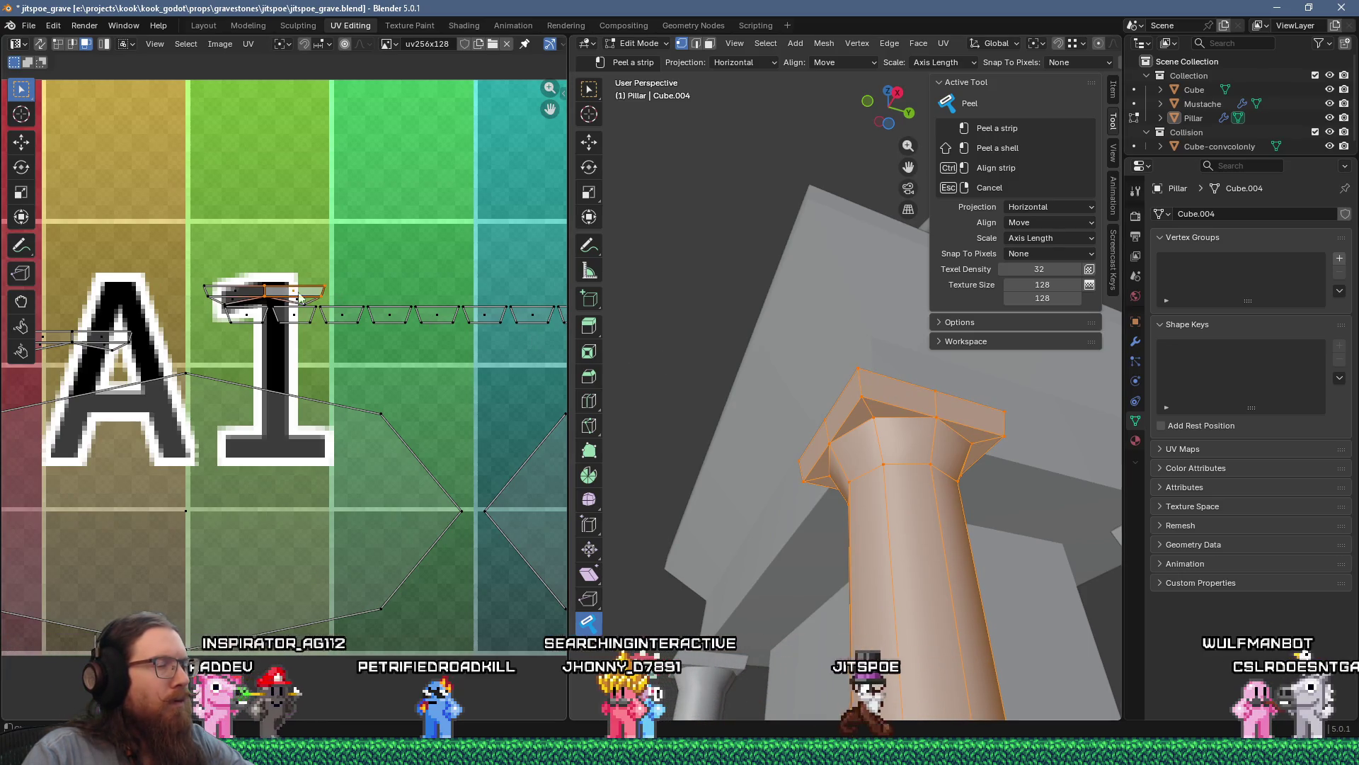
pyautogui.moveTo(878, 489)
pyautogui.mouseDown(button='middle')
pyautogui.moveTo(904, 448)
pyautogui.moveTo(715, 456)
pyautogui.moveTo(665, 423)
pyautogui.mouseUp(button='middle')
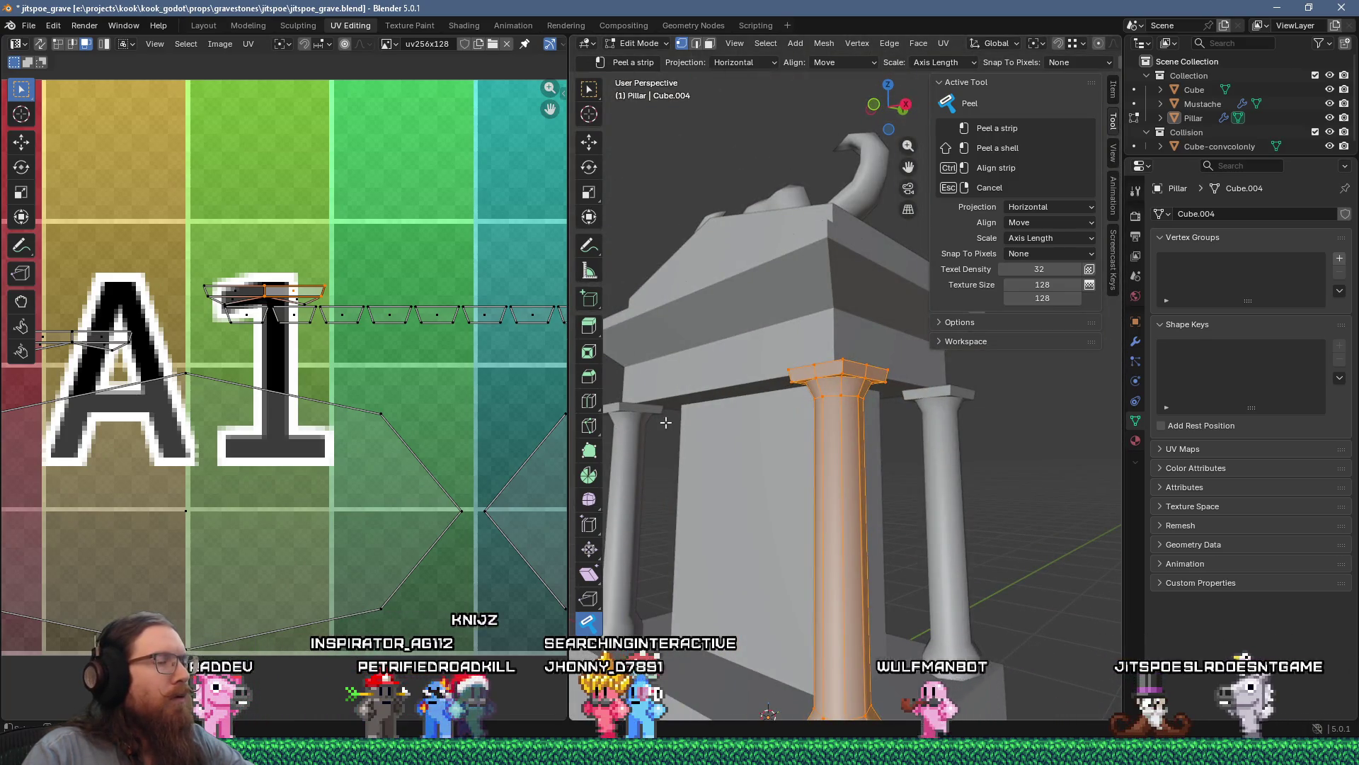
# Step: Enable UV Sync Selection and select the edge on the capital's top strip
pyautogui.click(40, 43)
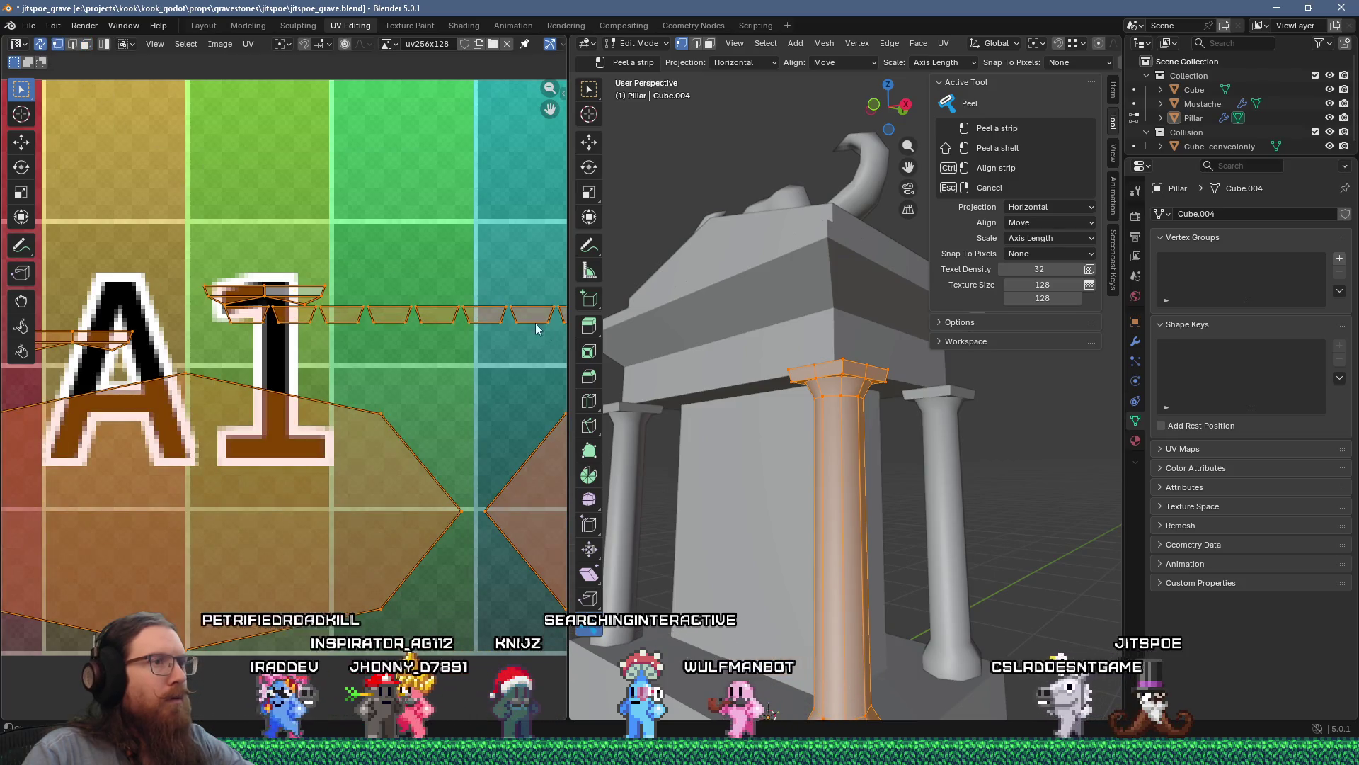
pyautogui.click(250, 292)
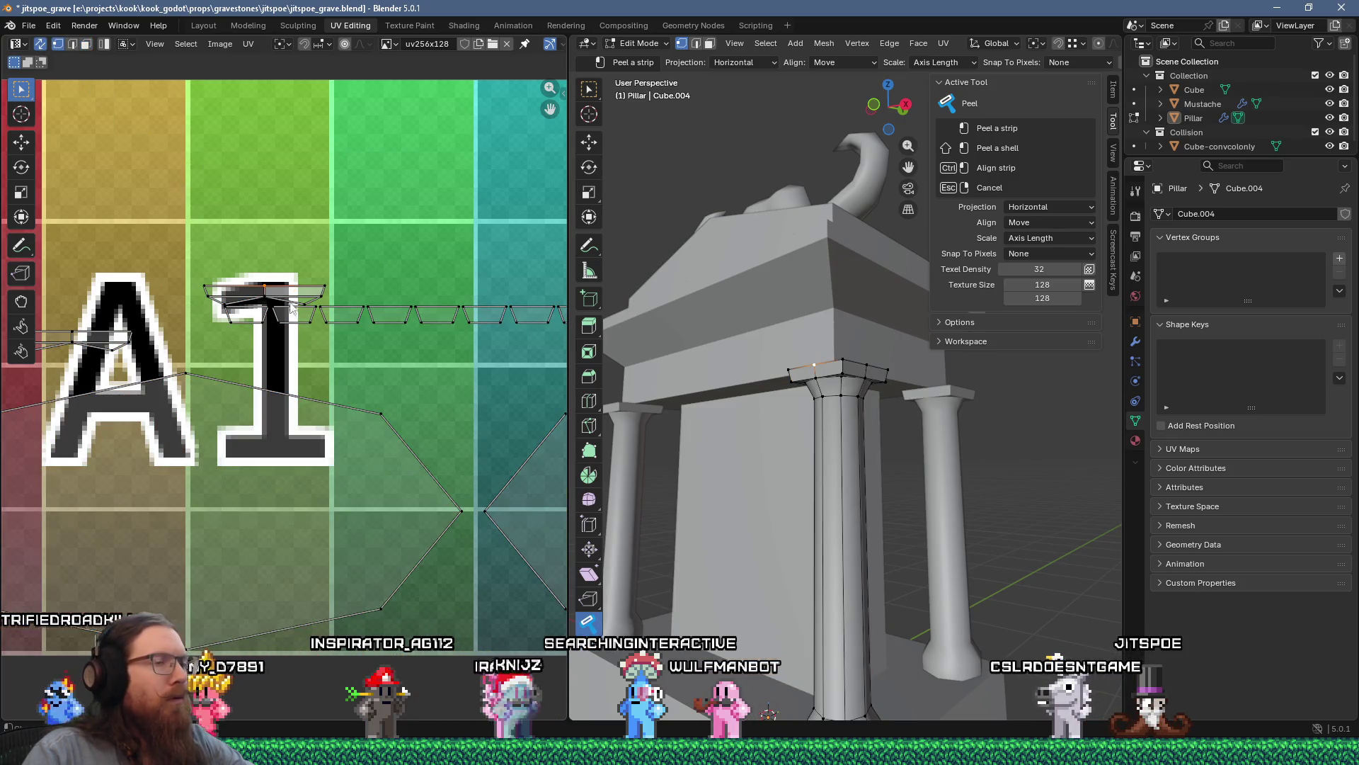
pyautogui.moveTo(830, 411); pyautogui.dragTo(901, 401, button='middle')
pyautogui.scroll(3, 814, 345)
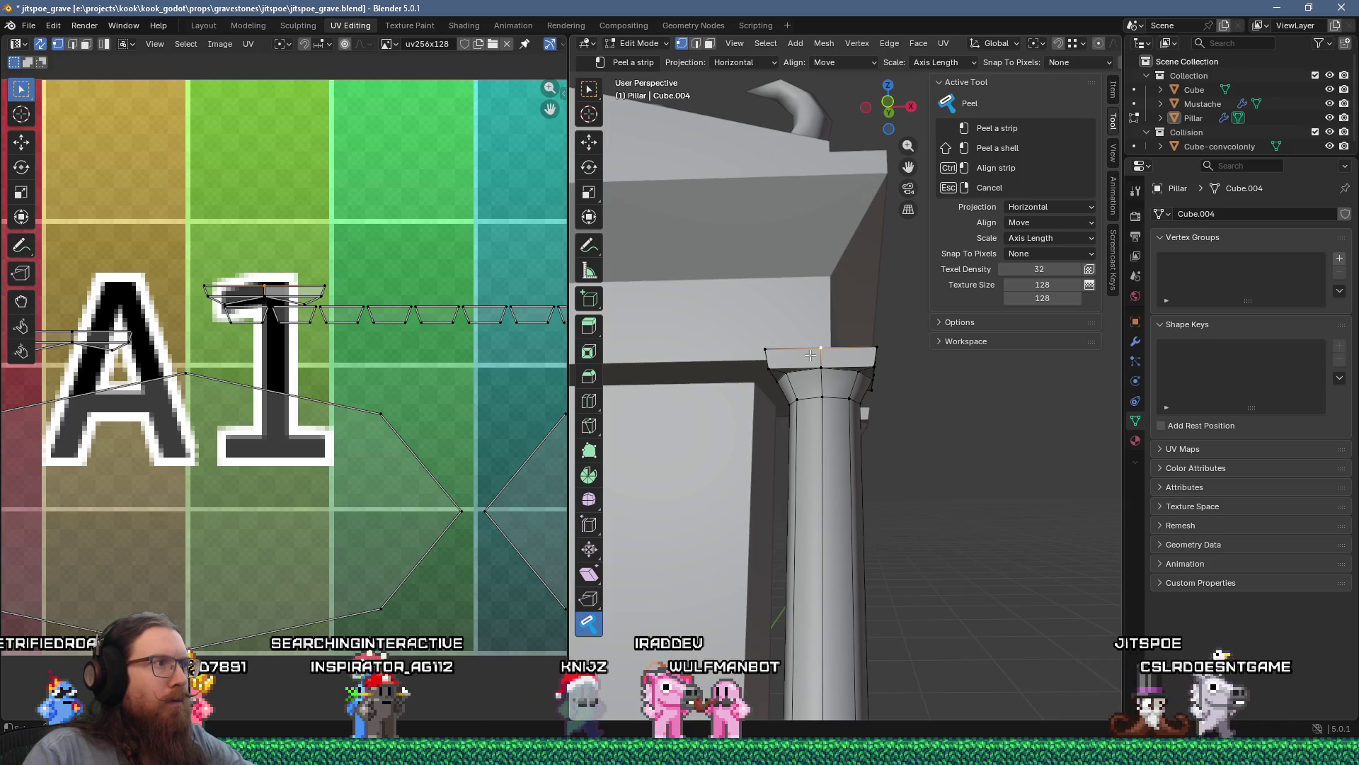
pyautogui.scroll(2, 810, 354)
pyautogui.scroll(3, 210, 276)
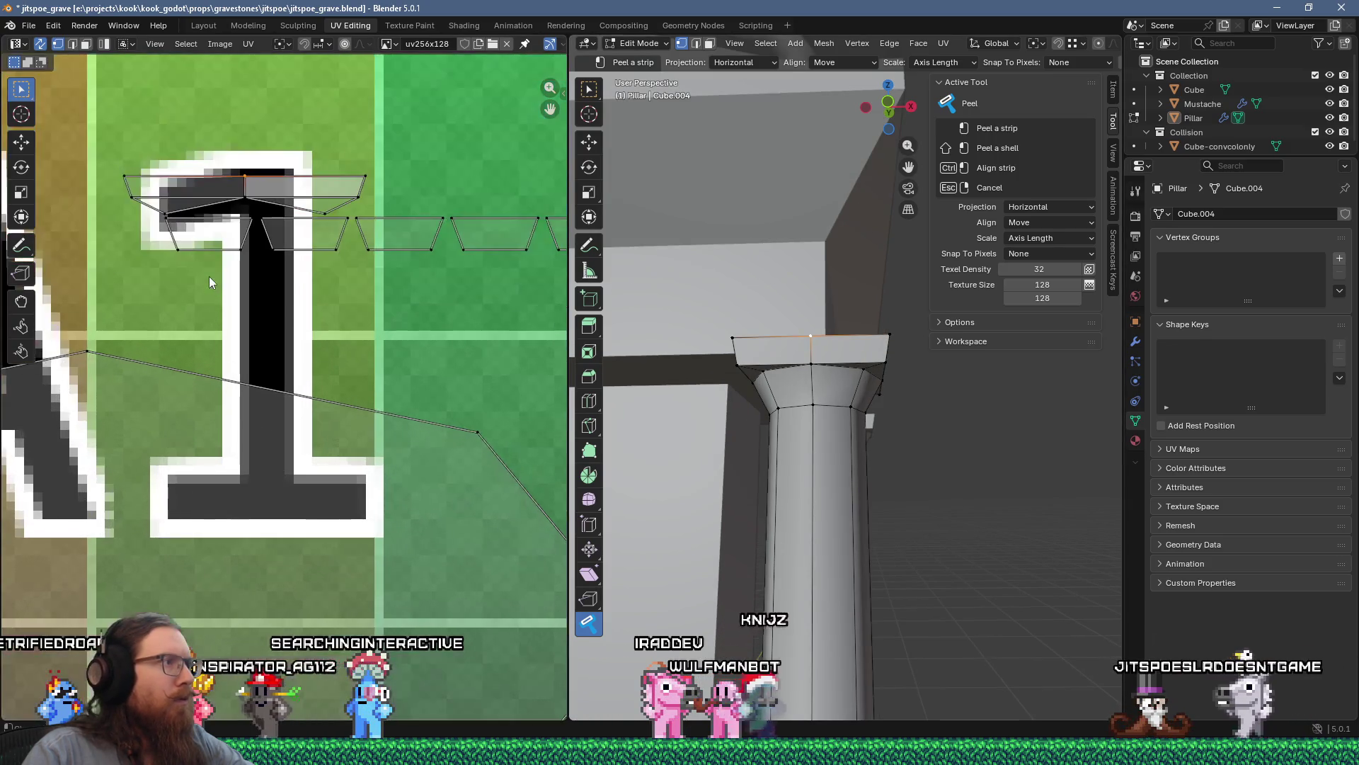
pyautogui.scroll(-7, 209, 276)
pyautogui.scroll(2, 210, 347)
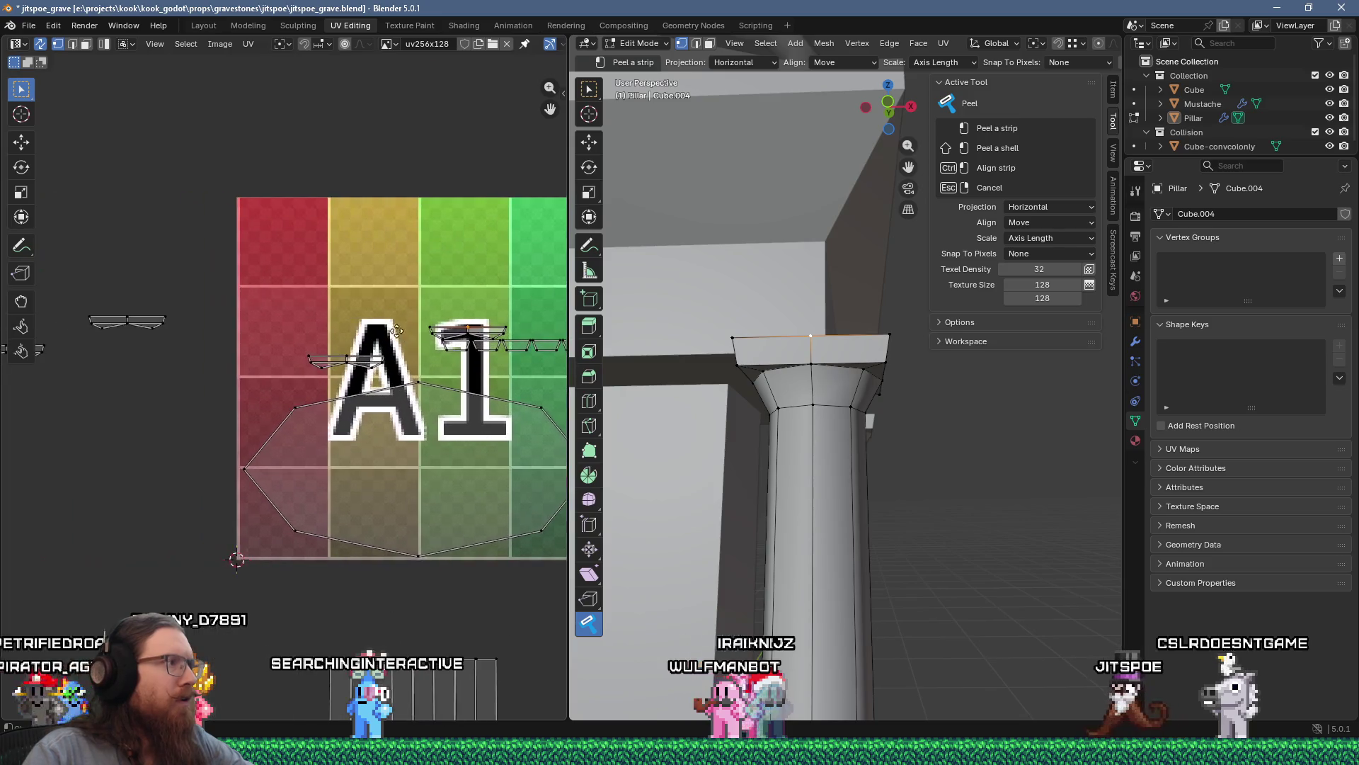
pyautogui.scroll(4, 343, 342)
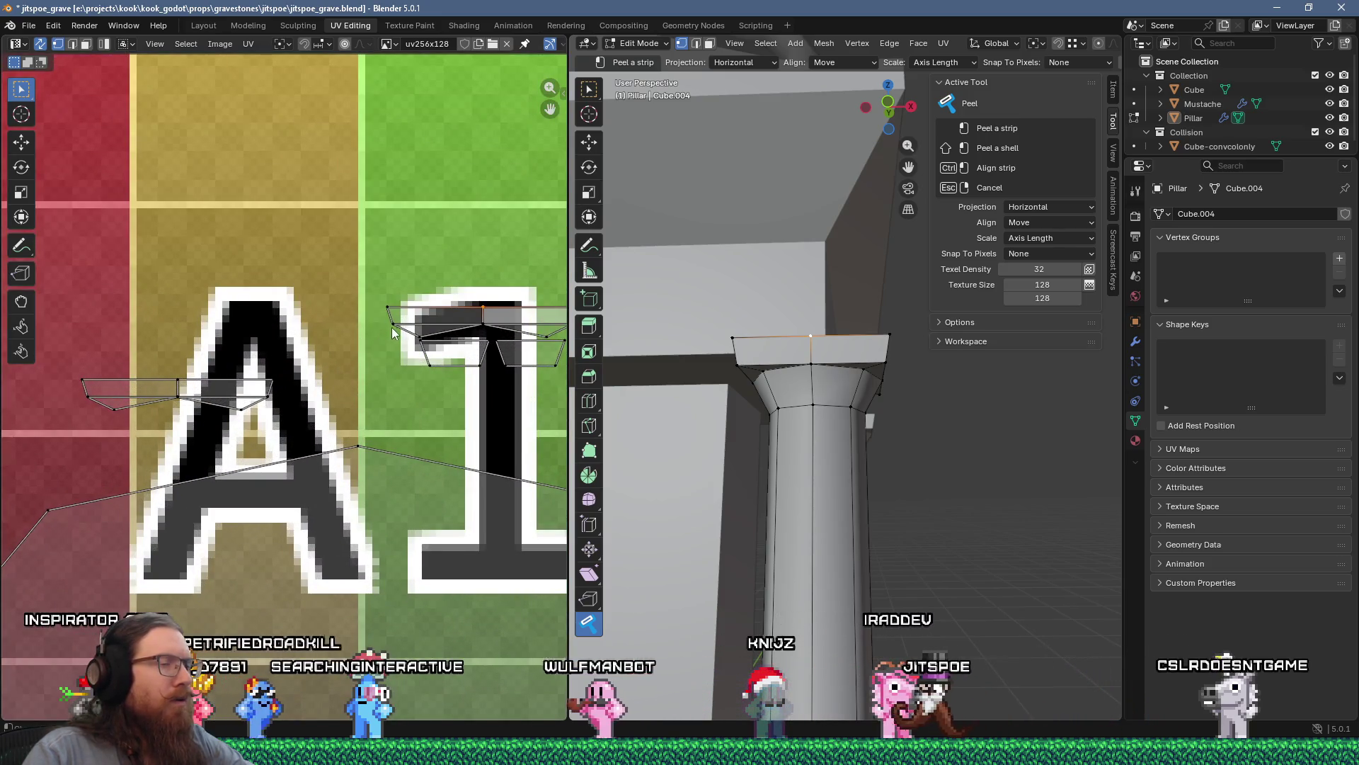
# Step: Switch to face select and move the capital's top strip left over the A of A1
pyautogui.moveTo(395, 333); pyautogui.dragTo(327, 336, button='middle')
pyautogui.scroll(3, 327, 336)
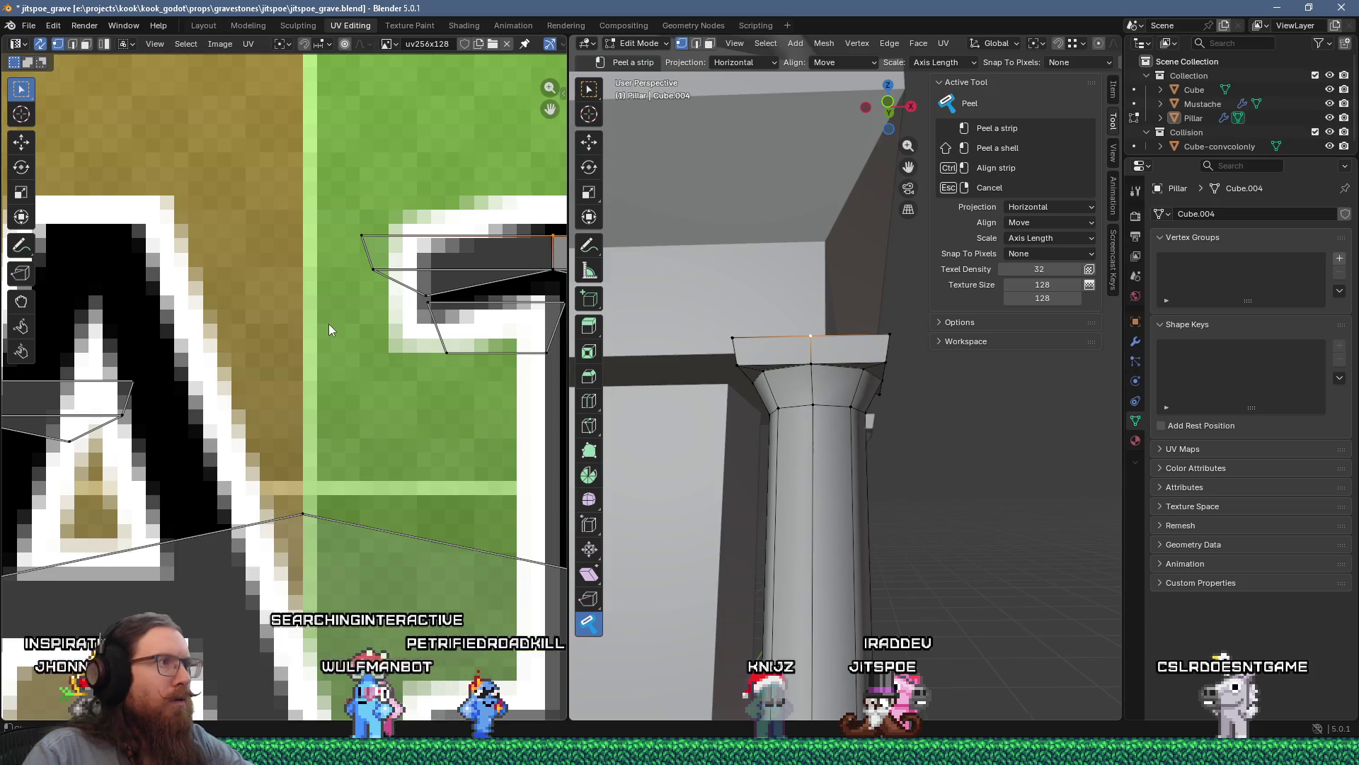
pyautogui.scroll(3, 331, 315)
pyautogui.moveTo(439, 251); pyautogui.dragTo(307, 305, button='middle')
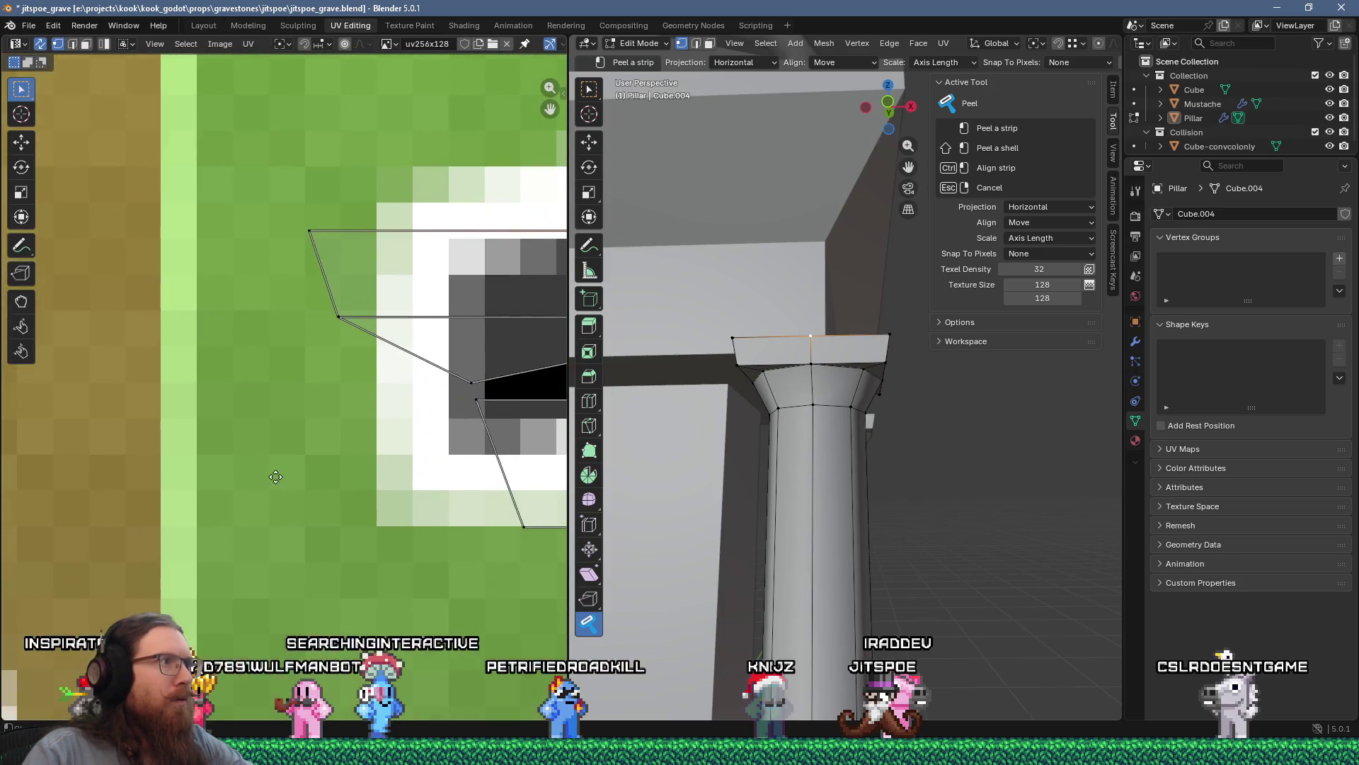
pyautogui.scroll(-6, 308, 303)
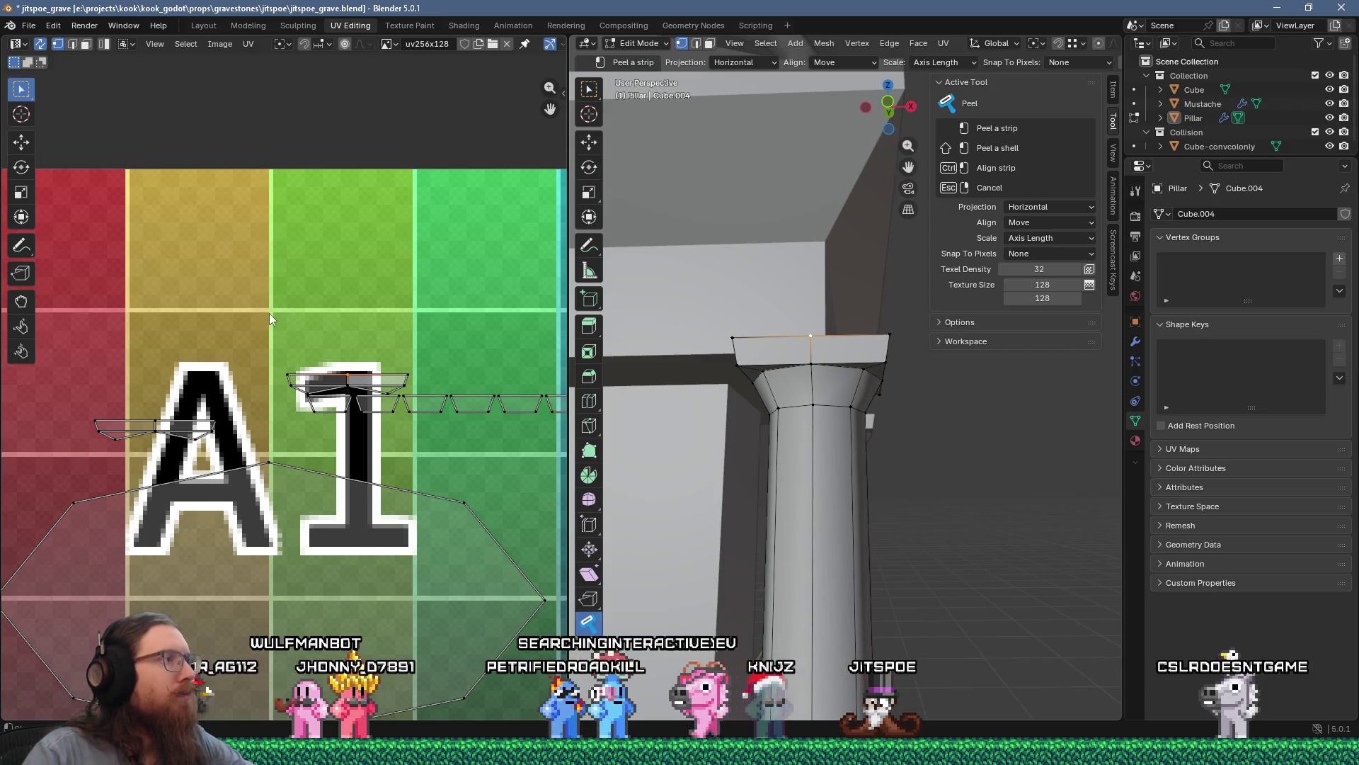
pyautogui.moveTo(414, 358); pyautogui.dragTo(405, 339)
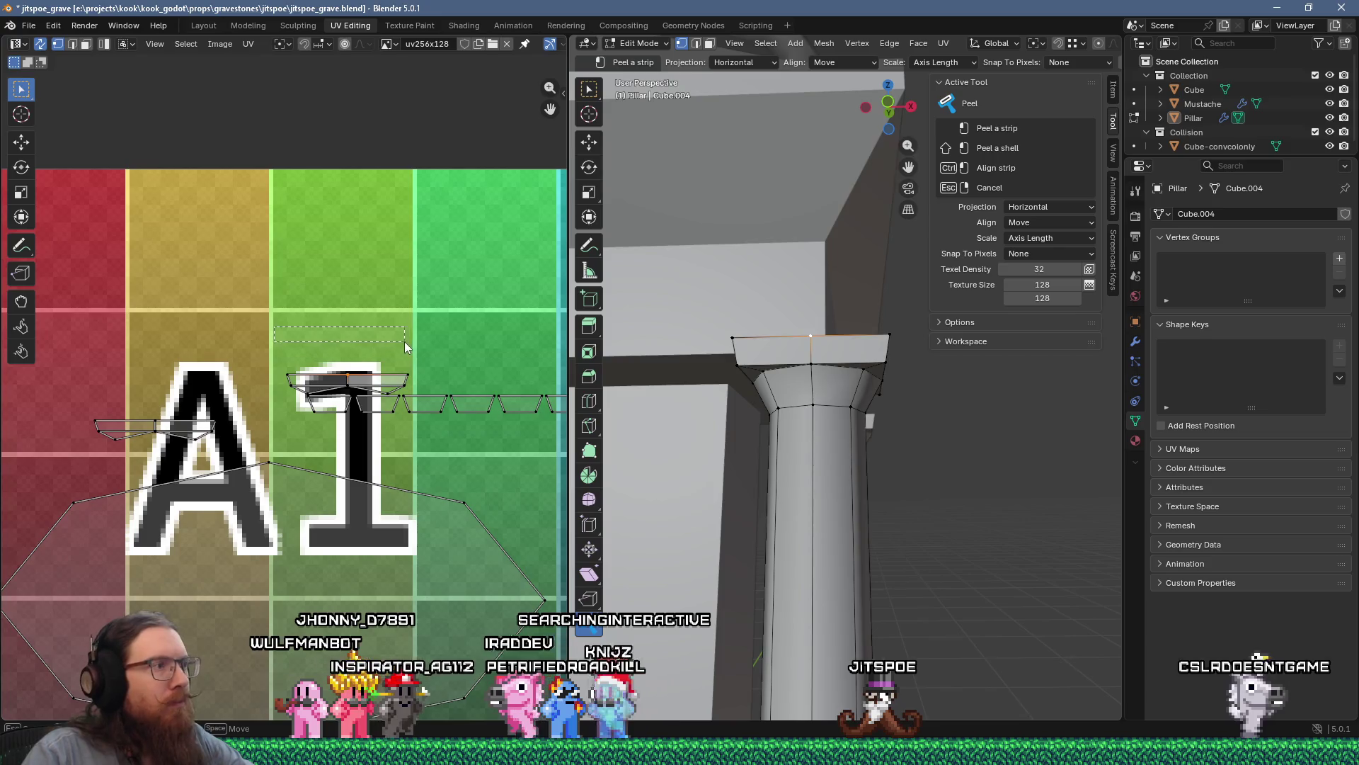
pyautogui.press('3')
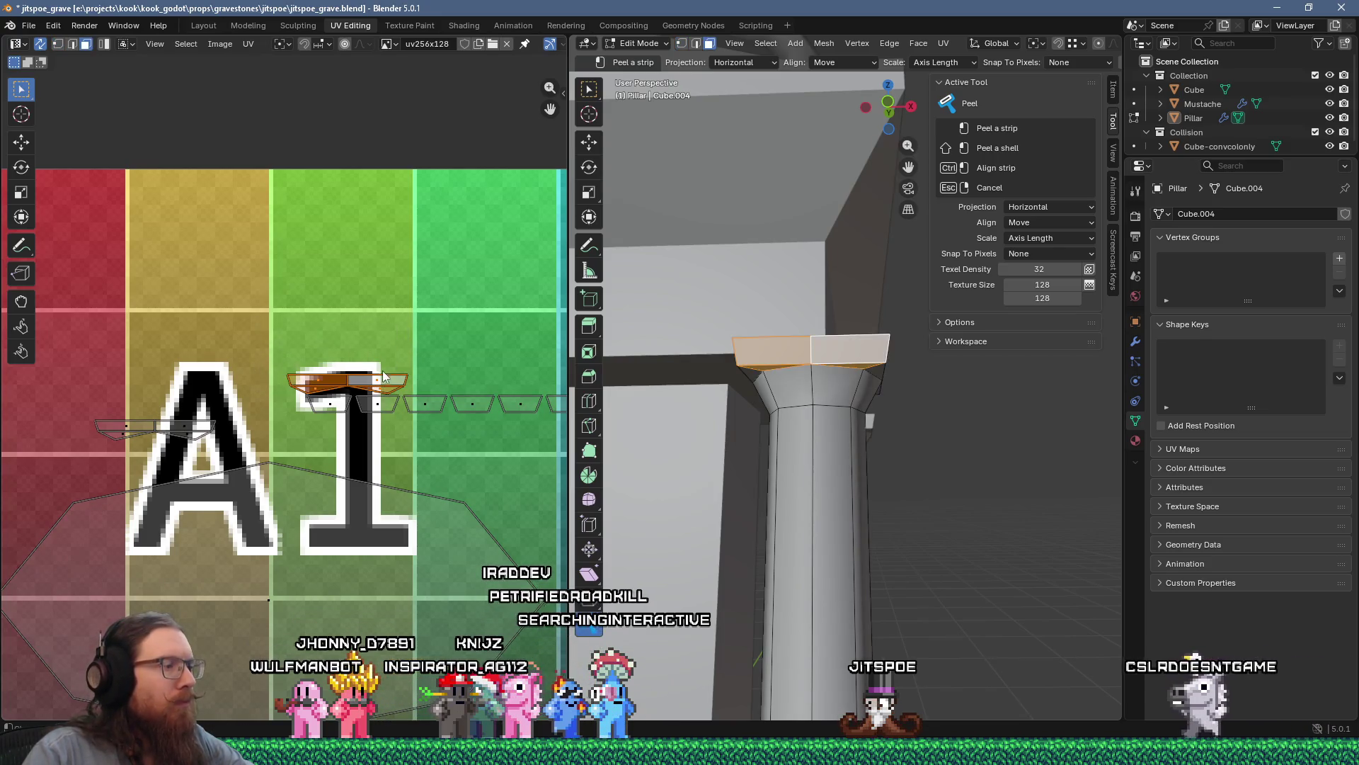
pyautogui.press('g')
pyautogui.click(290, 344)
pyautogui.scroll(-3, 290, 344)
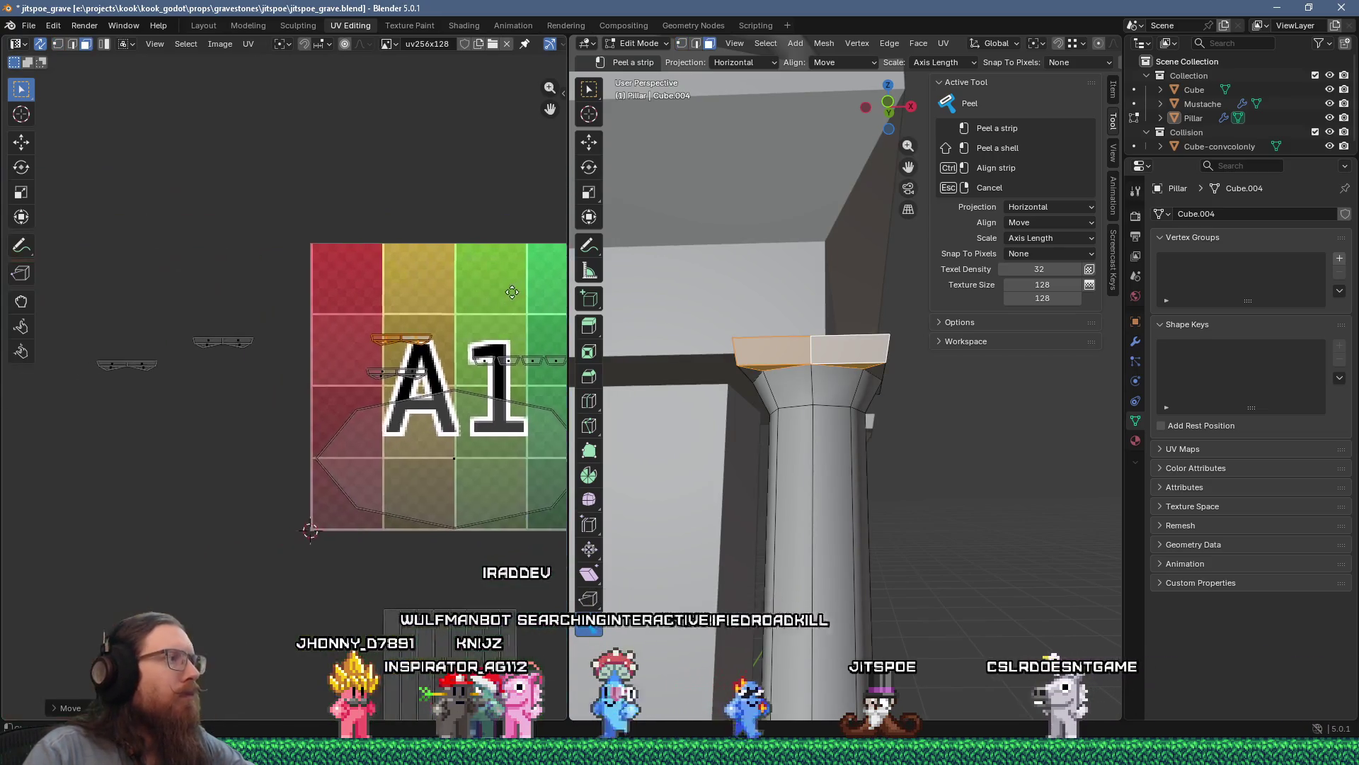
# Step: Move the two capital UV strips and the capital ring strip down and left
pyautogui.moveTo(361, 300); pyautogui.dragTo(427, 382)
pyautogui.press('g')
pyautogui.click(264, 414)
pyautogui.scroll(-2, 264, 415)
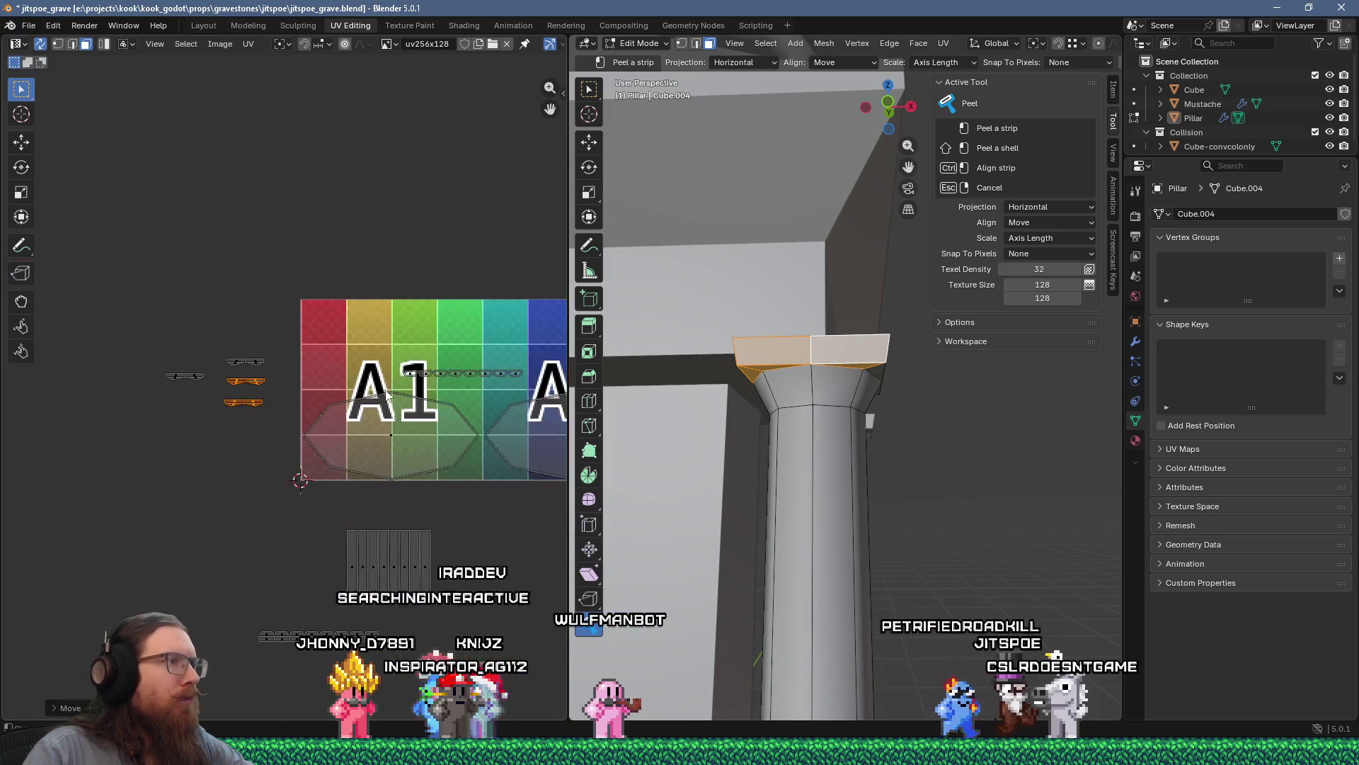
pyautogui.scroll(2, 322, 374)
pyautogui.scroll(-2, 322, 374)
pyautogui.scroll(2, 457, 407)
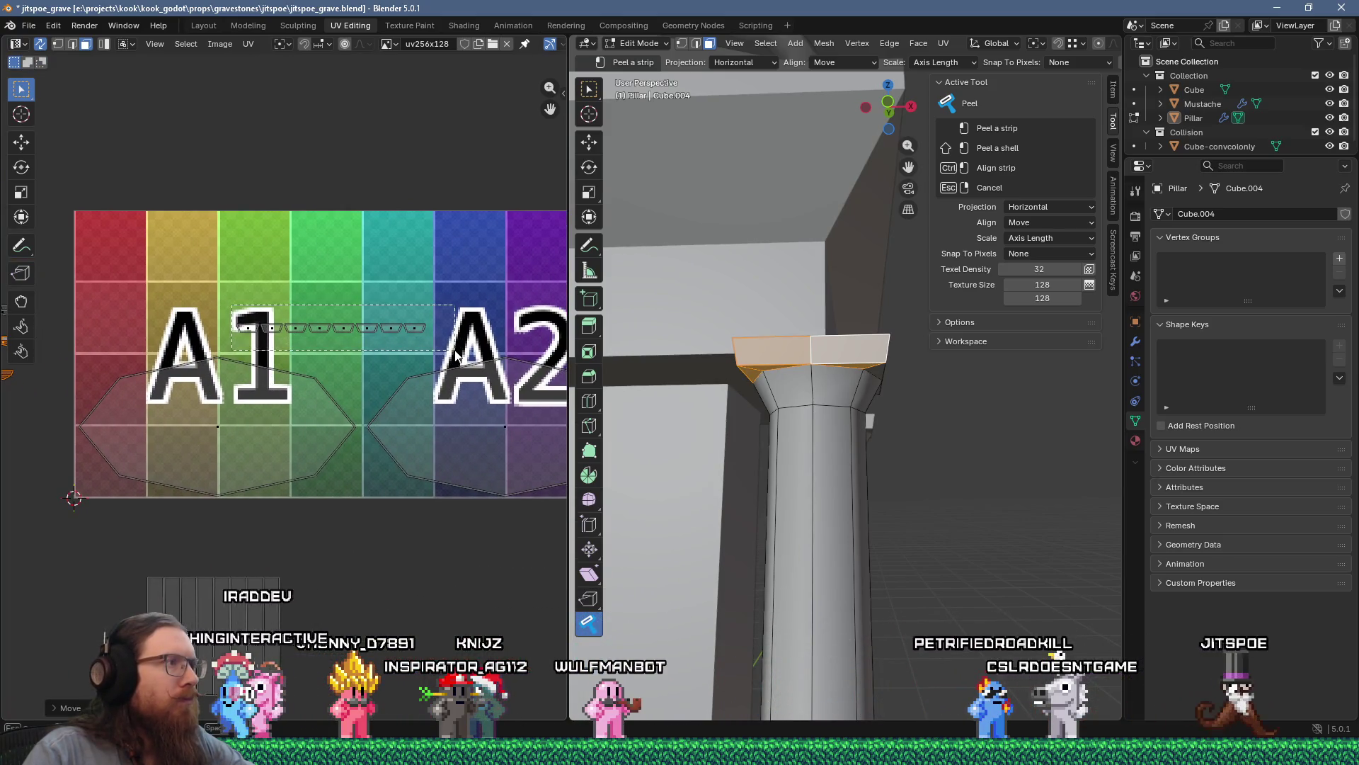
pyautogui.press('l')
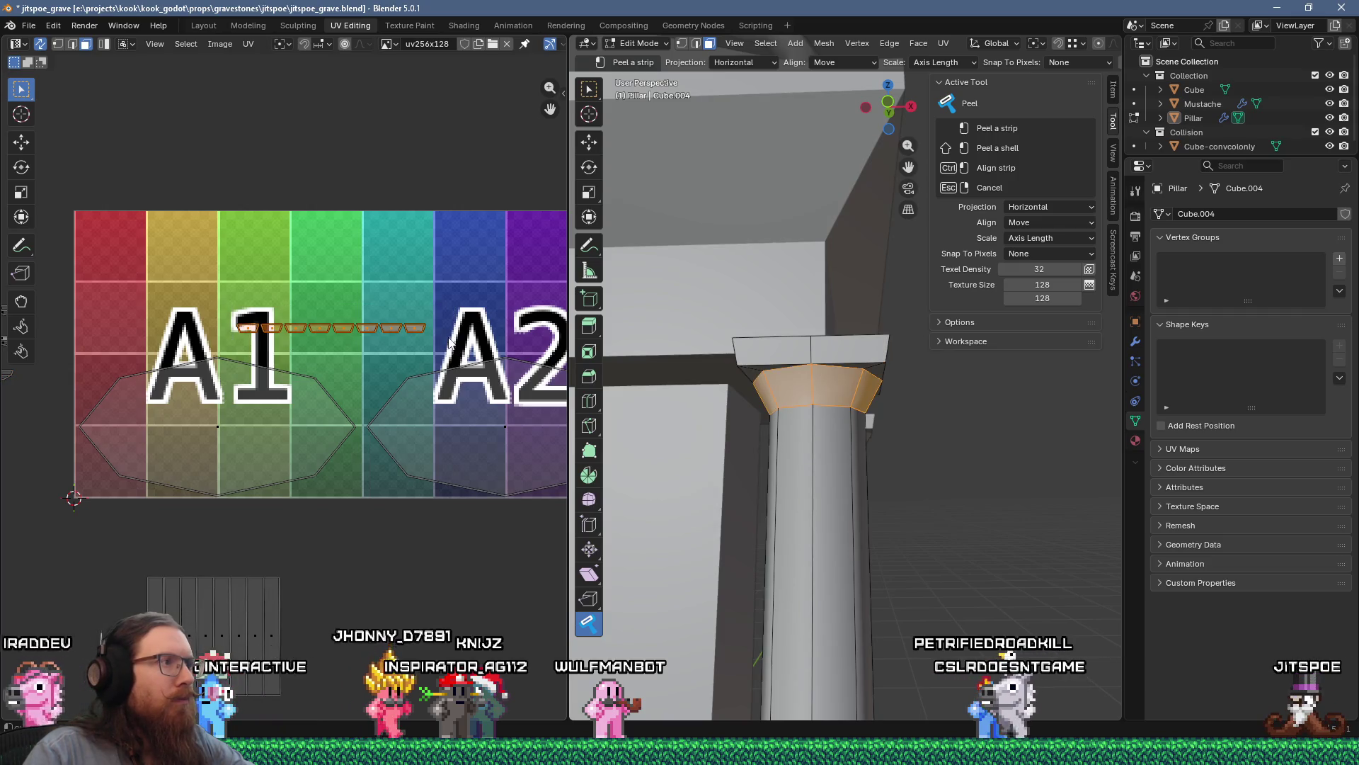
pyautogui.scroll(-5, 447, 341)
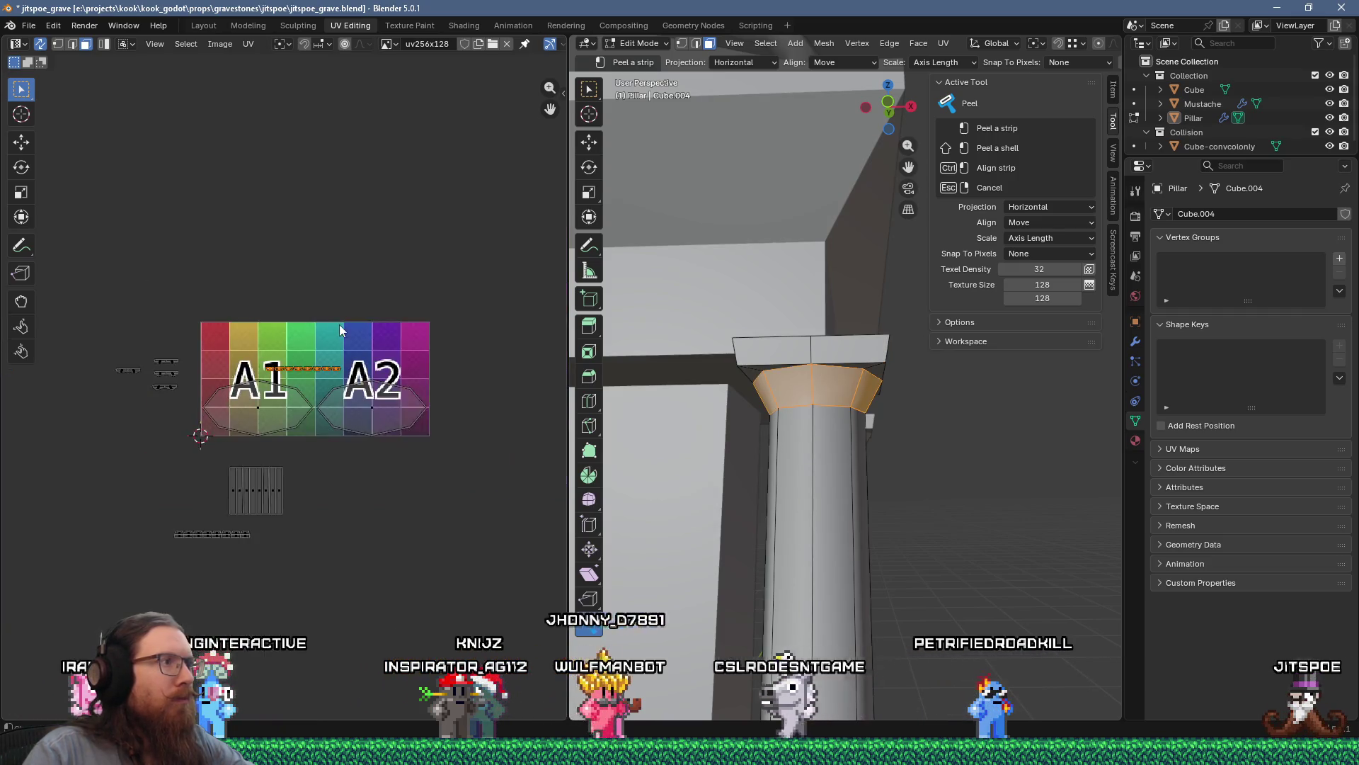
pyautogui.scroll(1, 448, 284)
pyautogui.press('g')
pyautogui.scroll(5, 310, 432)
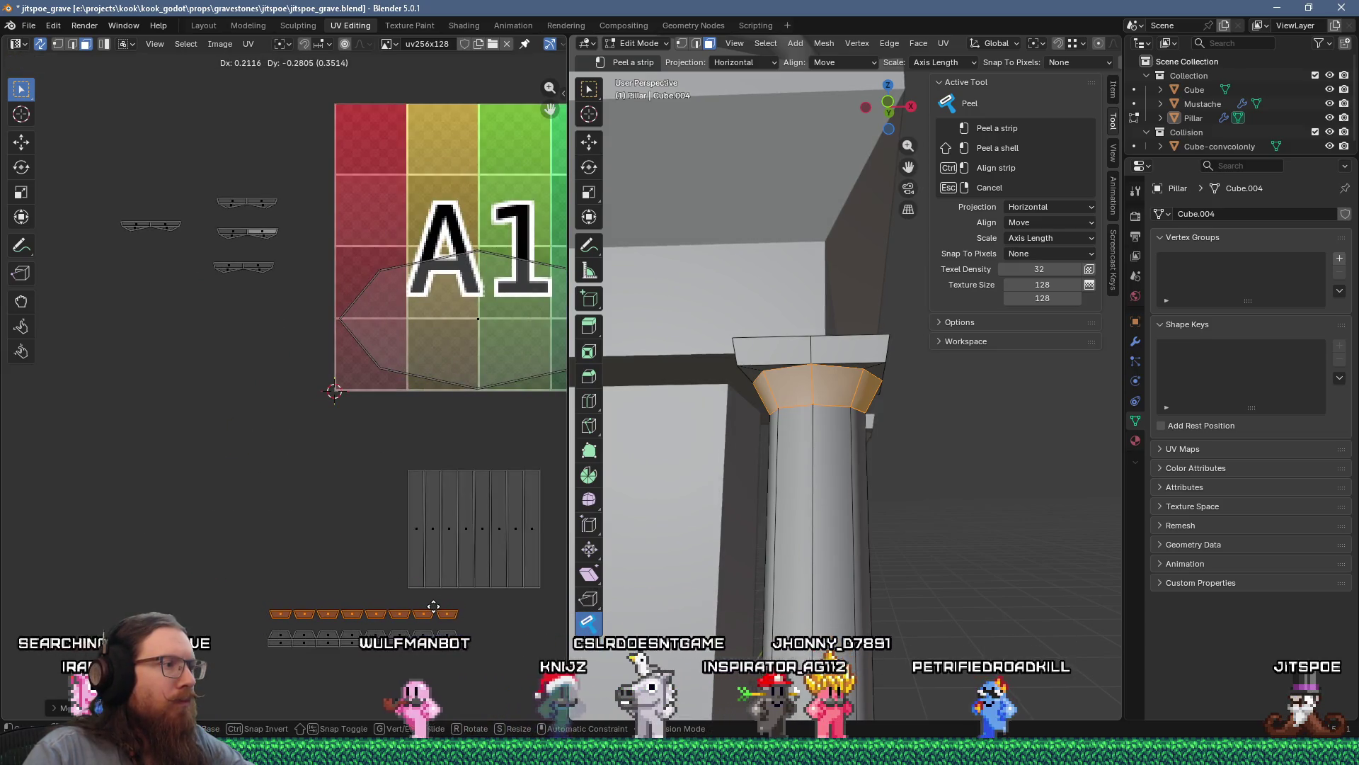
pyautogui.click(435, 605)
pyautogui.scroll(-2, 539, 471)
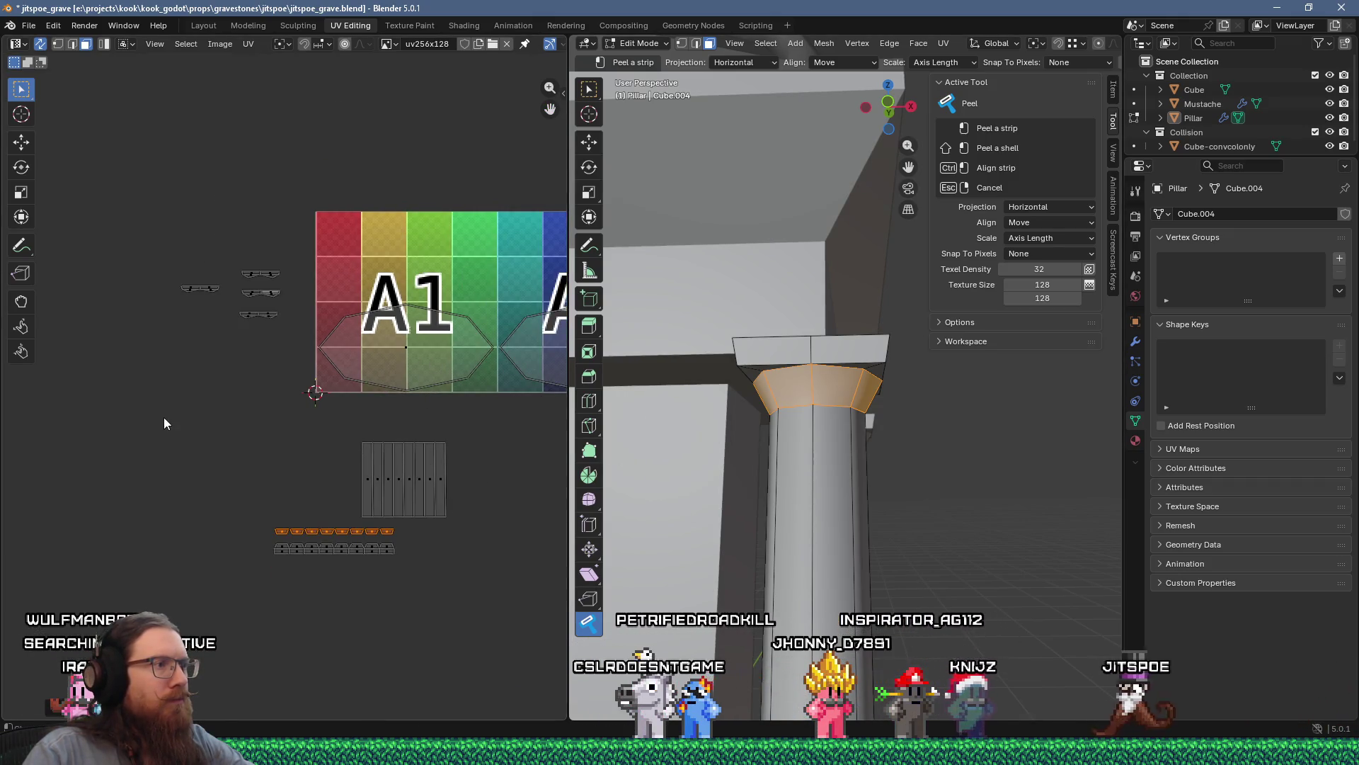
# Step: Shift the plank islands beside the texture and drop the two octagon islands below it
pyautogui.moveTo(164, 424); pyautogui.dragTo(499, 591)
pyautogui.press('g')
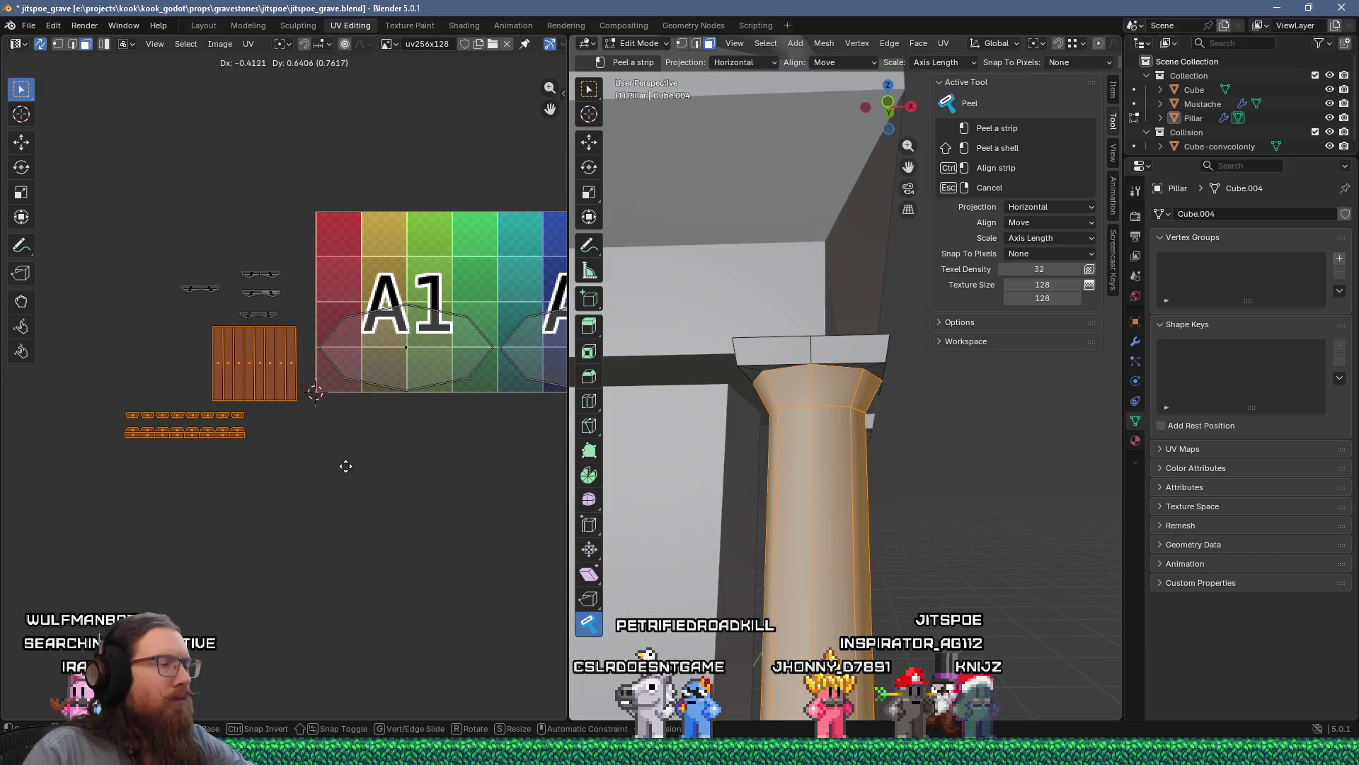
pyautogui.moveTo(407, 443); pyautogui.dragTo(230, 460, button='middle')
pyautogui.click(203, 332)
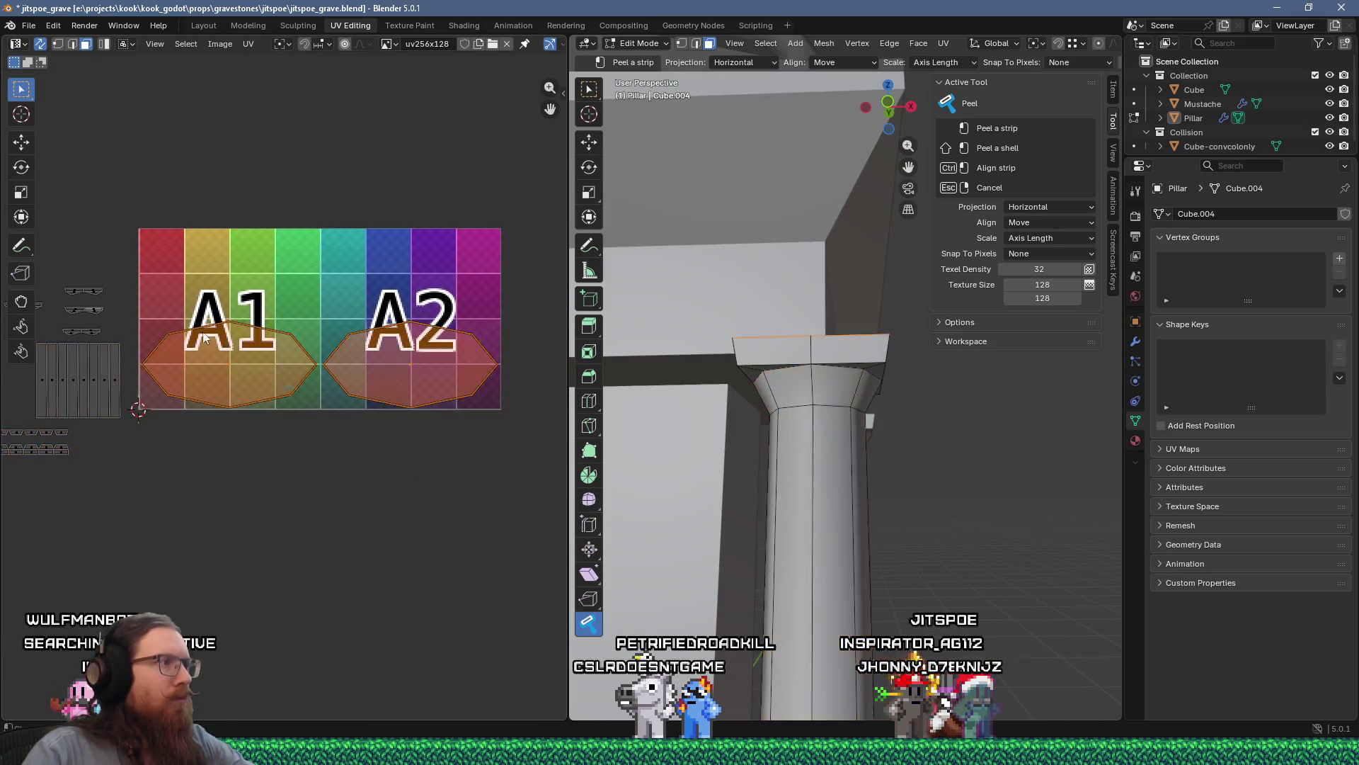
pyautogui.press('g')
pyautogui.click(388, 552)
pyautogui.scroll(-4, 334, 510)
pyautogui.scroll(5, 285, 426)
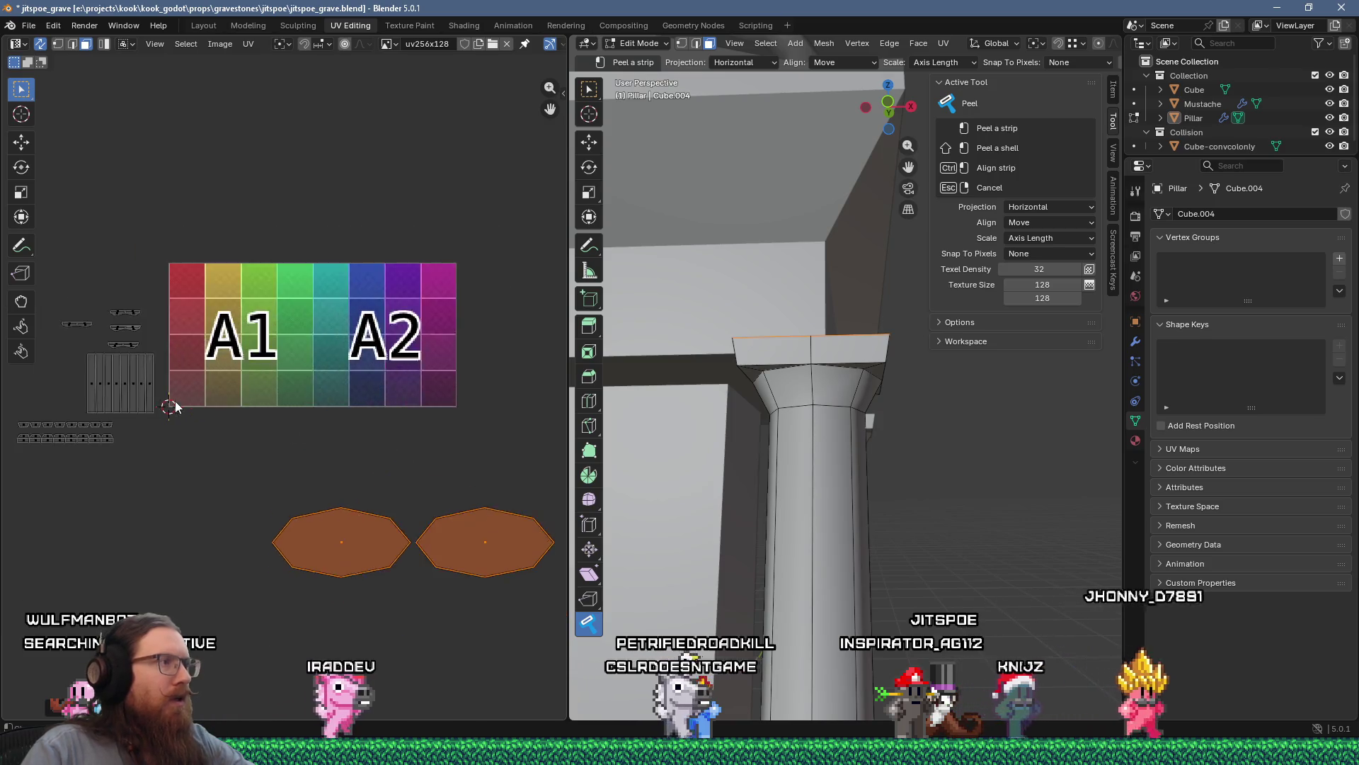
pyautogui.scroll(1, 350, 389)
# Step: Place the pillar's plank UV island precisely at the grid's top-left corner
pyautogui.moveTo(206, 356); pyautogui.dragTo(379, 416)
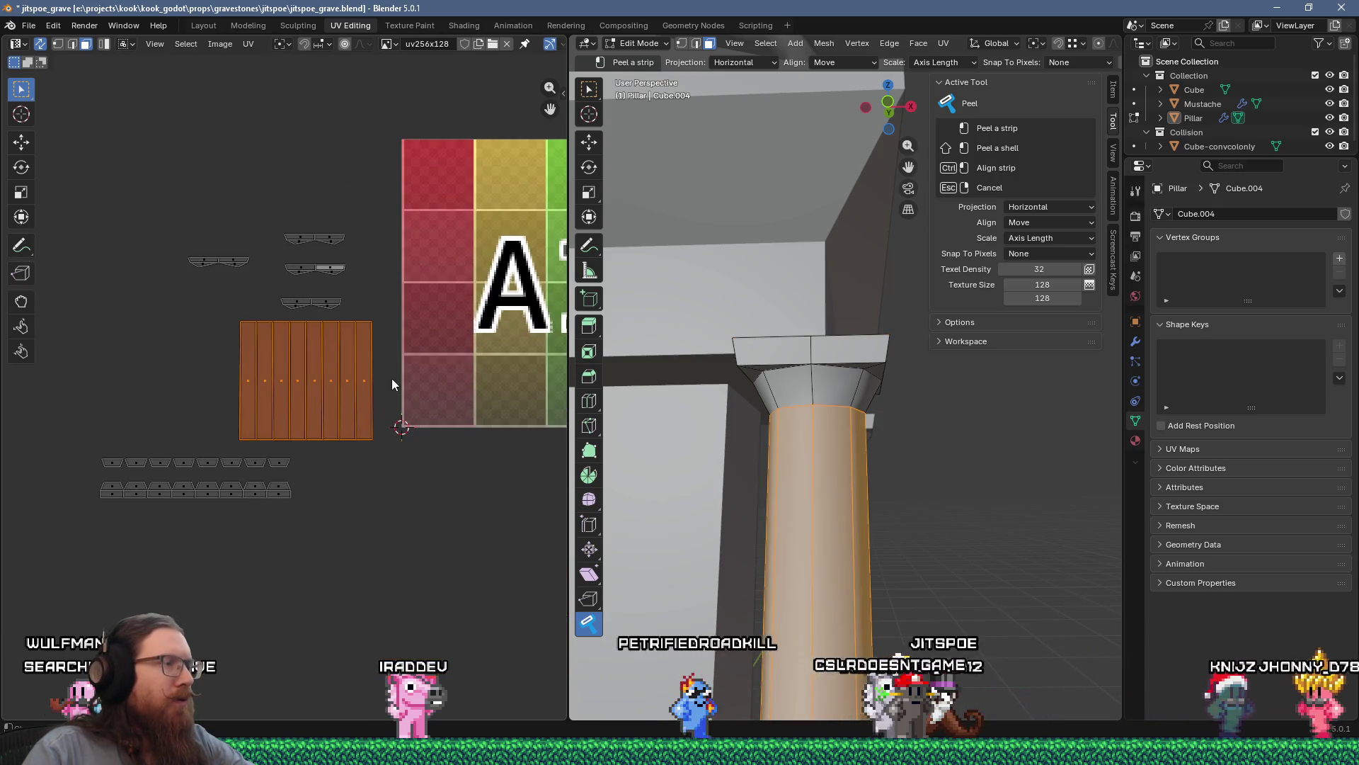
pyautogui.scroll(-2, 392, 378)
pyautogui.press('g')
pyautogui.click(480, 227)
pyautogui.scroll(7, 415, 197)
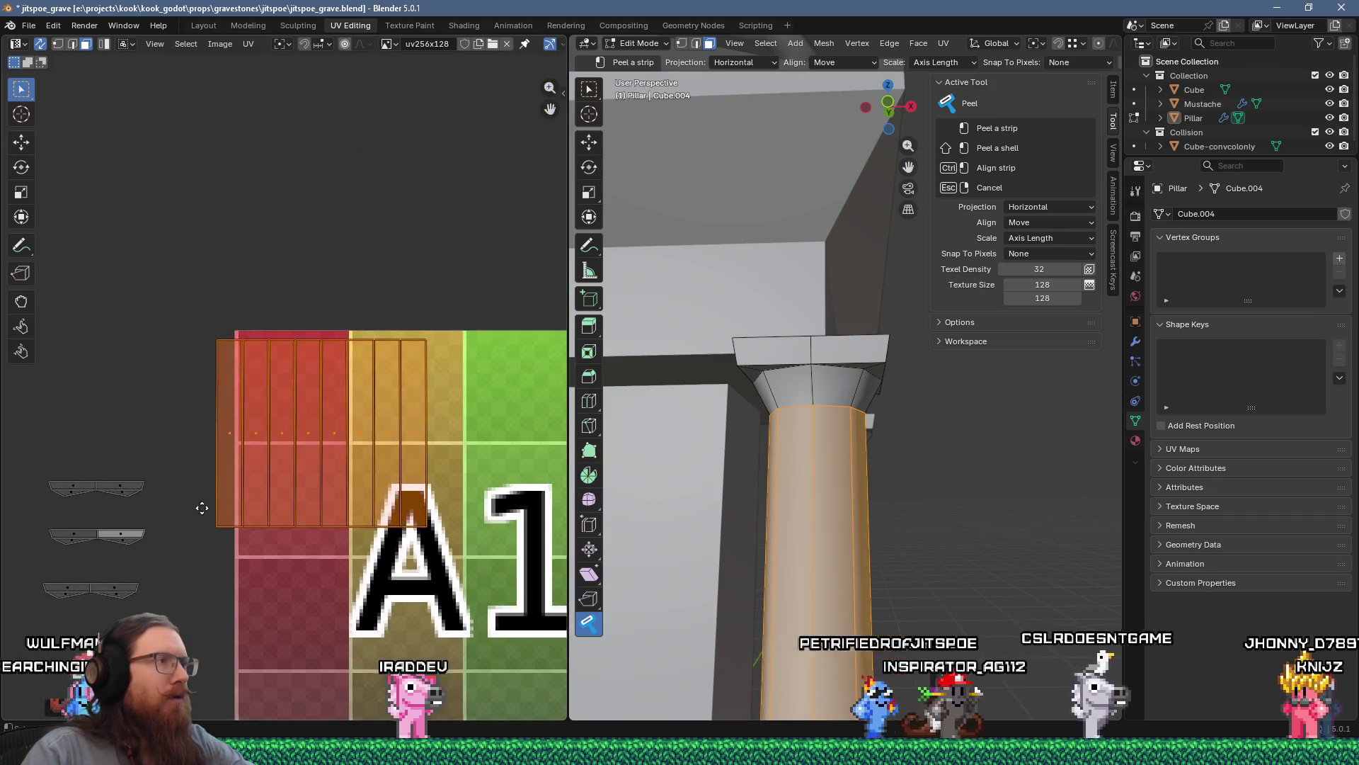
pyautogui.press('g')
pyautogui.click(292, 370)
pyautogui.scroll(-6, 303, 380)
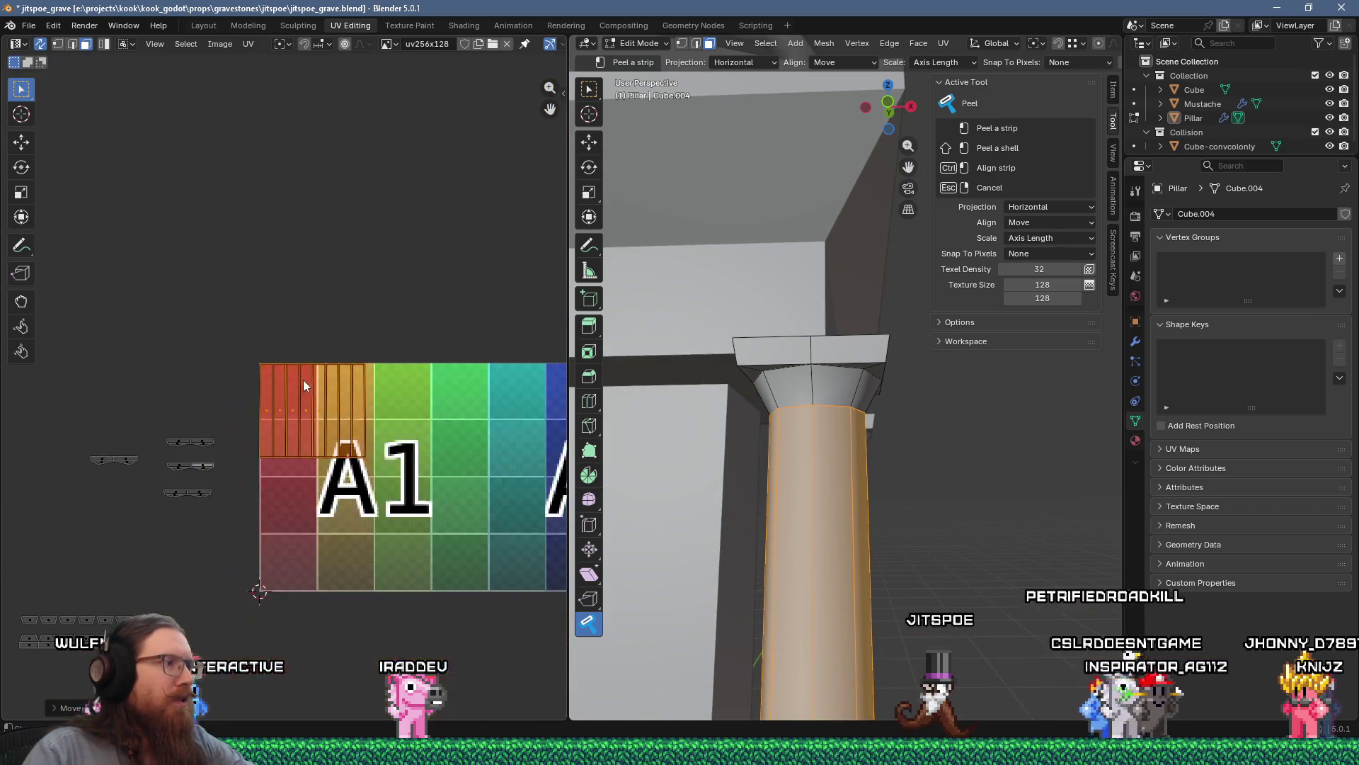
pyautogui.moveTo(303, 401)
pyautogui.mouseDown(button='middle')
pyautogui.moveTo(226, 325)
pyautogui.moveTo(379, 331)
pyautogui.mouseUp(button='middle')
# Step: Move the capital island and the small leftover islands onto the grid
pyautogui.moveTo(61, 472); pyautogui.dragTo(252, 556)
pyautogui.press('g')
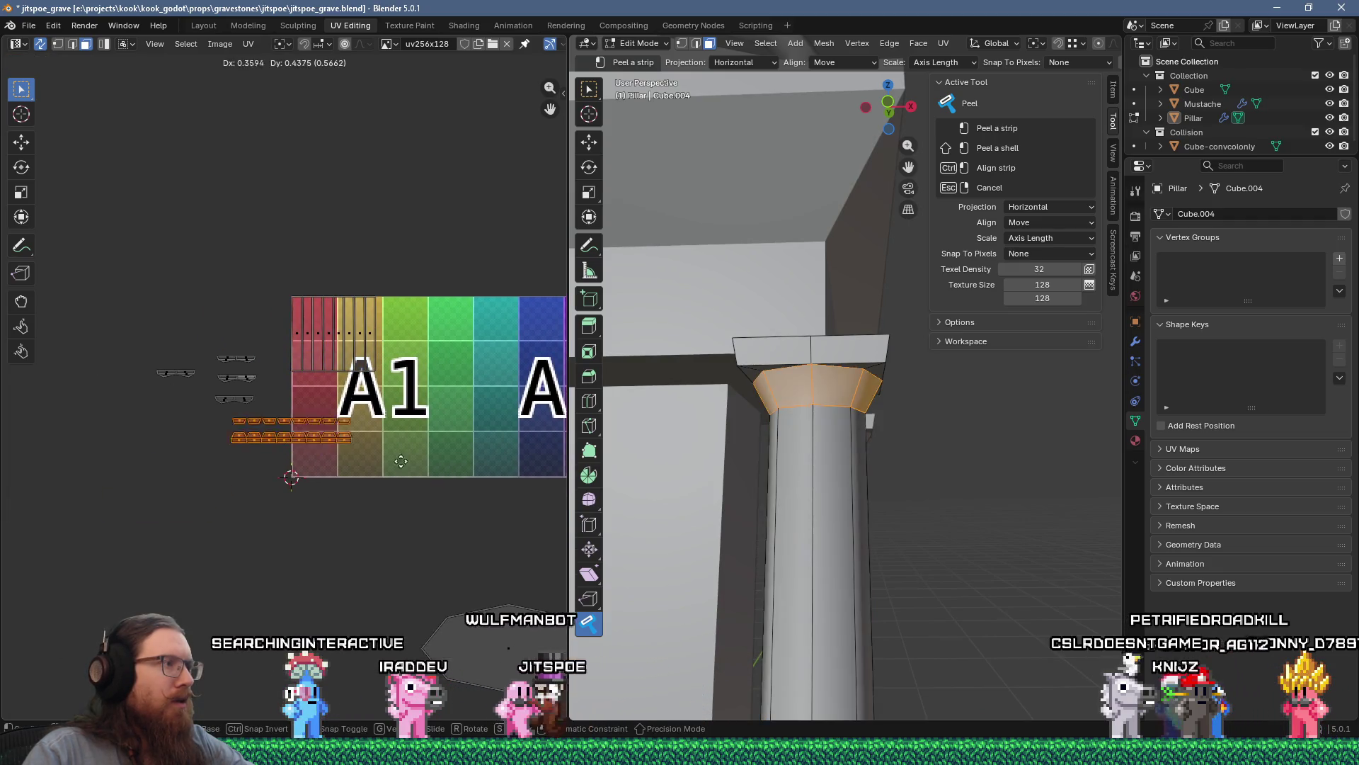
pyautogui.click(450, 424)
pyautogui.scroll(5, 325, 398)
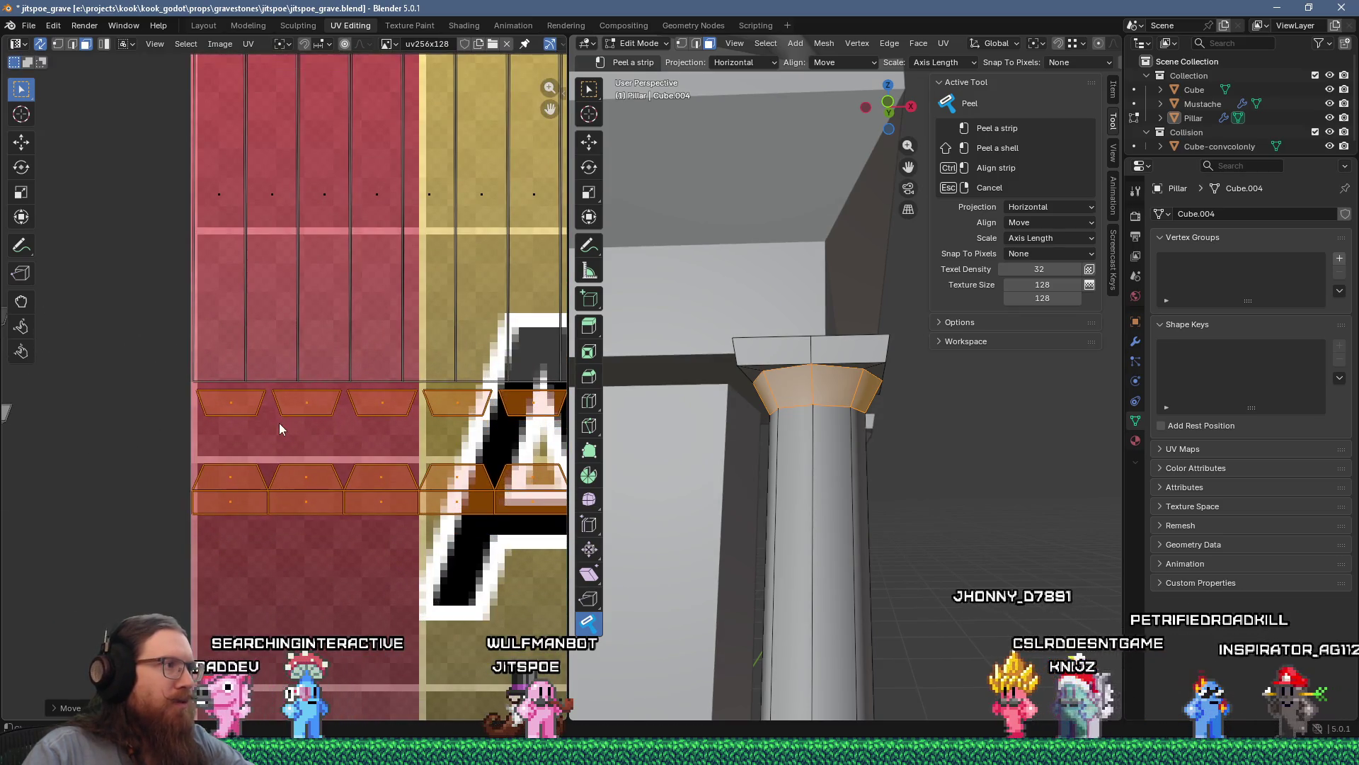
pyautogui.scroll(-5, 279, 425)
pyautogui.scroll(-3, 321, 395)
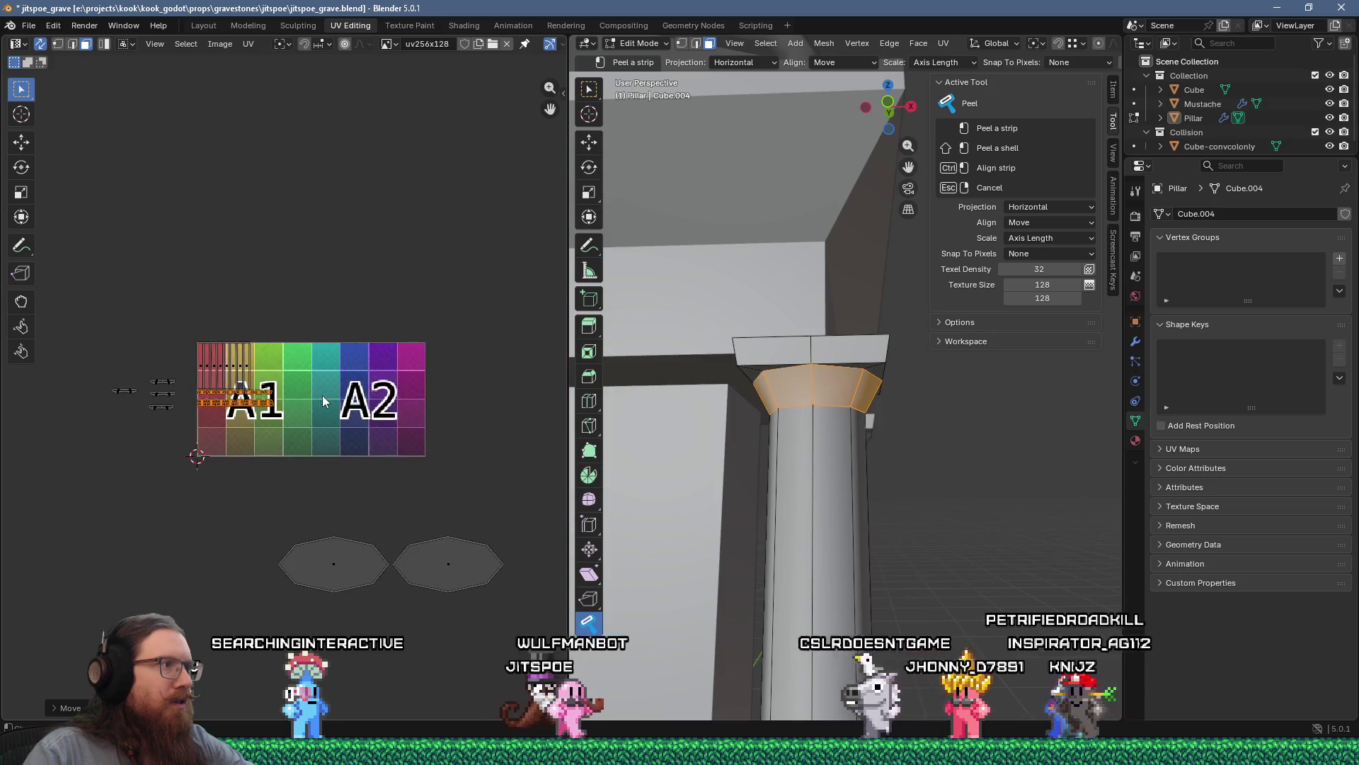
pyautogui.scroll(2, 321, 395)
pyautogui.moveTo(95, 382); pyautogui.dragTo(216, 380, button='middle')
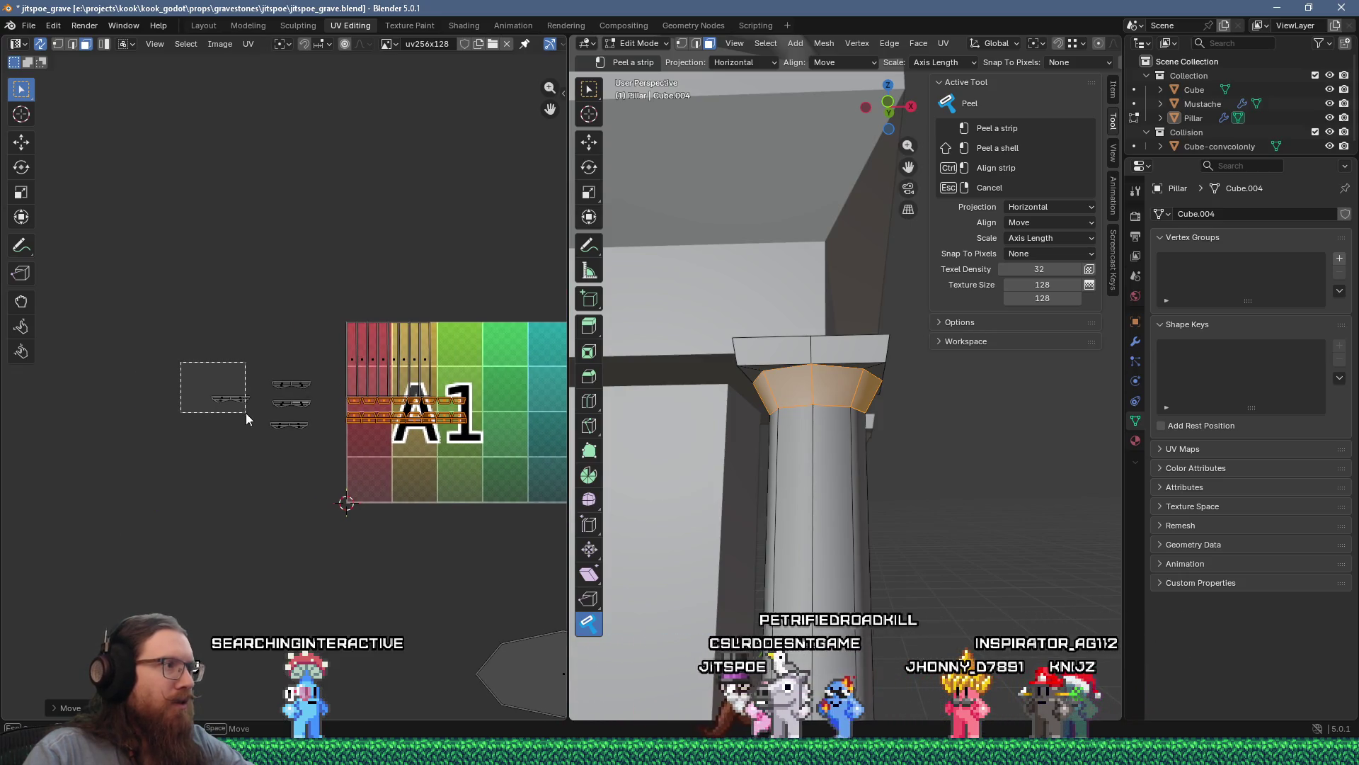
pyautogui.moveTo(246, 415); pyautogui.dragTo(247, 414)
pyautogui.press('g')
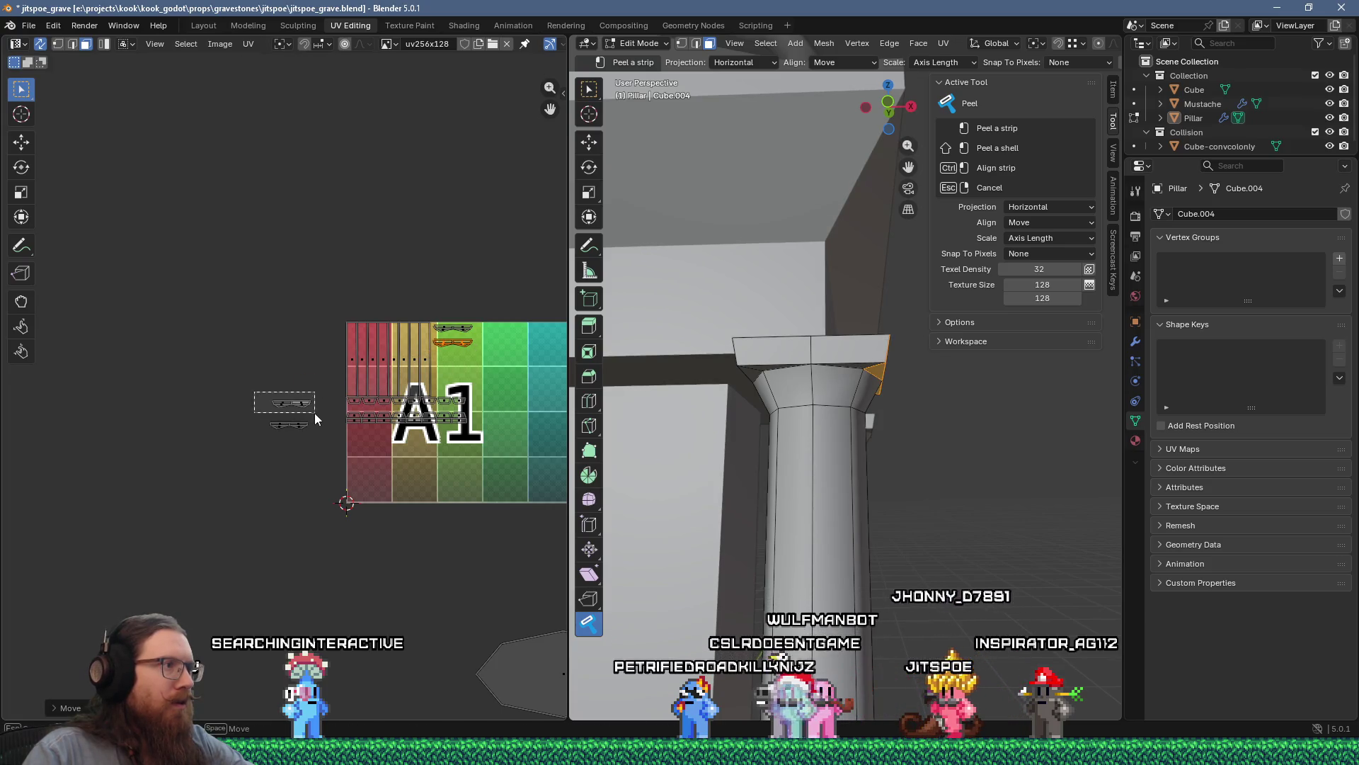
pyautogui.moveTo(301, 436); pyautogui.dragTo(301, 437)
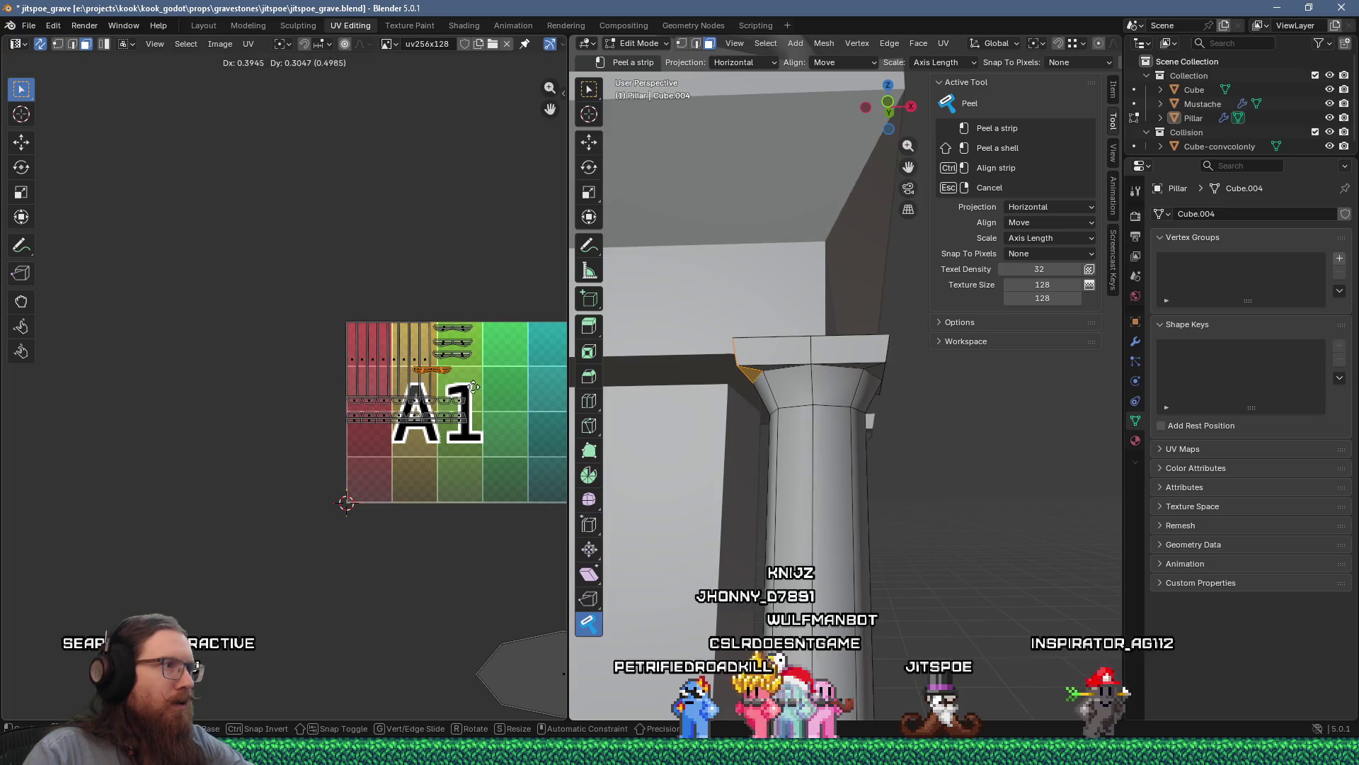
pyautogui.scroll(-4, 456, 414)
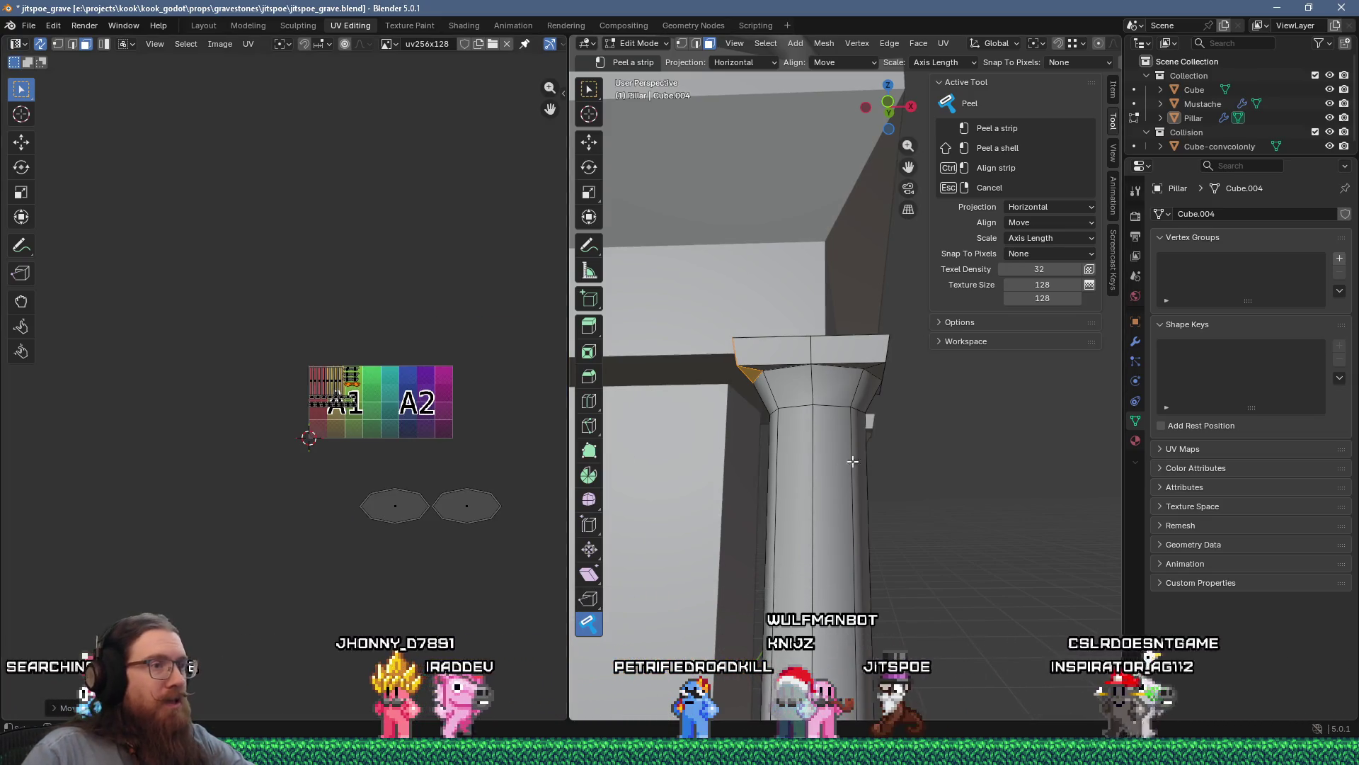
# Step: Orbit to the pillar top and delete the selected octagonal face via X > Faces
pyautogui.moveTo(736, 382)
pyautogui.mouseDown(button='middle')
pyautogui.moveTo(744, 368)
pyautogui.moveTo(751, 407)
pyautogui.moveTo(782, 394)
pyautogui.moveTo(768, 571)
pyautogui.moveTo(763, 533)
pyautogui.mouseUp(button='middle')
pyautogui.scroll(-5, 764, 533)
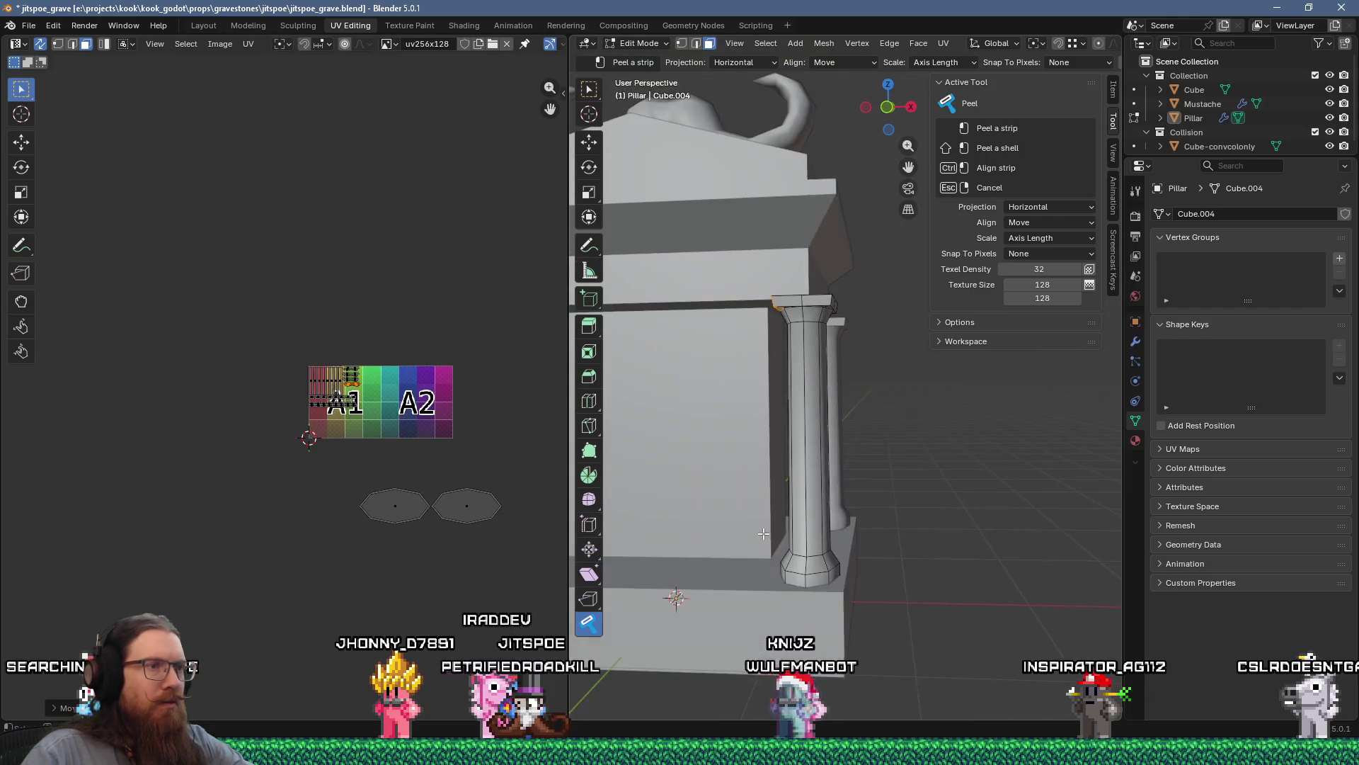
pyautogui.scroll(-5, 744, 567)
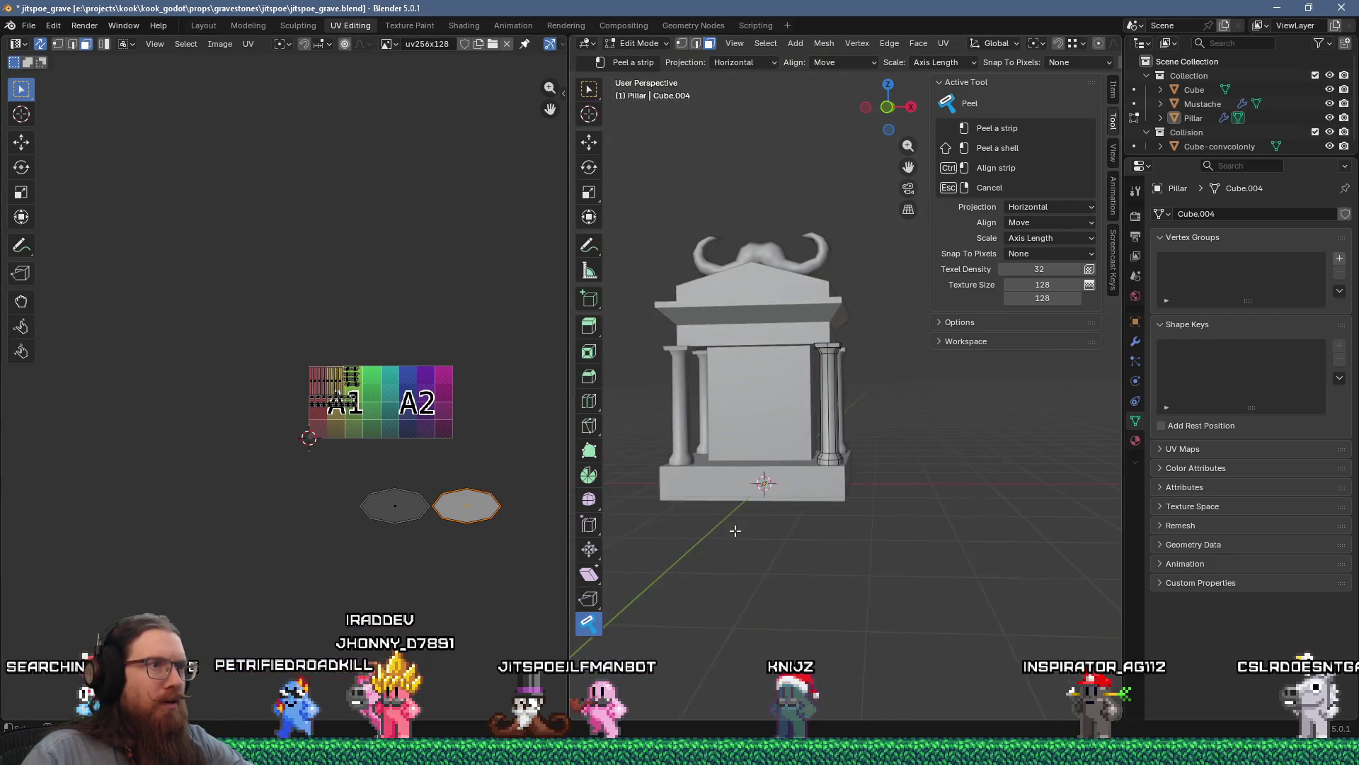
pyautogui.moveTo(743, 567)
pyautogui.mouseDown(button='middle')
pyautogui.moveTo(701, 562)
pyautogui.moveTo(1060, 507)
pyautogui.mouseUp(button='middle')
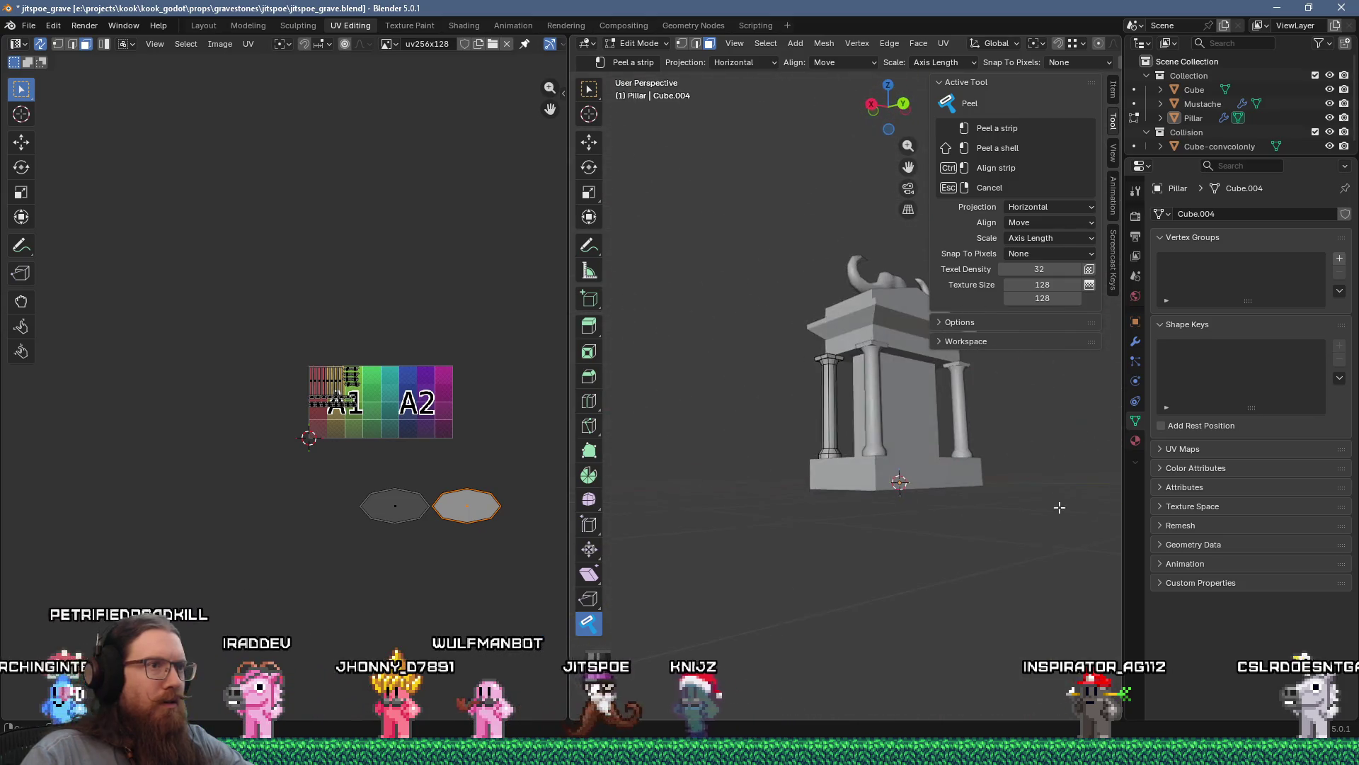
pyautogui.moveTo(957, 508)
pyautogui.mouseDown(button='middle')
pyautogui.moveTo(1031, 349)
pyautogui.moveTo(889, 408)
pyautogui.mouseUp(button='middle')
pyautogui.scroll(3, 991, 368)
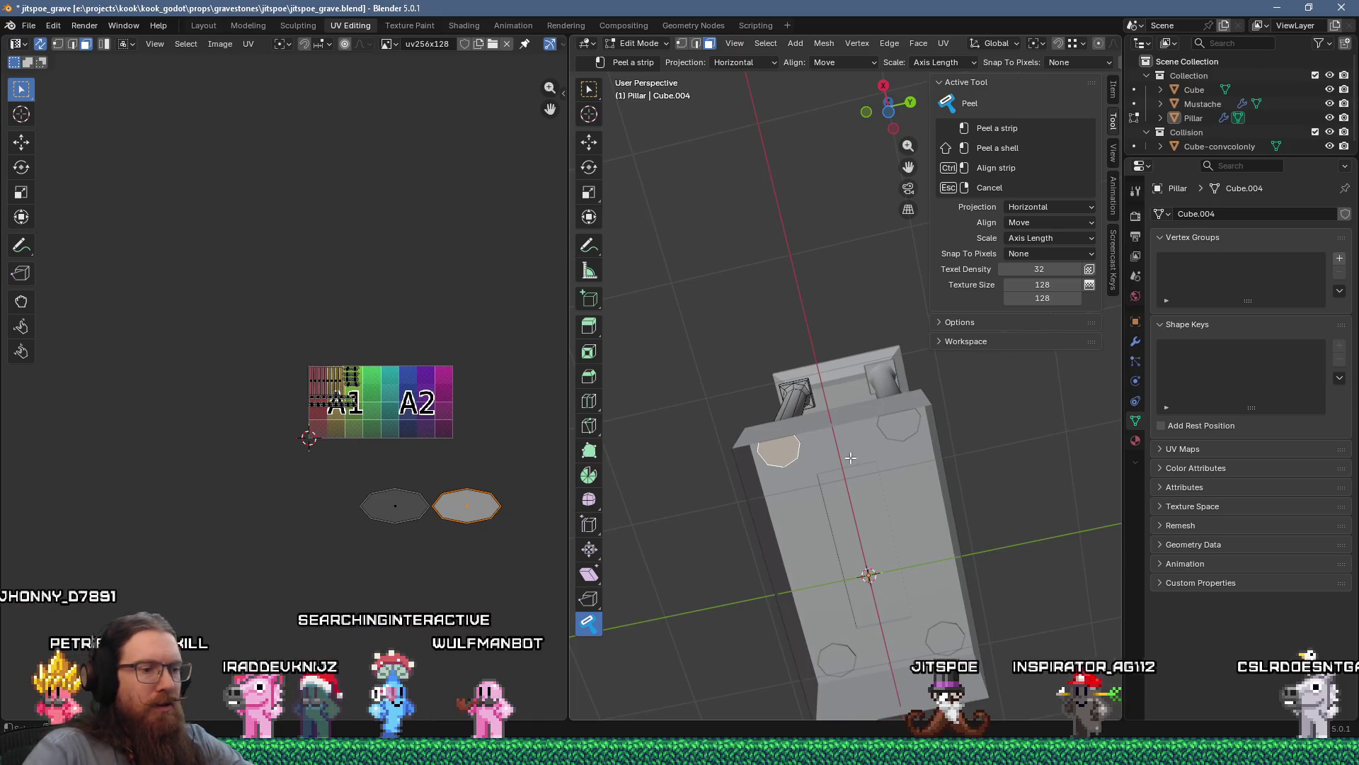
pyautogui.press('x')
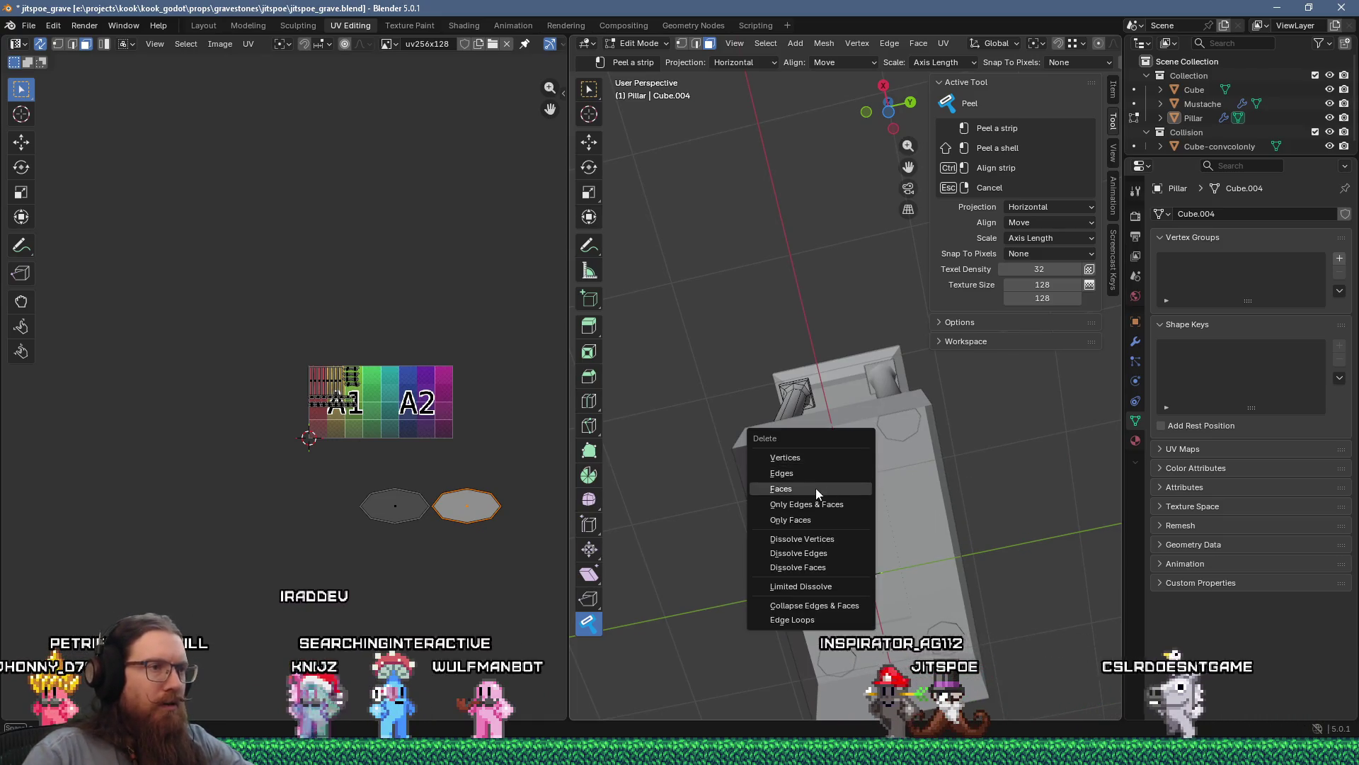
pyautogui.click(816, 487)
# Step: Orbit low to the slab underside and pillar cap, then switch to vertex select
pyautogui.moveTo(752, 456); pyautogui.dragTo(806, 492, button='middle')
pyautogui.scroll(4, 807, 492)
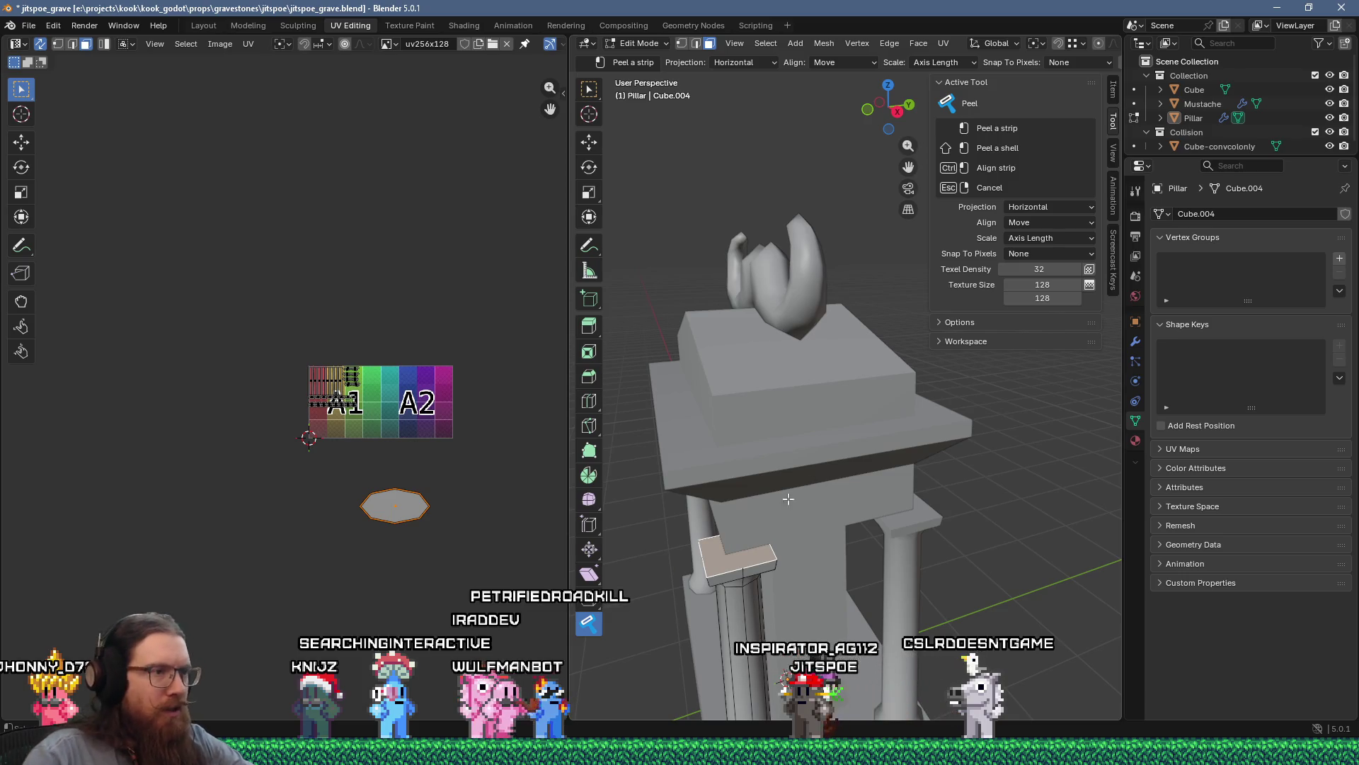
pyautogui.scroll(3, 768, 552)
pyautogui.moveTo(768, 551); pyautogui.dragTo(880, 370, button='middle')
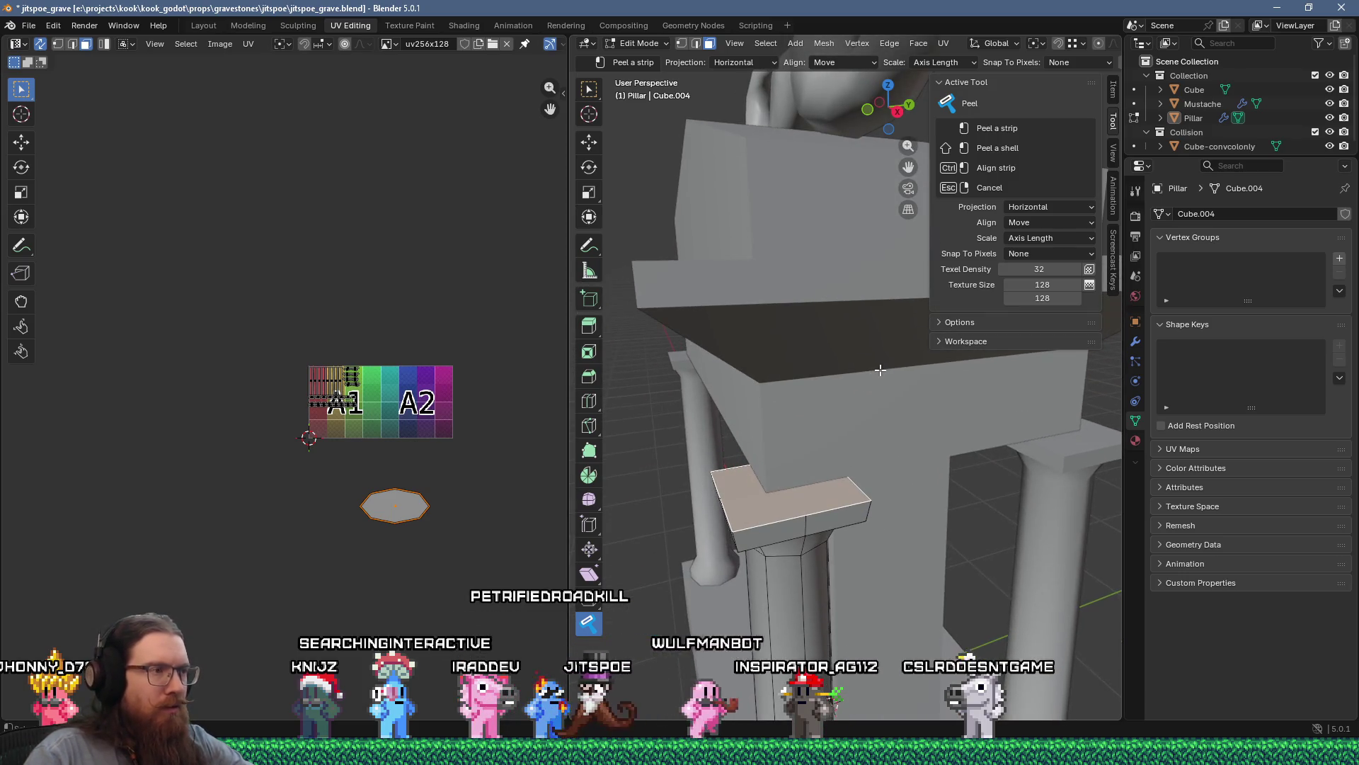
pyautogui.scroll(2, 880, 370)
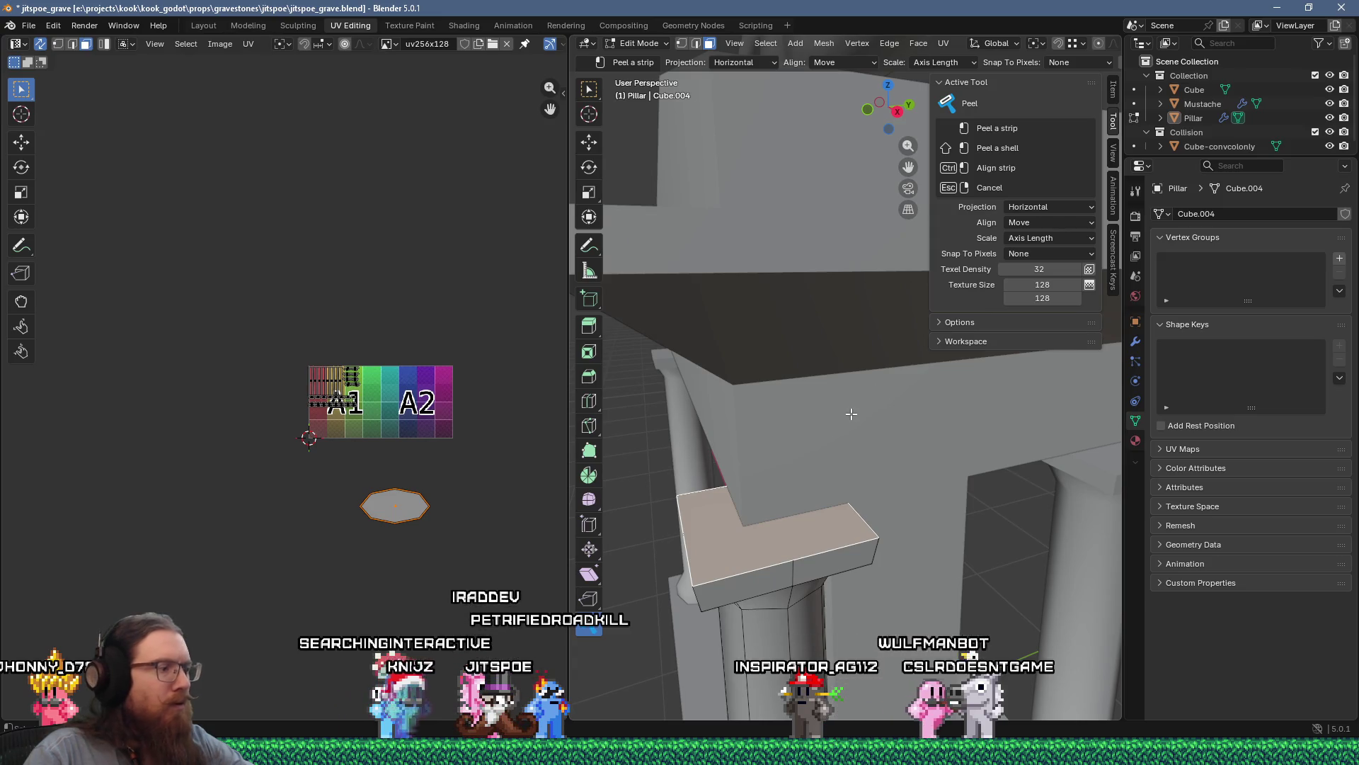
pyautogui.press('1')
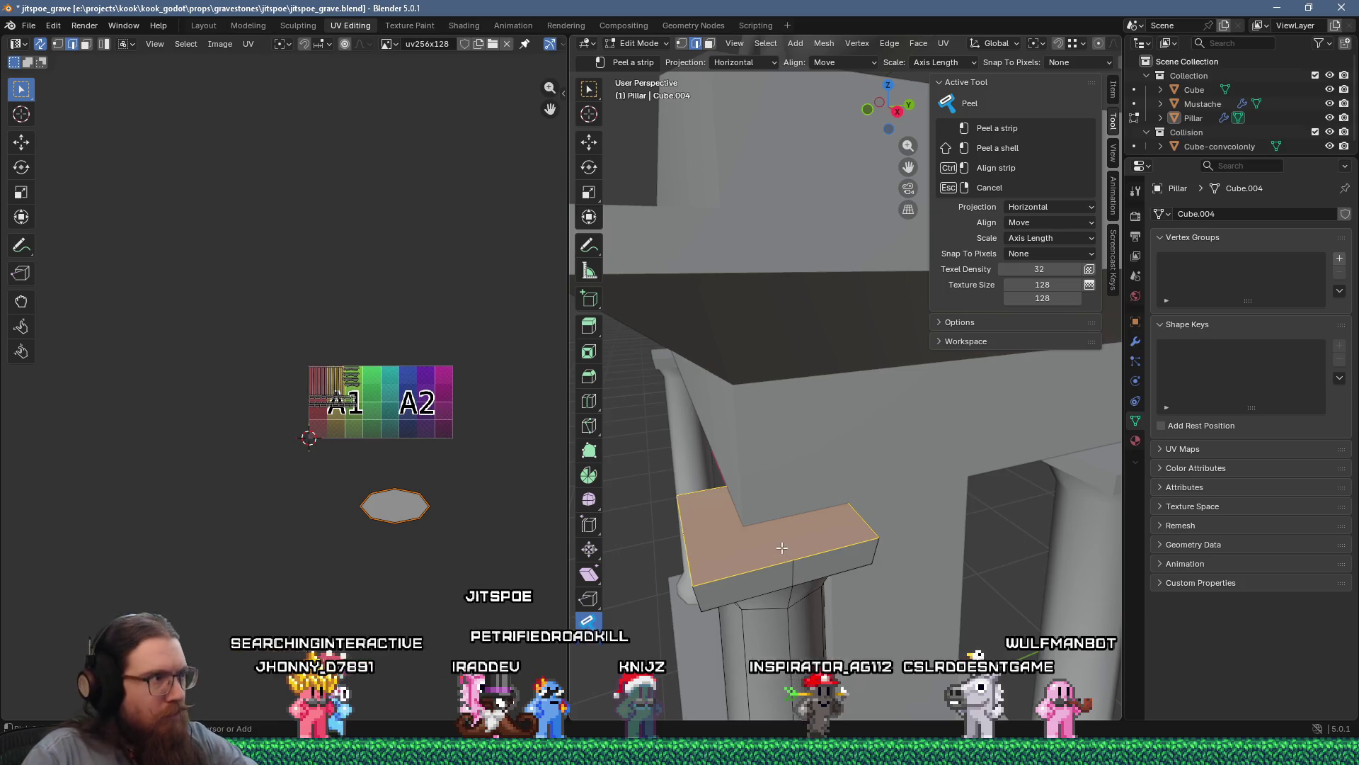
# Step: Dissolve the pillar cap's L-shaped top faces into a single face
pyautogui.click(588, 143)
pyautogui.hotkey('ctrl', 'x')
pyautogui.moveTo(771, 553)
pyautogui.mouseDown(button='middle')
pyautogui.moveTo(790, 559)
pyautogui.moveTo(1006, 490)
pyautogui.moveTo(892, 446)
pyautogui.moveTo(820, 437)
pyautogui.moveTo(715, 457)
pyautogui.moveTo(851, 551)
pyautogui.moveTo(830, 511)
pyautogui.mouseUp(button='middle')
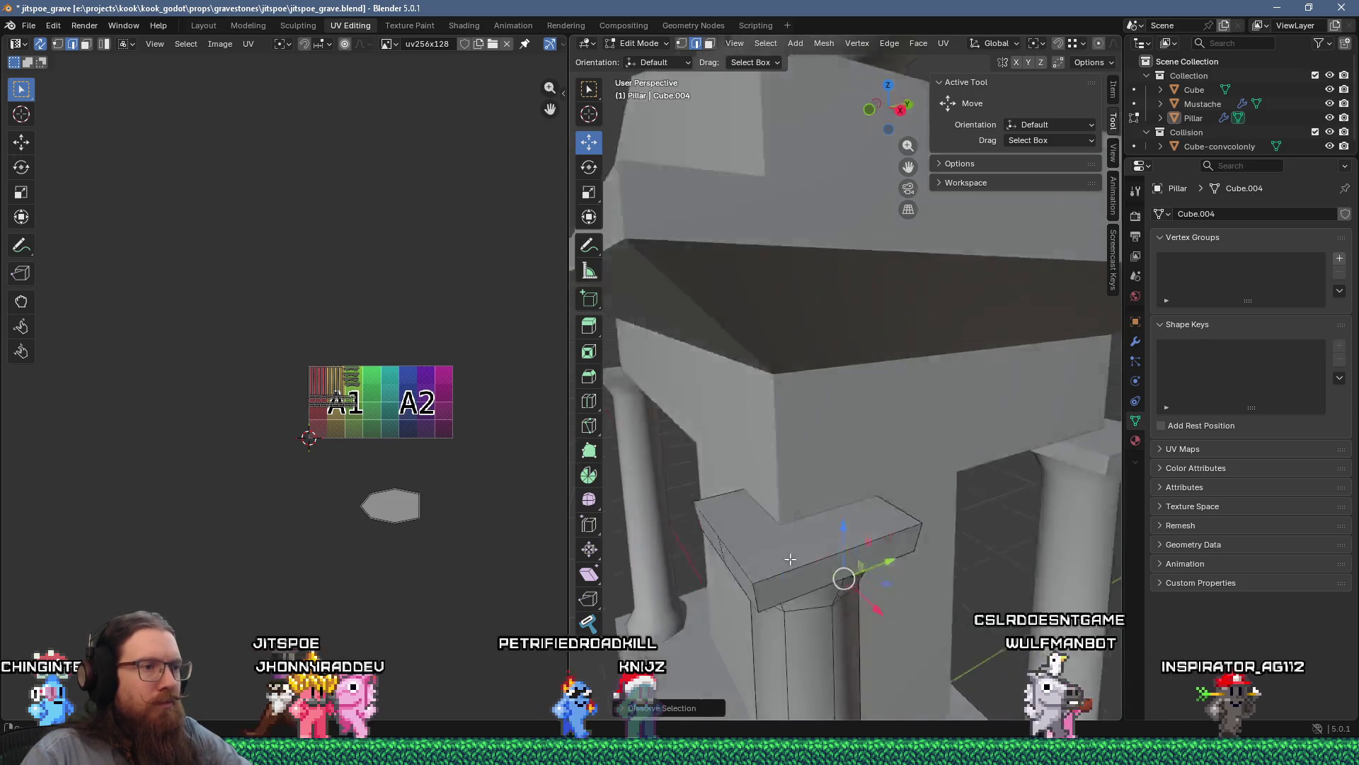
# Step: Return to the Peel tool and zoom the UV Editor onto the A1 tile
pyautogui.click(589, 623)
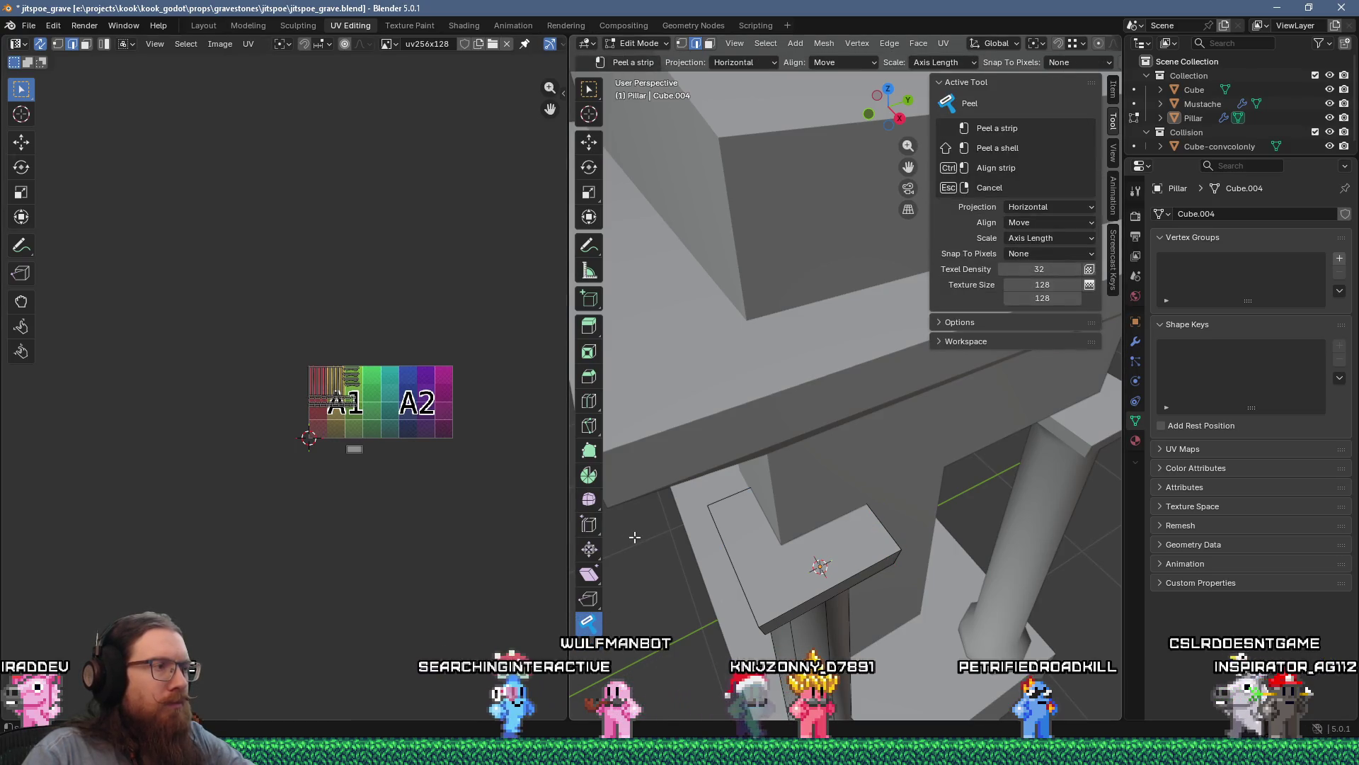
pyautogui.scroll(6, 340, 448)
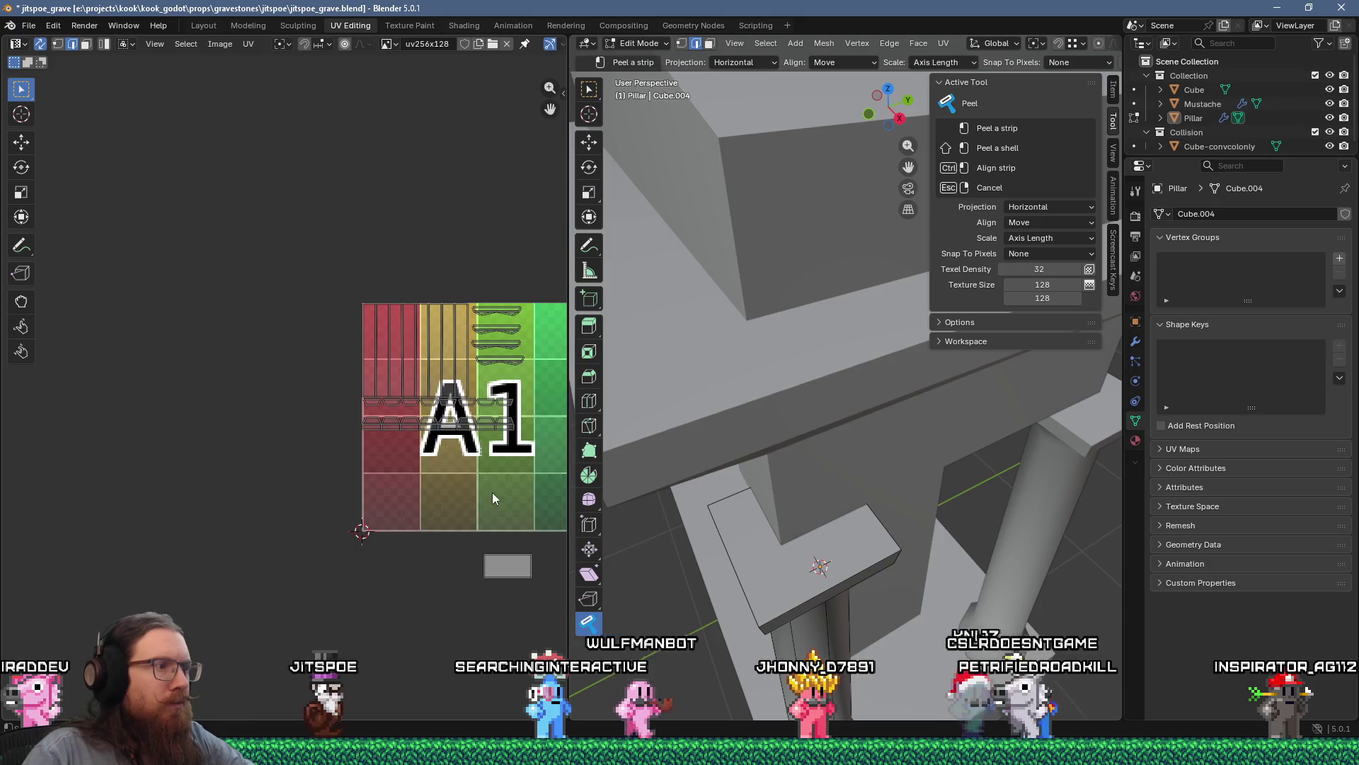
pyautogui.moveTo(715, 543); pyautogui.dragTo(880, 498, button='middle')
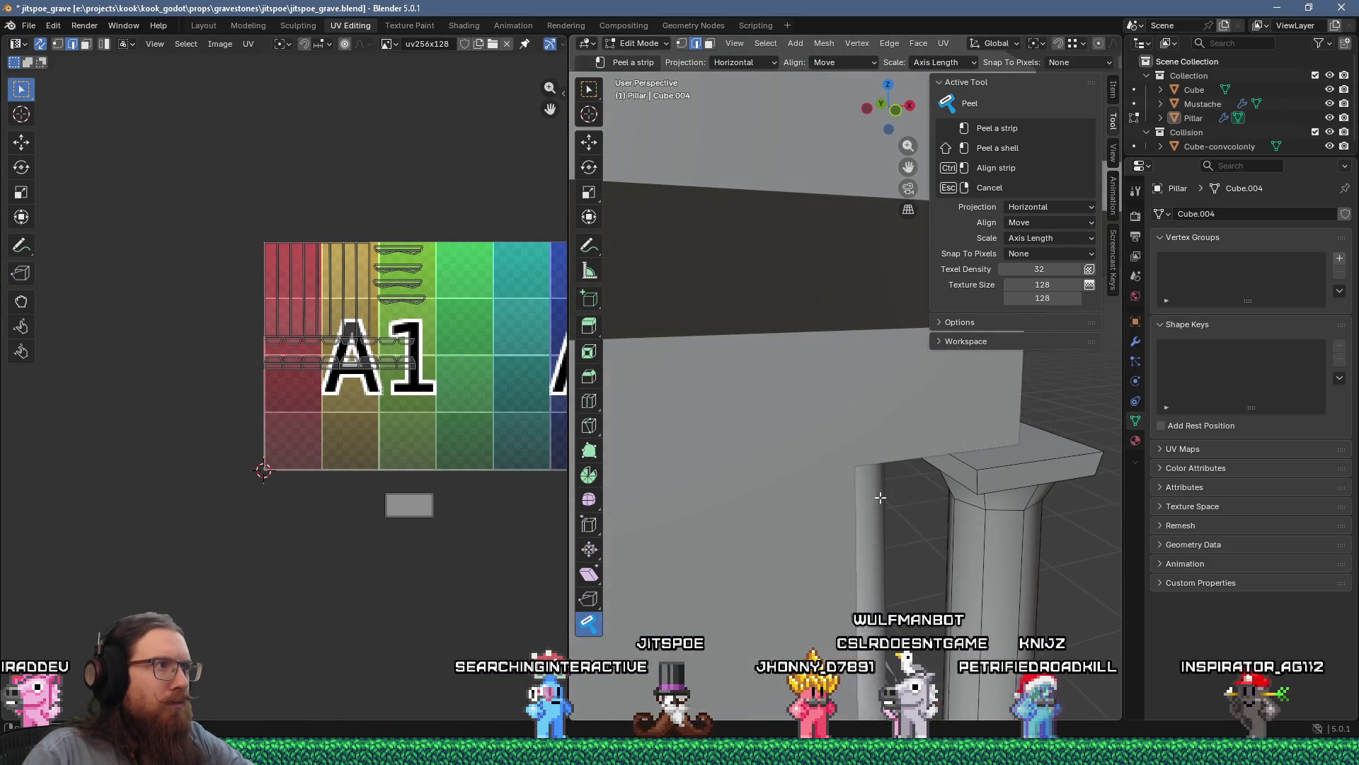
pyautogui.scroll(5, 463, 319)
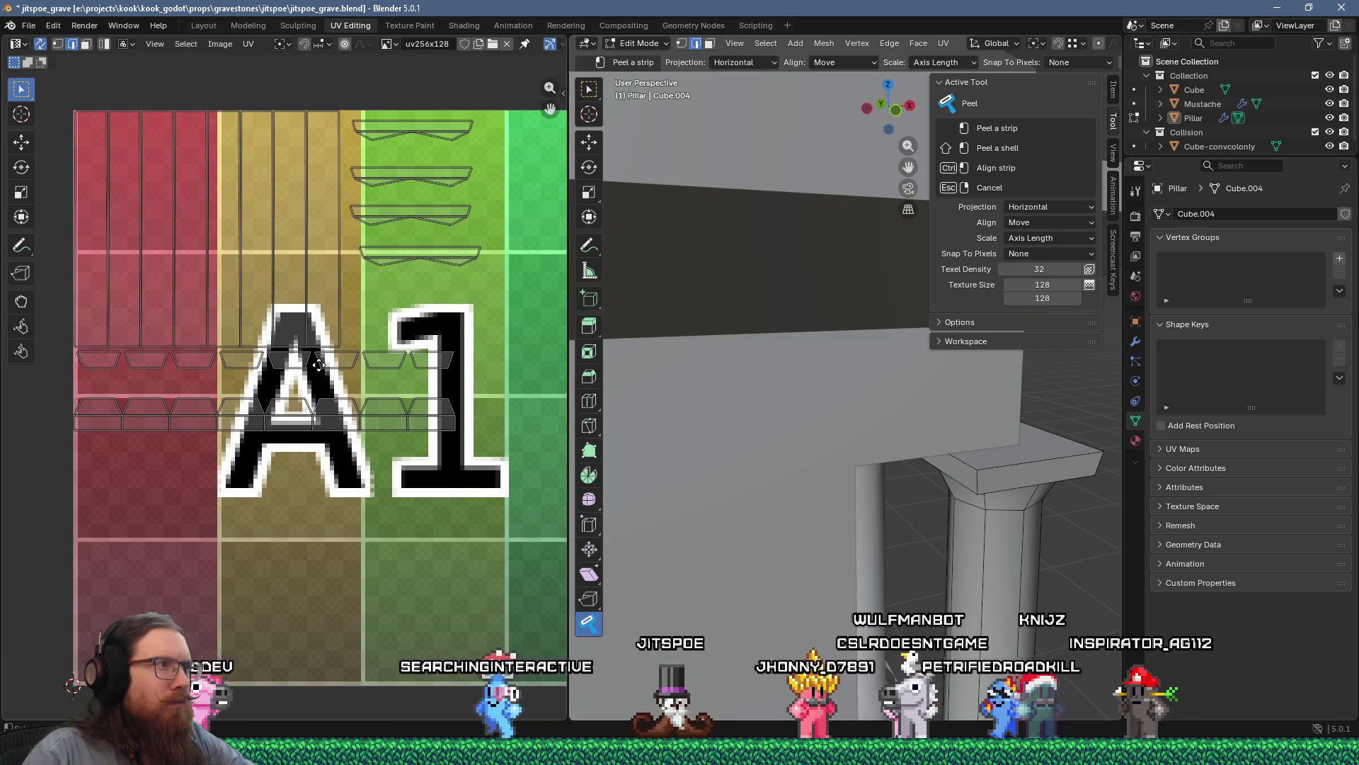
pyautogui.scroll(-5, 860, 454)
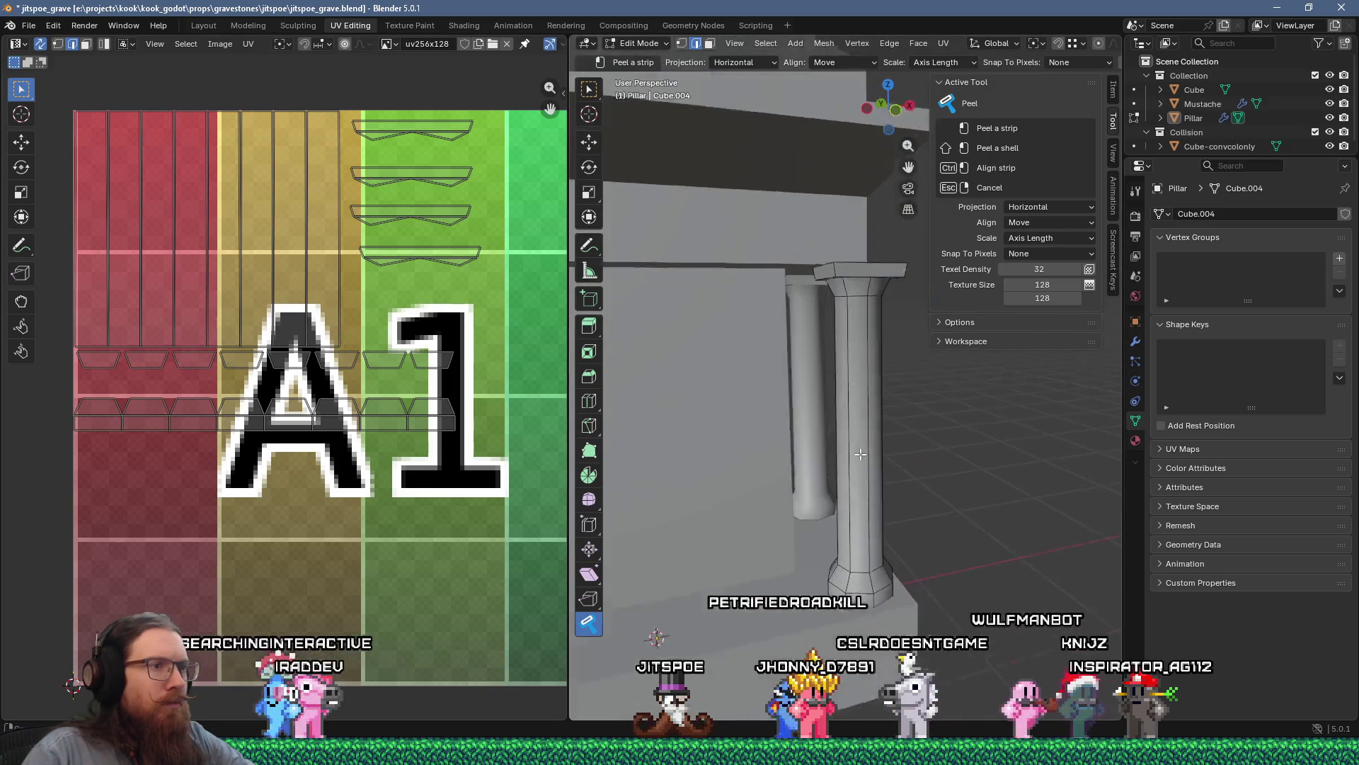
pyautogui.moveTo(860, 453); pyautogui.dragTo(828, 467, button='middle')
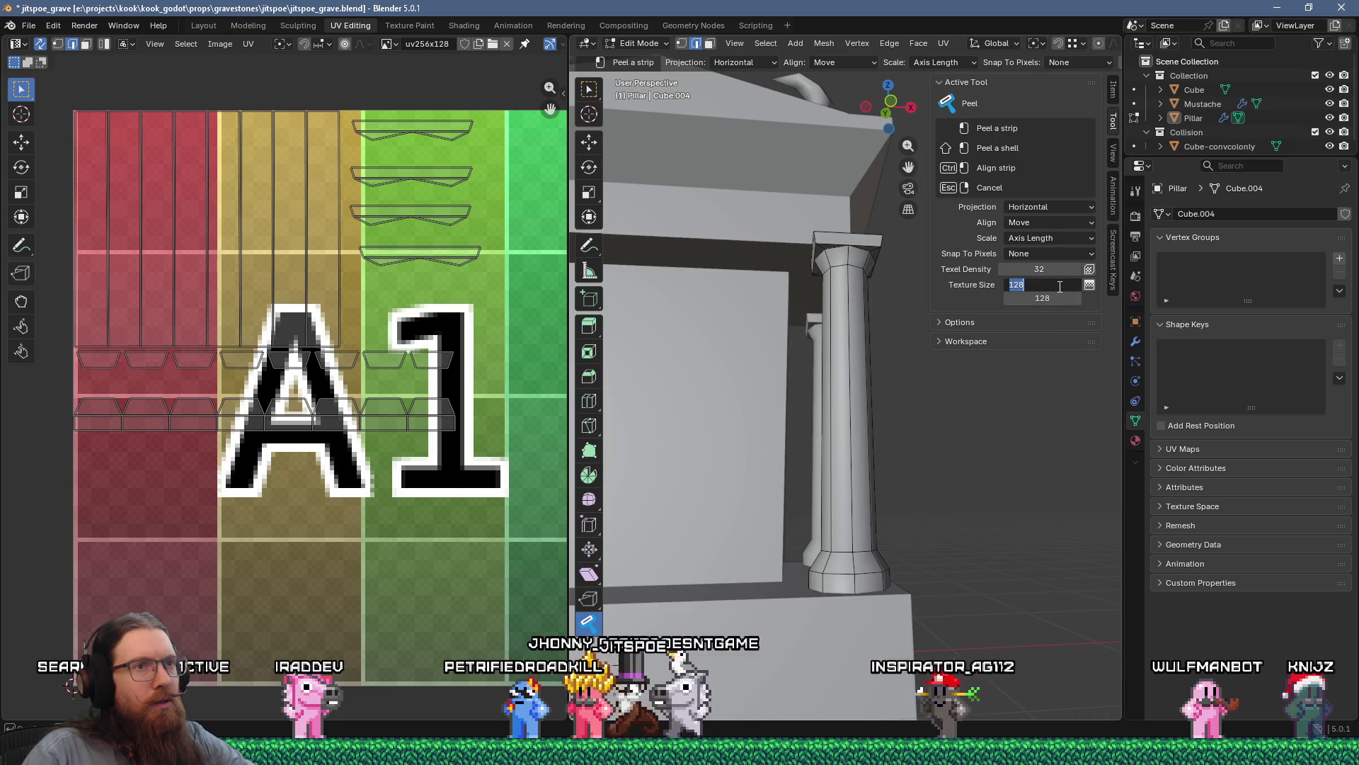
# Step: Set the Peel tool's Texture Size X to 256, matching the 256×128 grid image
pyautogui.click(1059, 286)
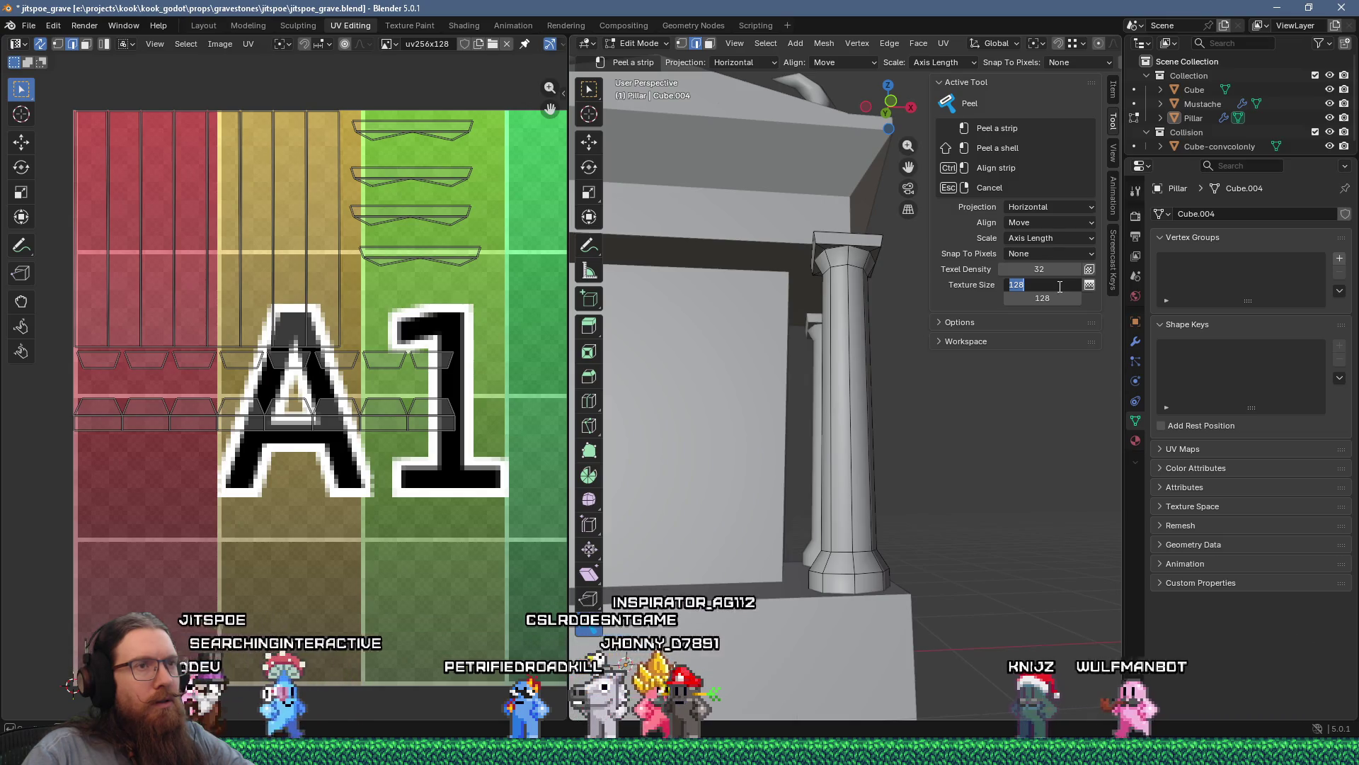
pyautogui.write('256')
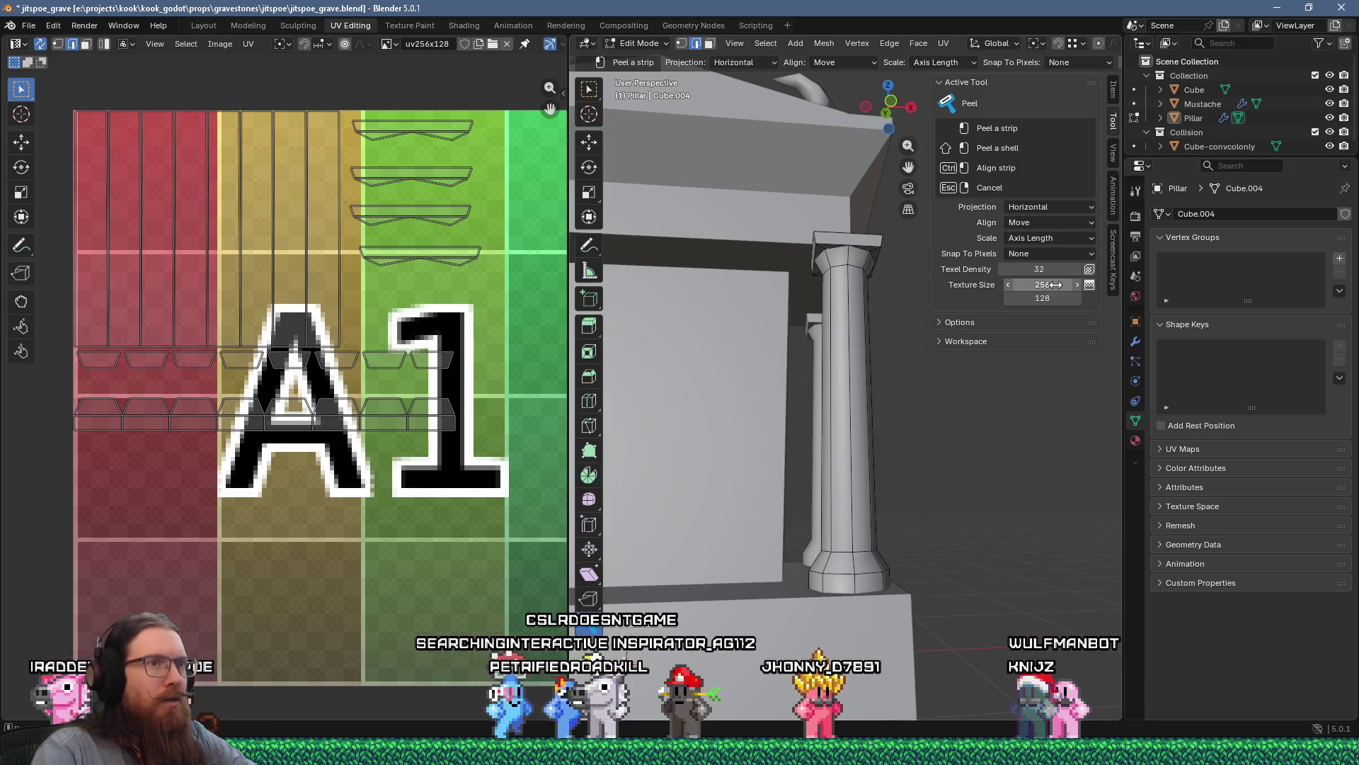
pyautogui.moveTo(860, 370); pyautogui.dragTo(871, 358, button='middle')
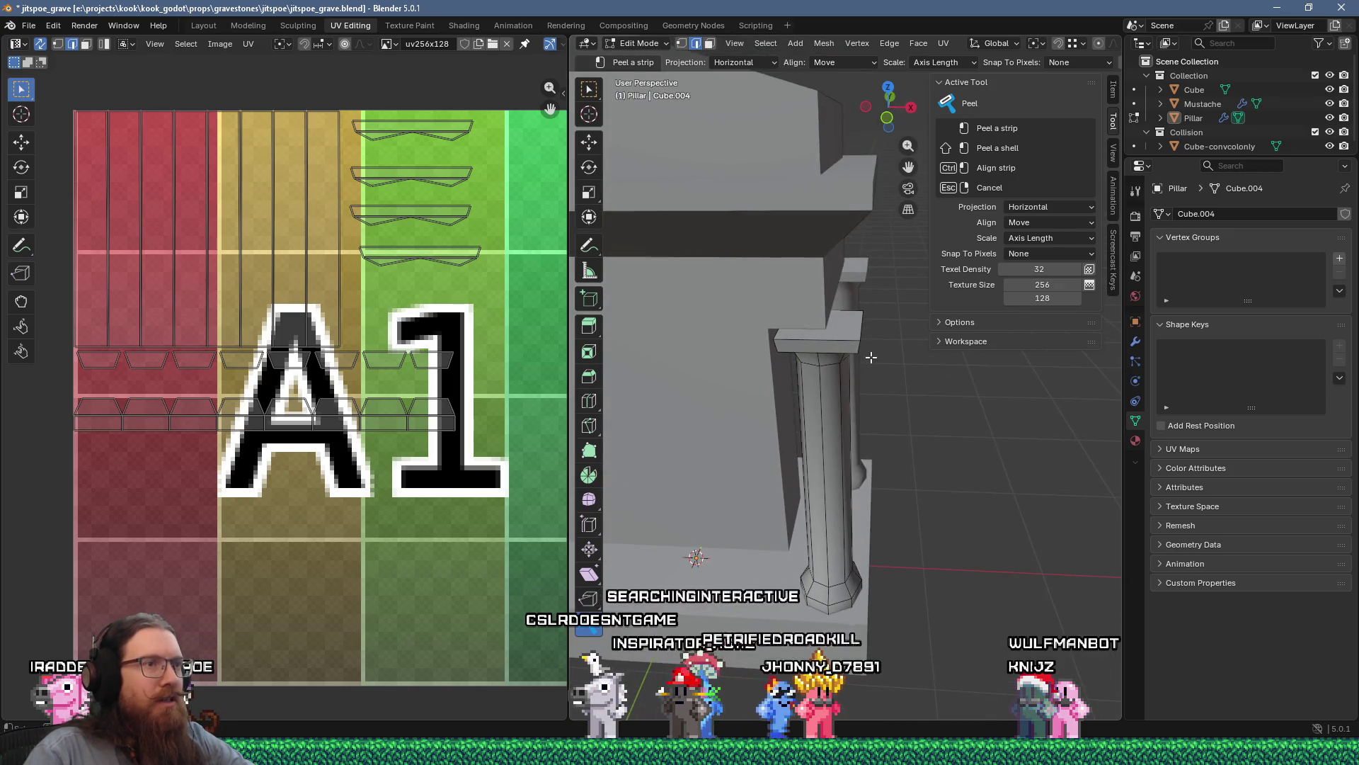
pyautogui.scroll(-5, 499, 426)
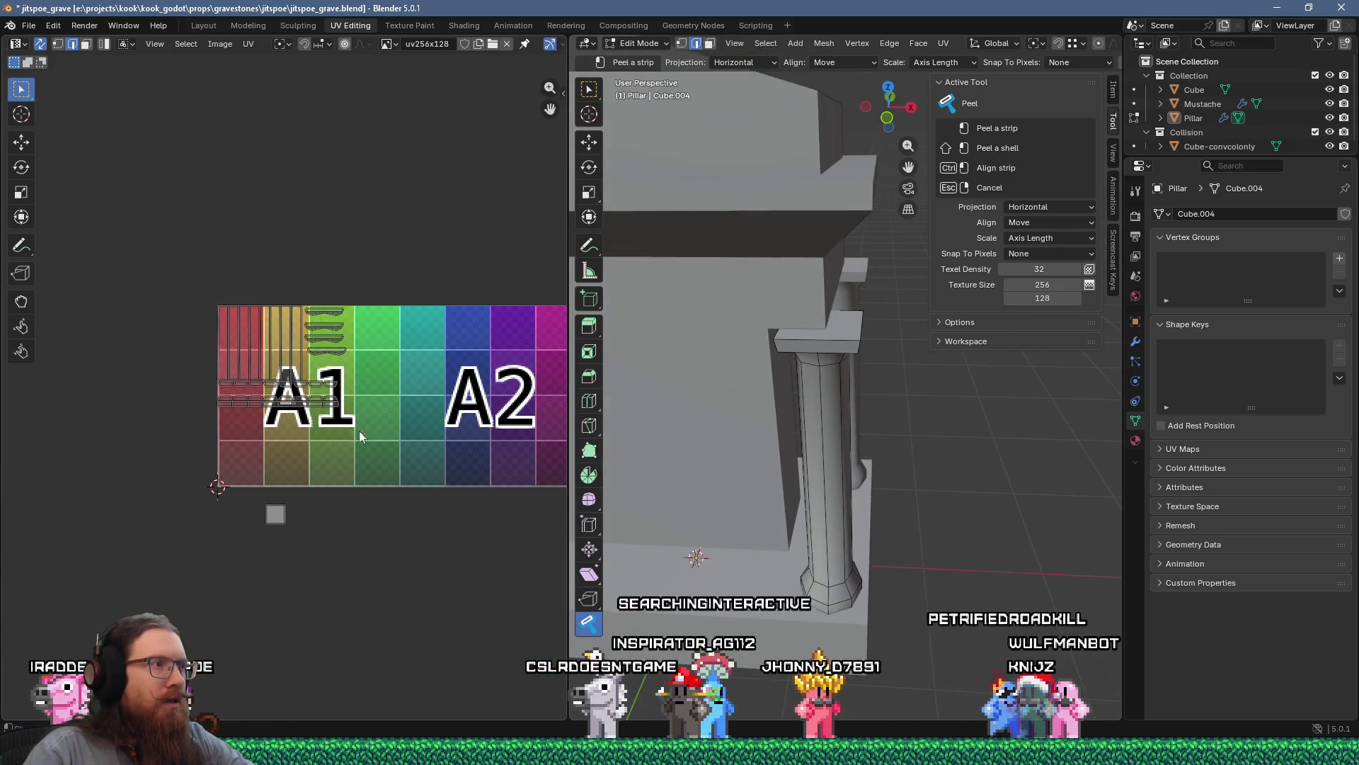
pyautogui.scroll(3, 324, 414)
pyautogui.moveTo(742, 470); pyautogui.dragTo(807, 455, button='middle')
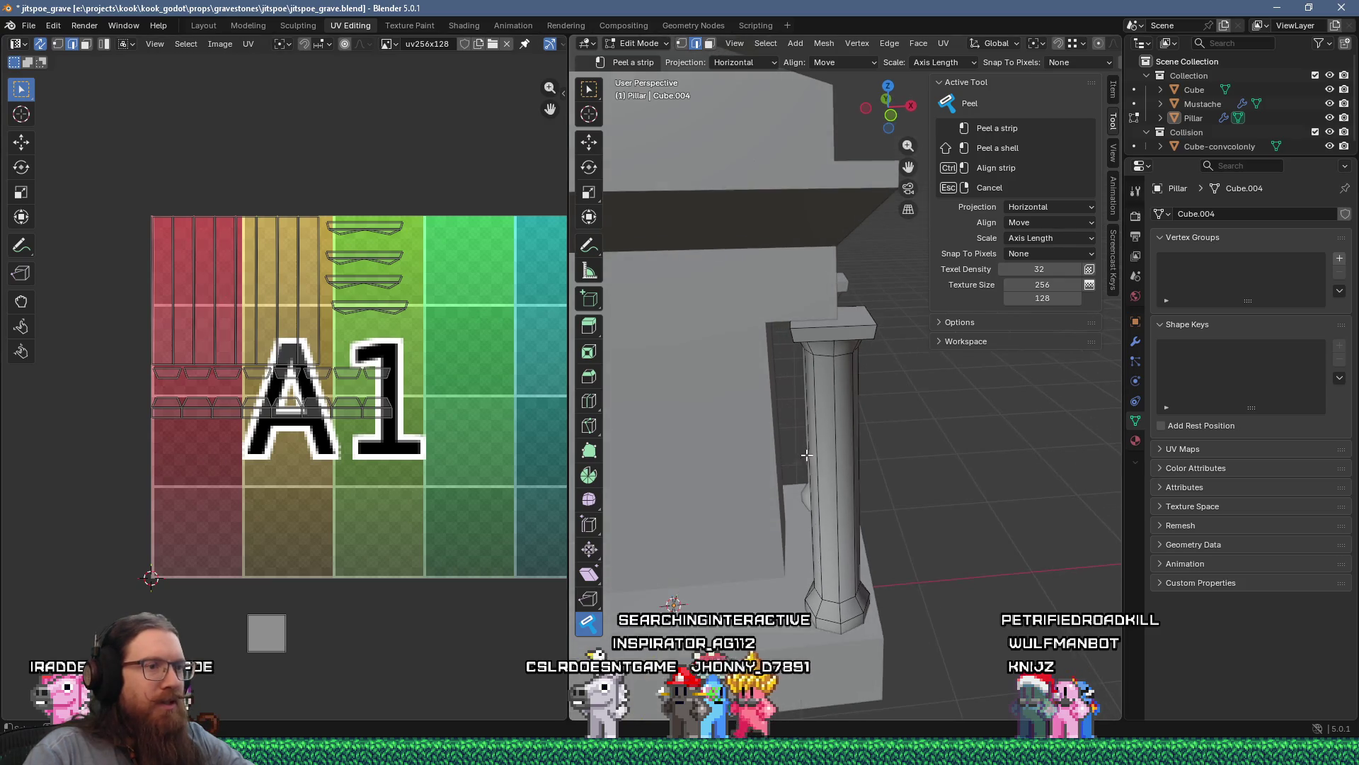
pyautogui.click(837, 536)
pyautogui.moveTo(837, 537)
pyautogui.mouseDown(button='middle')
pyautogui.moveTo(827, 526)
pyautogui.moveTo(845, 546)
pyautogui.moveTo(810, 531)
pyautogui.moveTo(991, 524)
pyautogui.moveTo(900, 571)
pyautogui.mouseUp(button='middle')
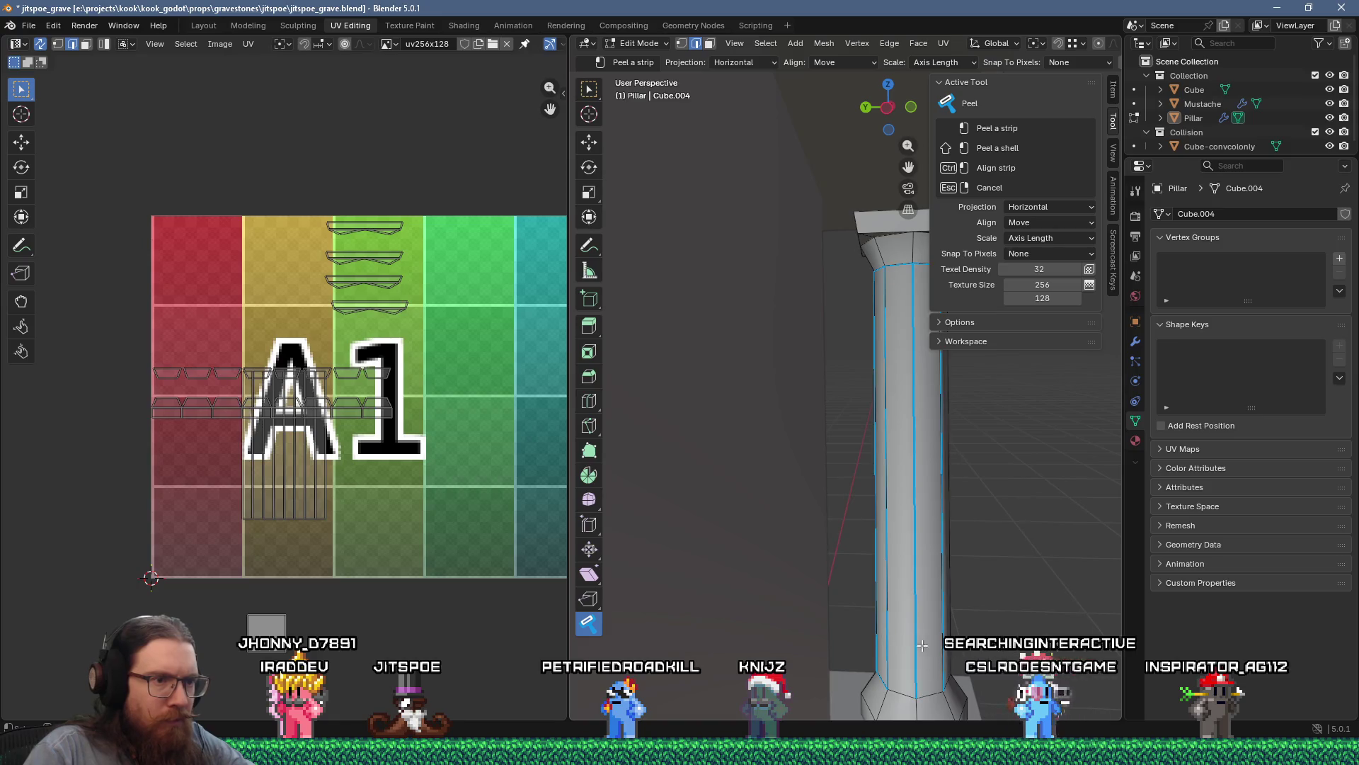
pyautogui.scroll(4, 295, 434)
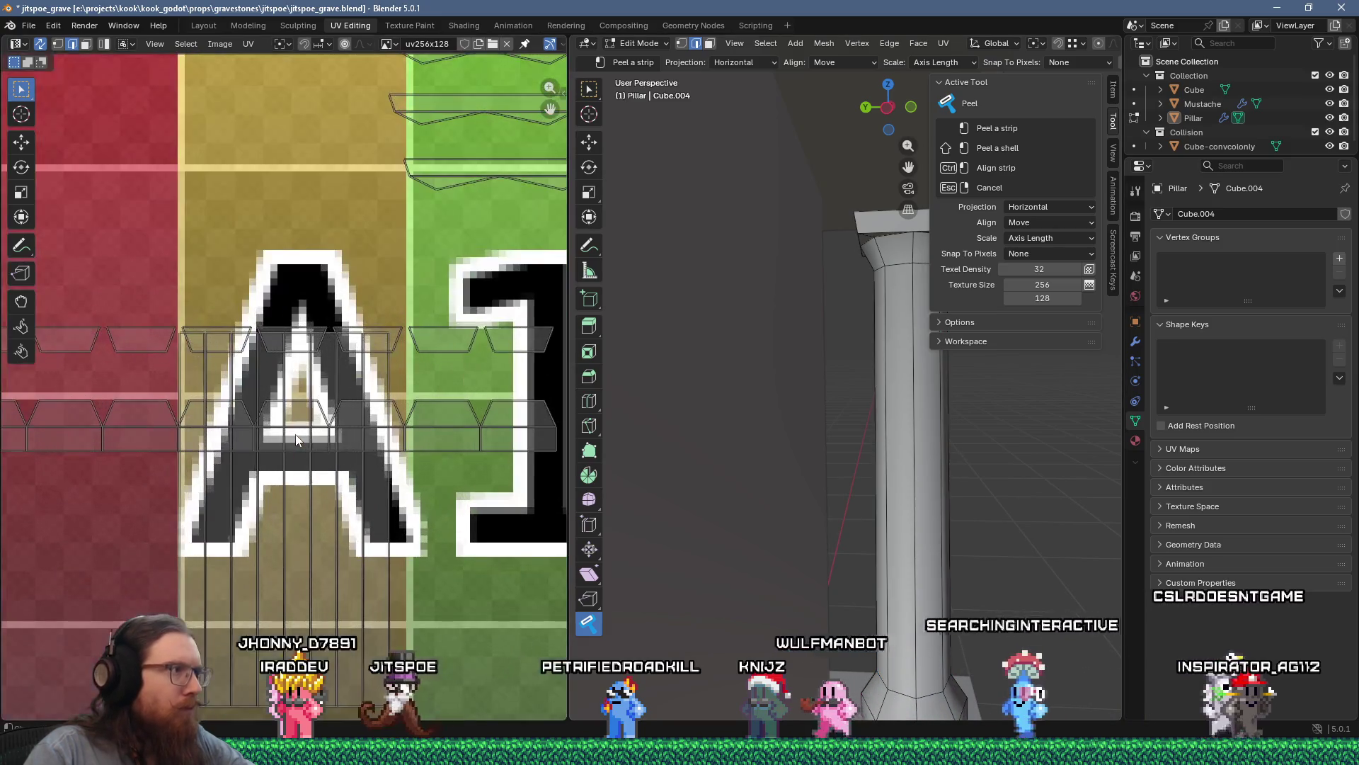
pyautogui.scroll(-5, 296, 432)
pyautogui.scroll(3, 296, 434)
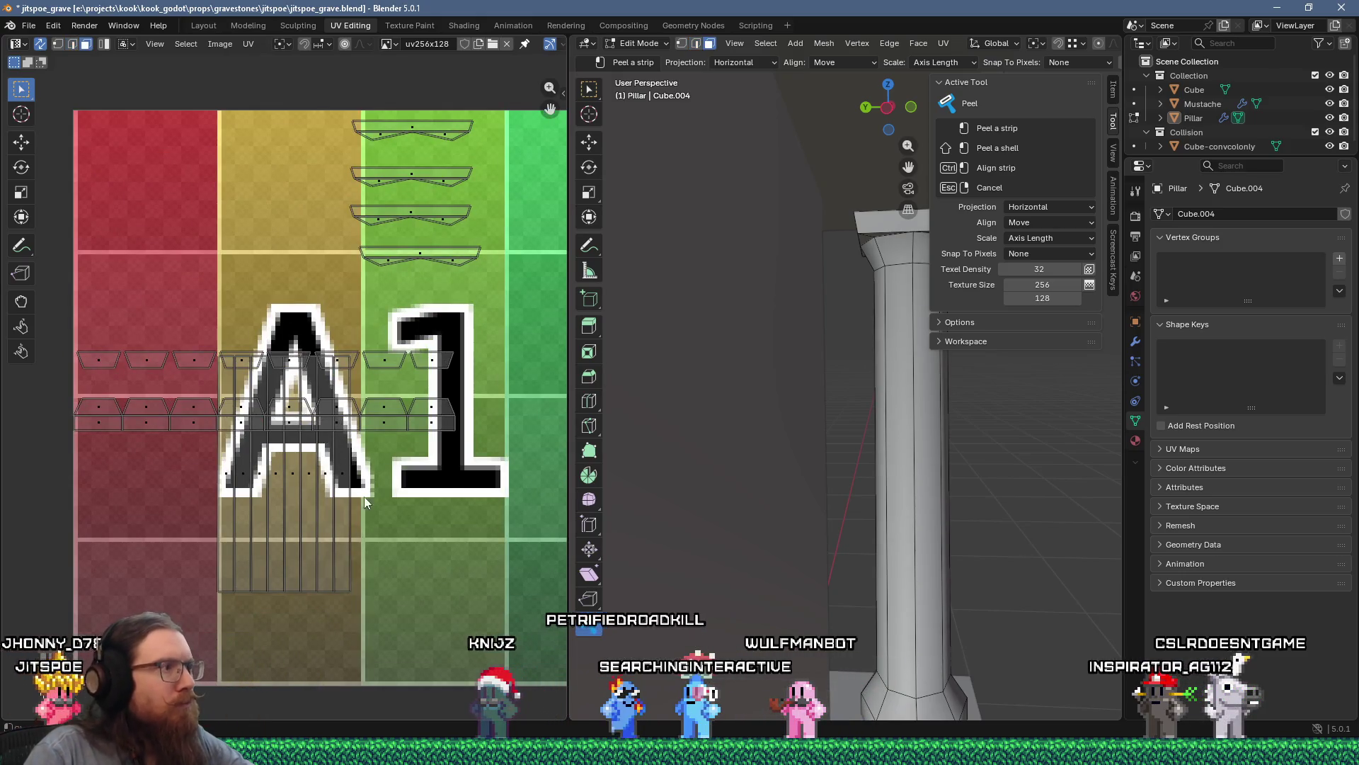
pyautogui.moveTo(238, 484); pyautogui.dragTo(226, 489)
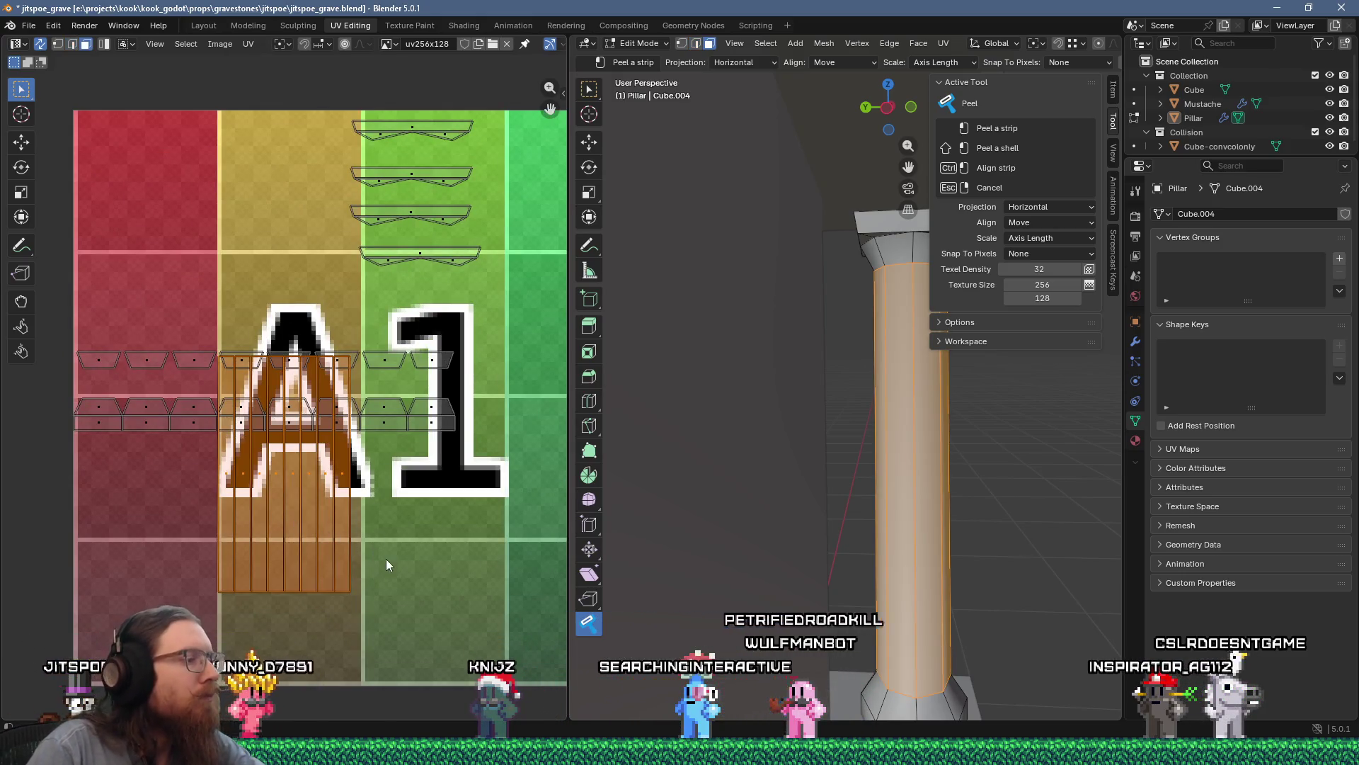
# Step: Move the selected shaft UV strips onto the texture's top-left red tile
pyautogui.press('g')
pyautogui.scroll(3, 201, 313)
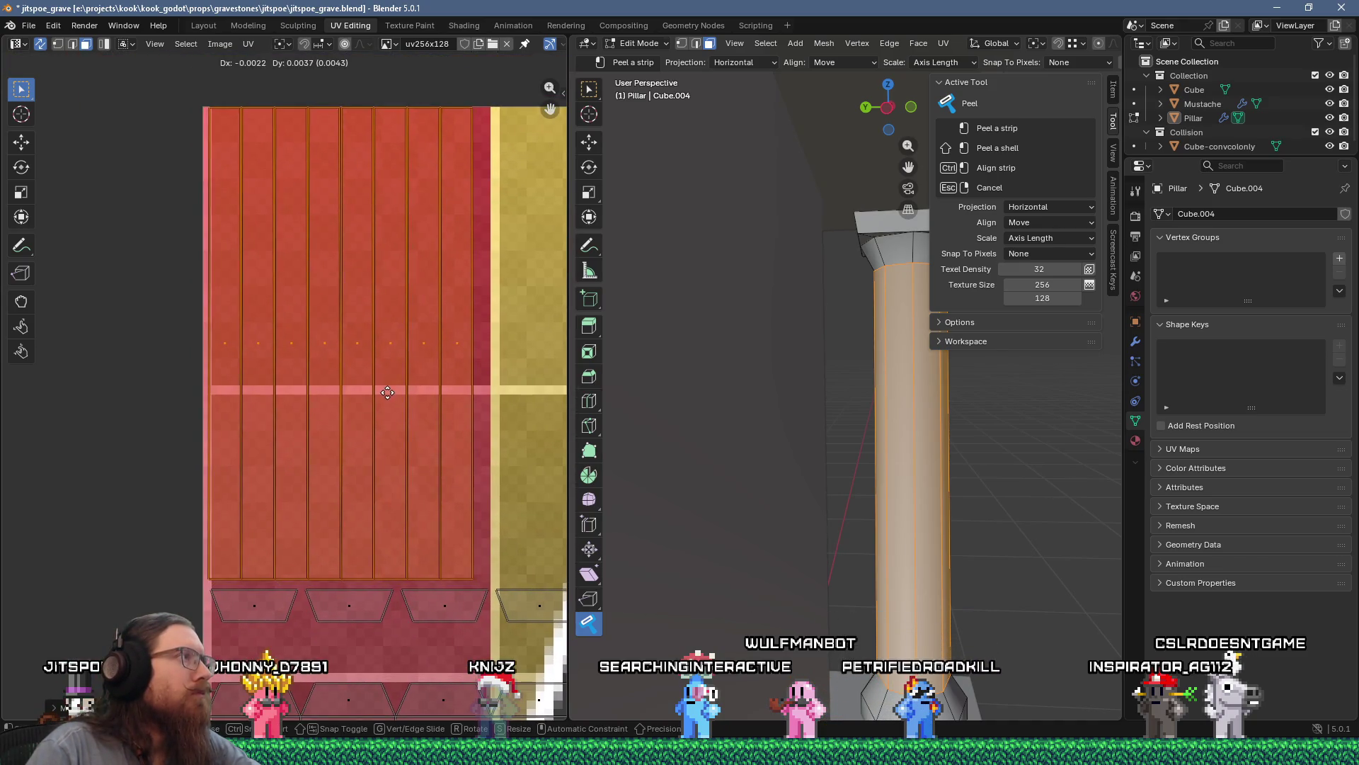
pyautogui.scroll(-5, 385, 398)
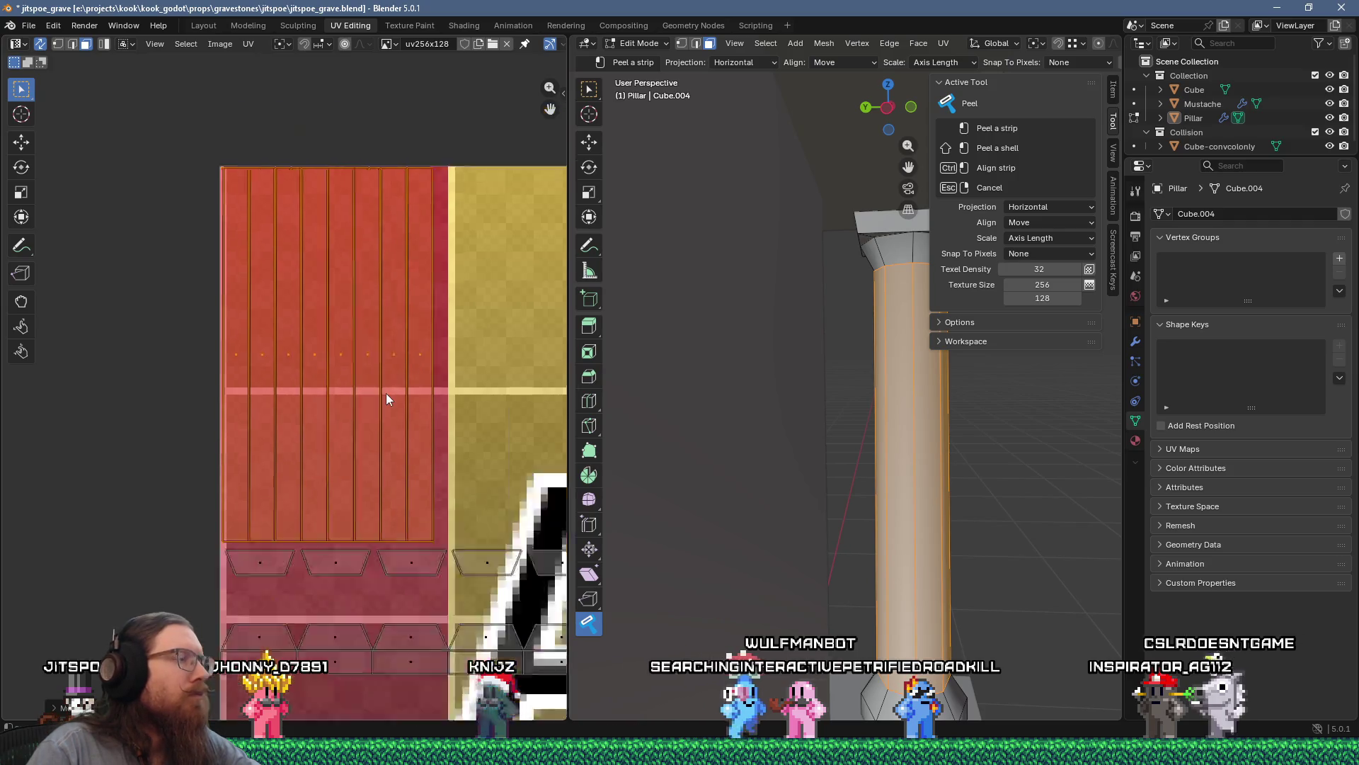
pyautogui.moveTo(708, 396); pyautogui.dragTo(746, 378, button='middle')
pyautogui.scroll(2, 745, 378)
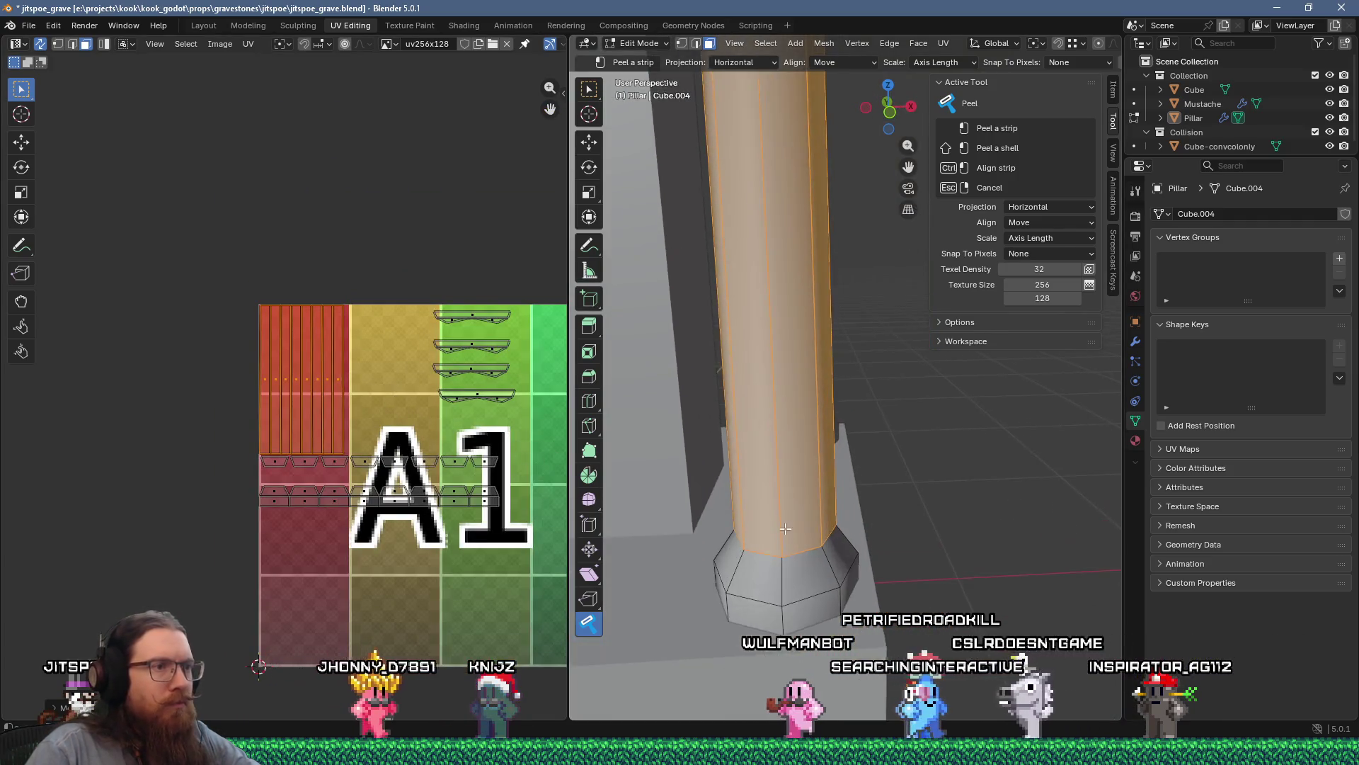
pyautogui.scroll(1, 735, 554)
pyautogui.moveTo(735, 554); pyautogui.dragTo(767, 588, button='middle')
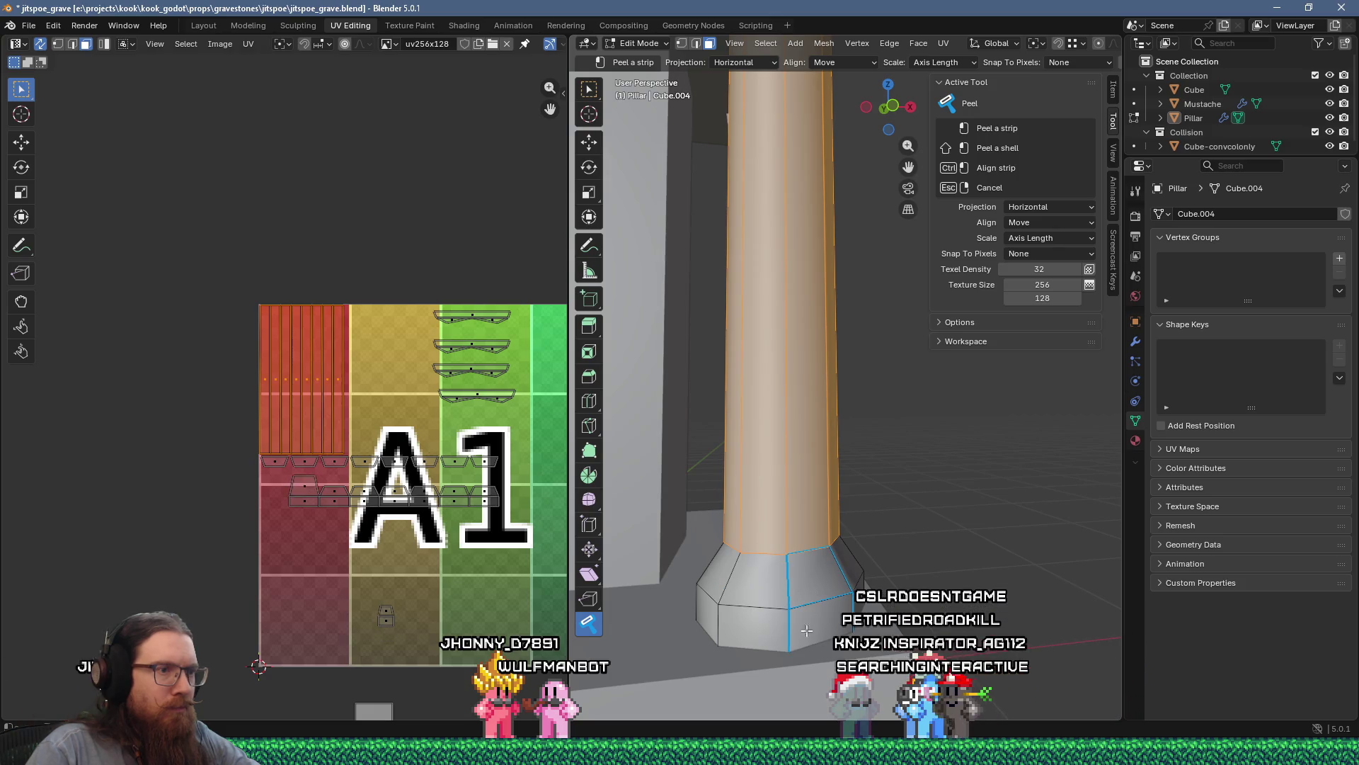
pyautogui.moveTo(847, 610)
pyautogui.mouseDown(button='middle')
pyautogui.moveTo(843, 595)
pyautogui.moveTo(811, 605)
pyautogui.moveTo(809, 591)
pyautogui.moveTo(895, 566)
pyautogui.mouseUp(button='middle')
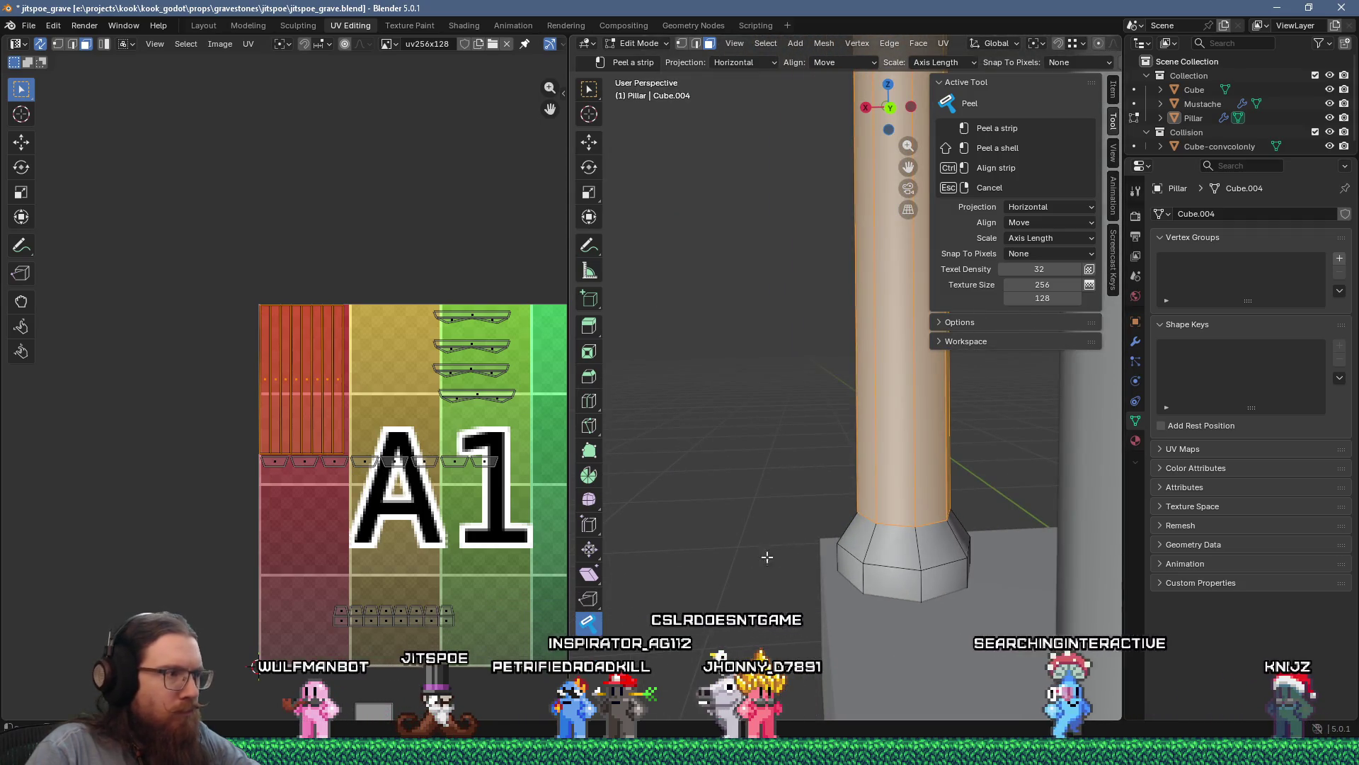
# Step: Move the pillar base's UV strip up onto the red tile
pyautogui.moveTo(477, 575); pyautogui.dragTo(456, 462, button='middle')
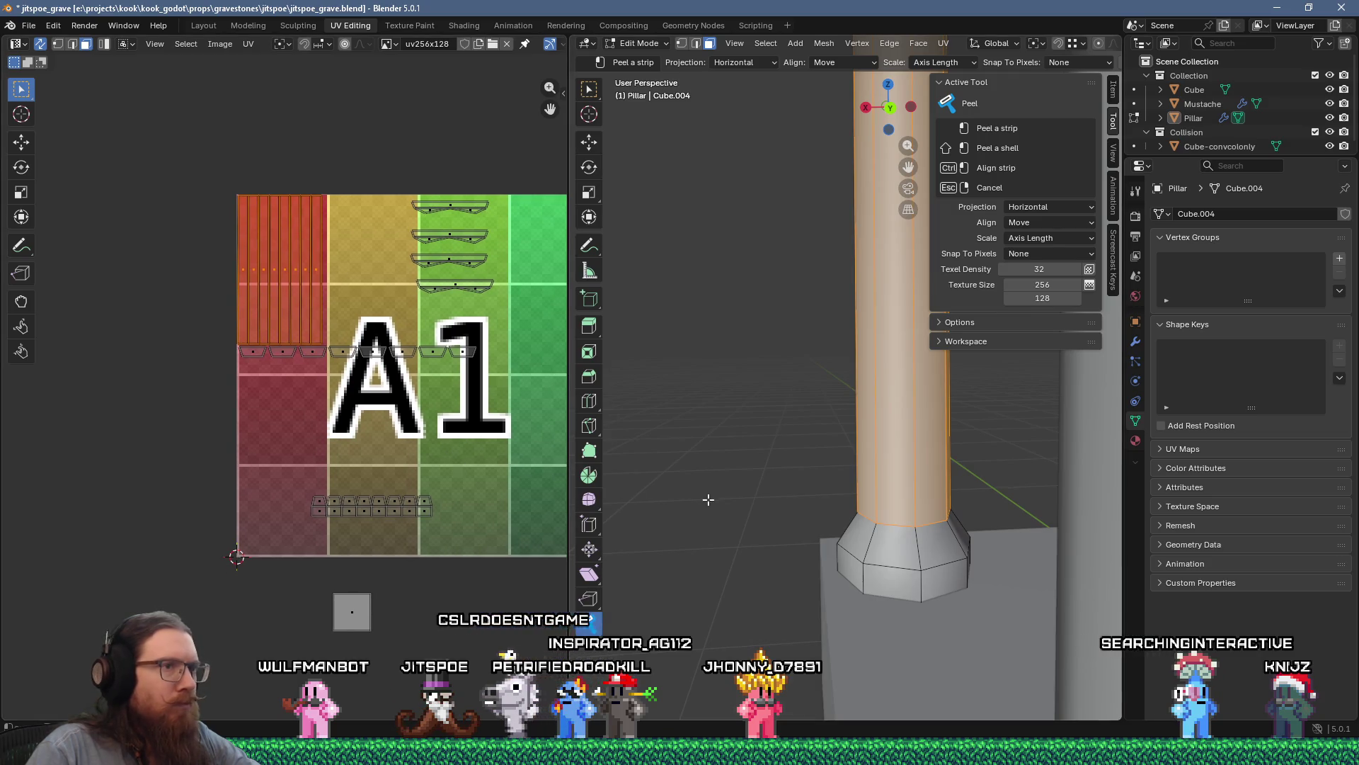
pyautogui.moveTo(706, 494)
pyautogui.mouseDown(button='middle')
pyautogui.moveTo(774, 495)
pyautogui.moveTo(902, 461)
pyautogui.moveTo(863, 566)
pyautogui.mouseUp(button='middle')
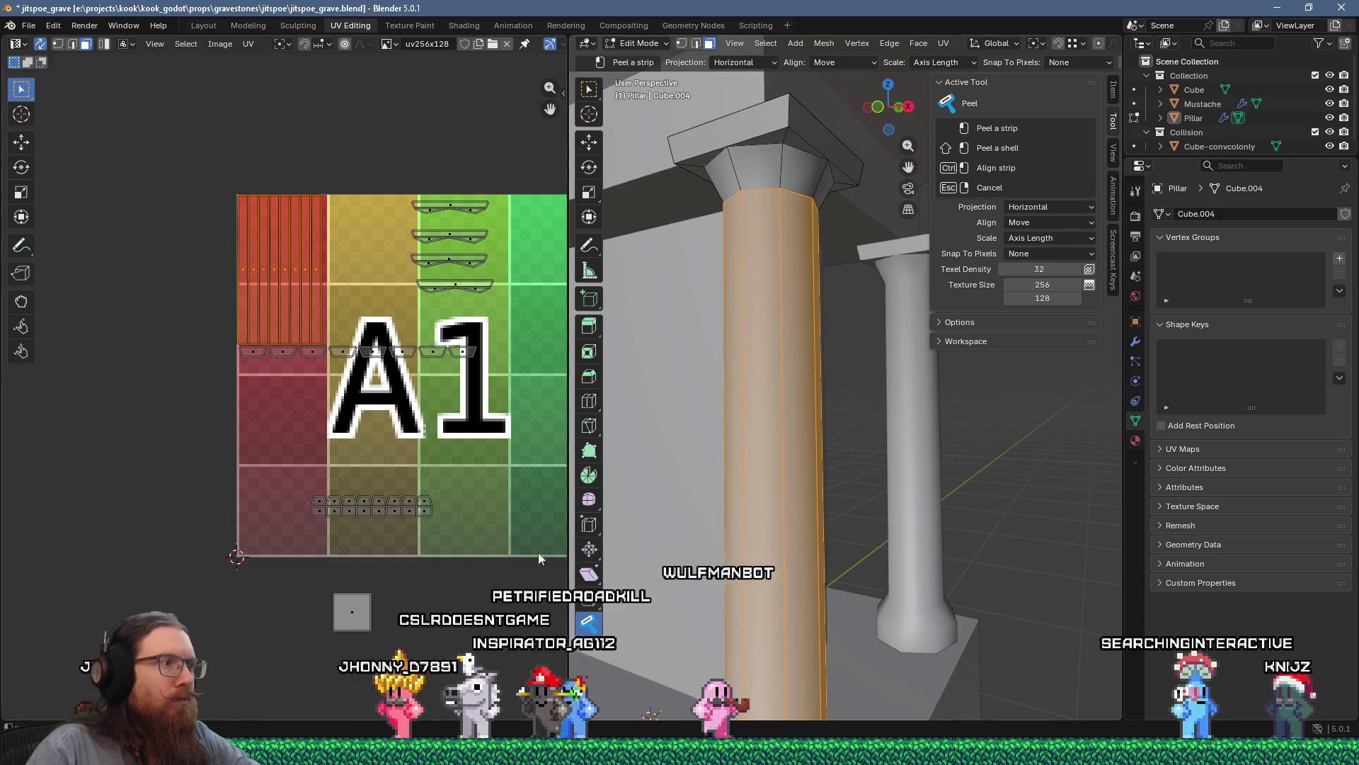
pyautogui.moveTo(278, 480); pyautogui.dragTo(438, 538)
pyautogui.press('g')
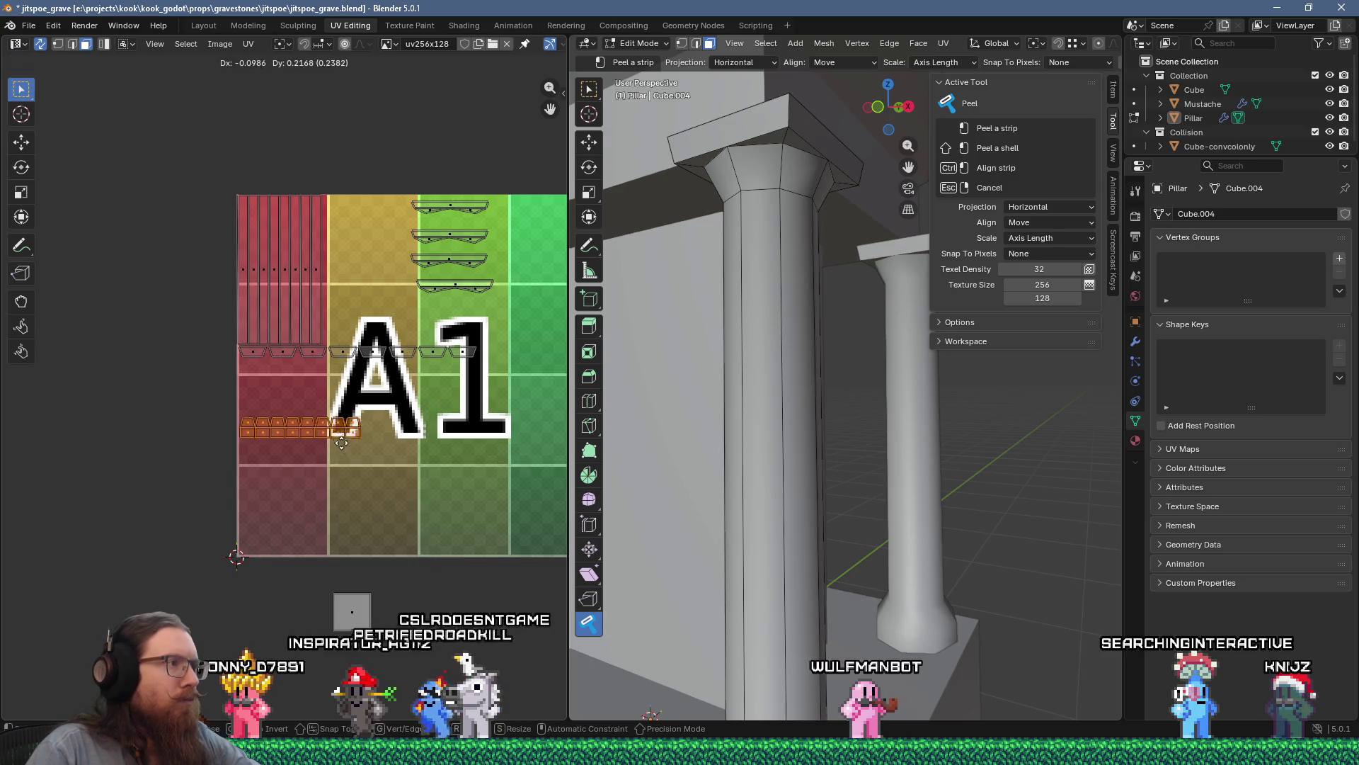
pyautogui.scroll(5, 338, 405)
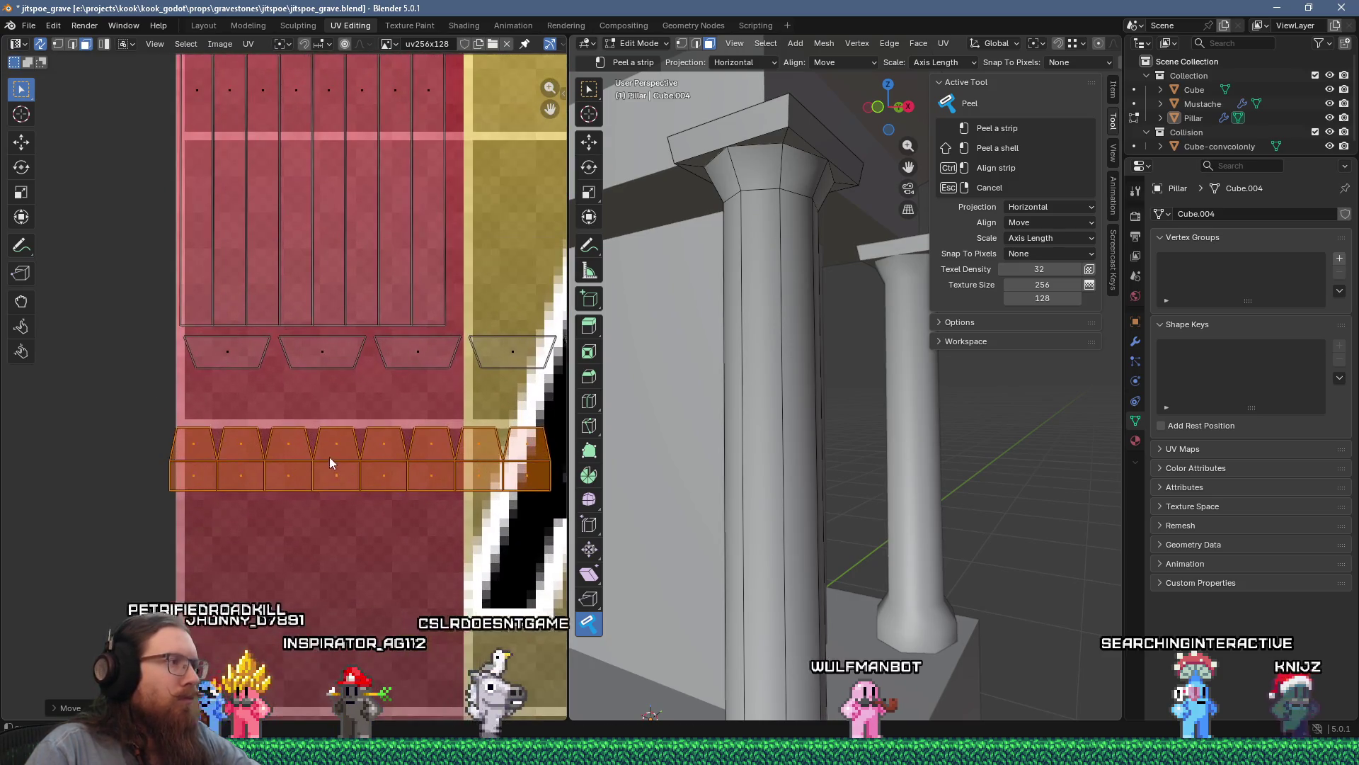
pyautogui.click(344, 429)
pyautogui.scroll(-2, 342, 428)
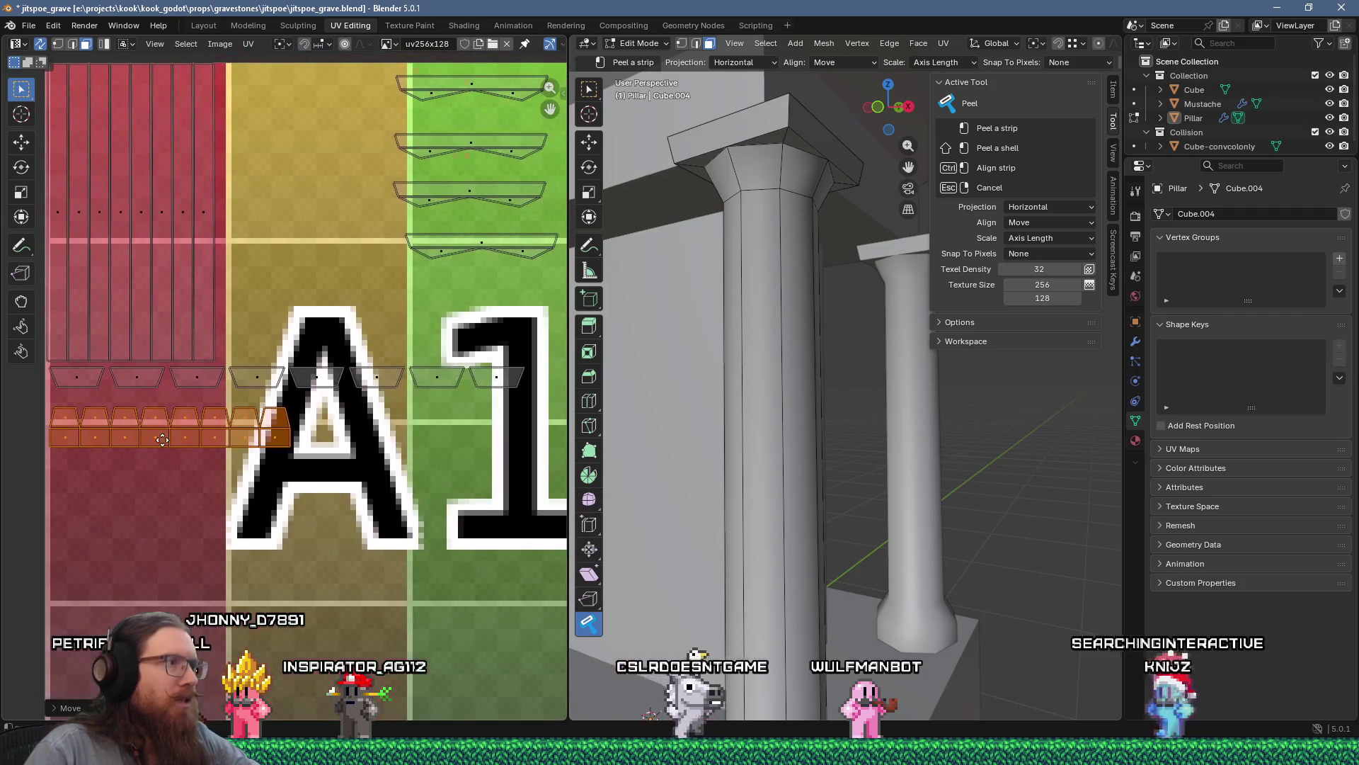
# Step: Select the capital ring's trapezoid UV faces and move them left
pyautogui.keyDown('alt'); pyautogui.click(497, 377); pyautogui.keyUp('alt')
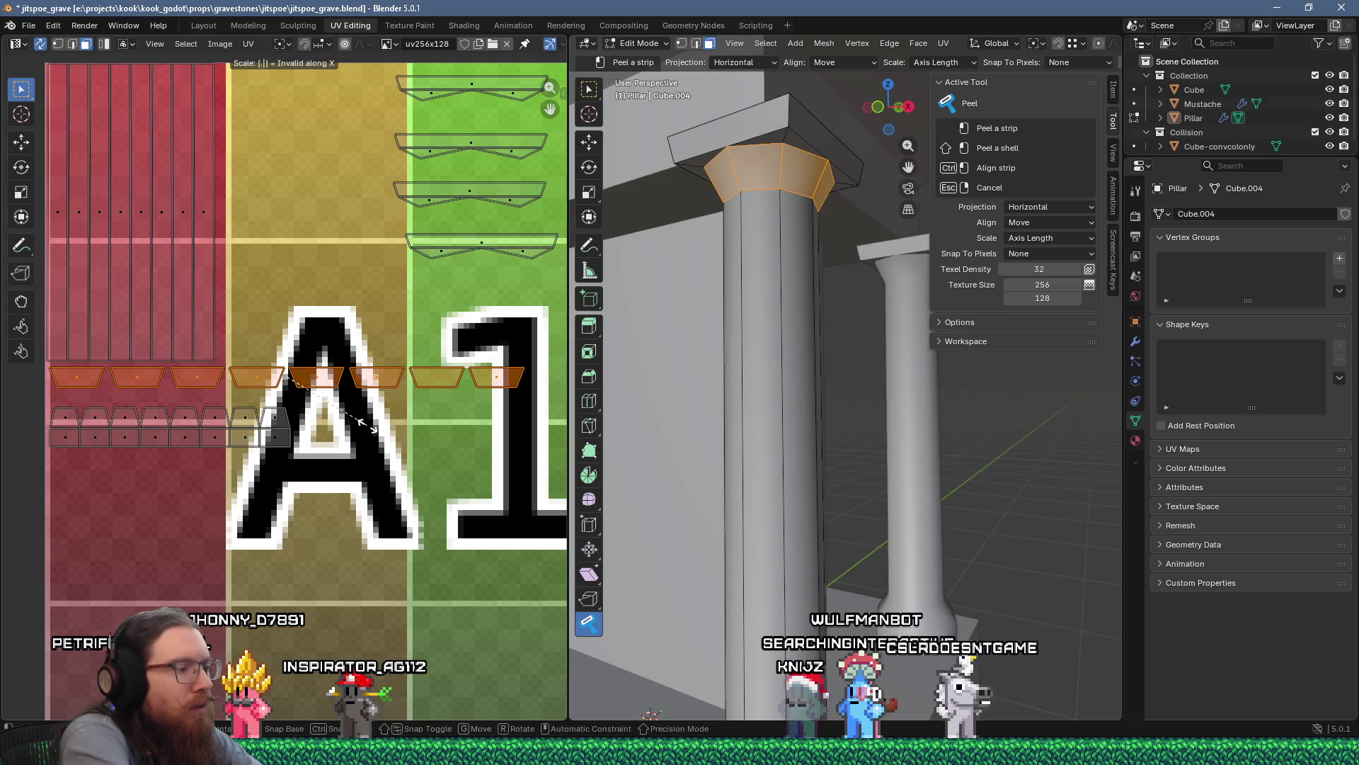
pyautogui.press('g')
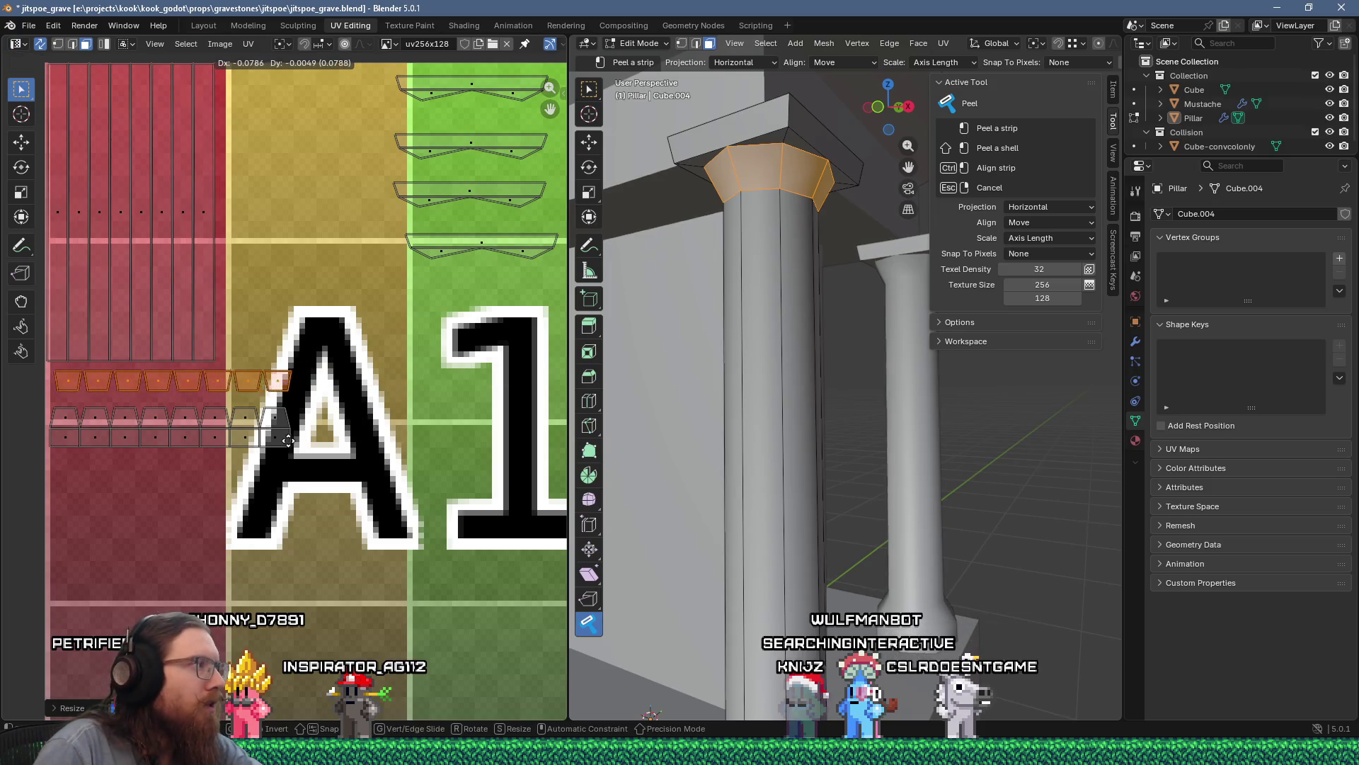
pyautogui.scroll(-2, 351, 384)
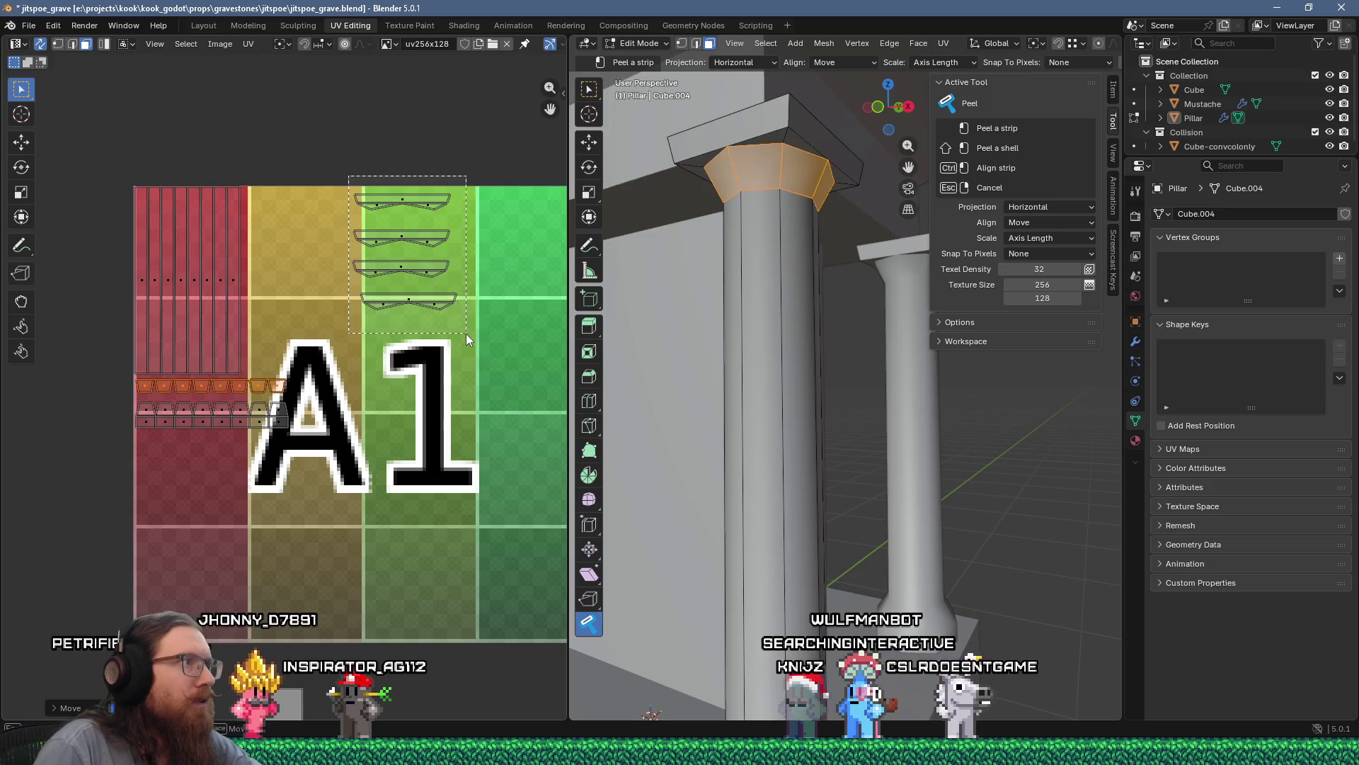
# Step: Halve the four top cap strips' width (S X 0.5) and move them left beside the shaft
pyautogui.moveTo(466, 334); pyautogui.dragTo(467, 334)
pyautogui.write('sx0.5')
pyautogui.press('Return')
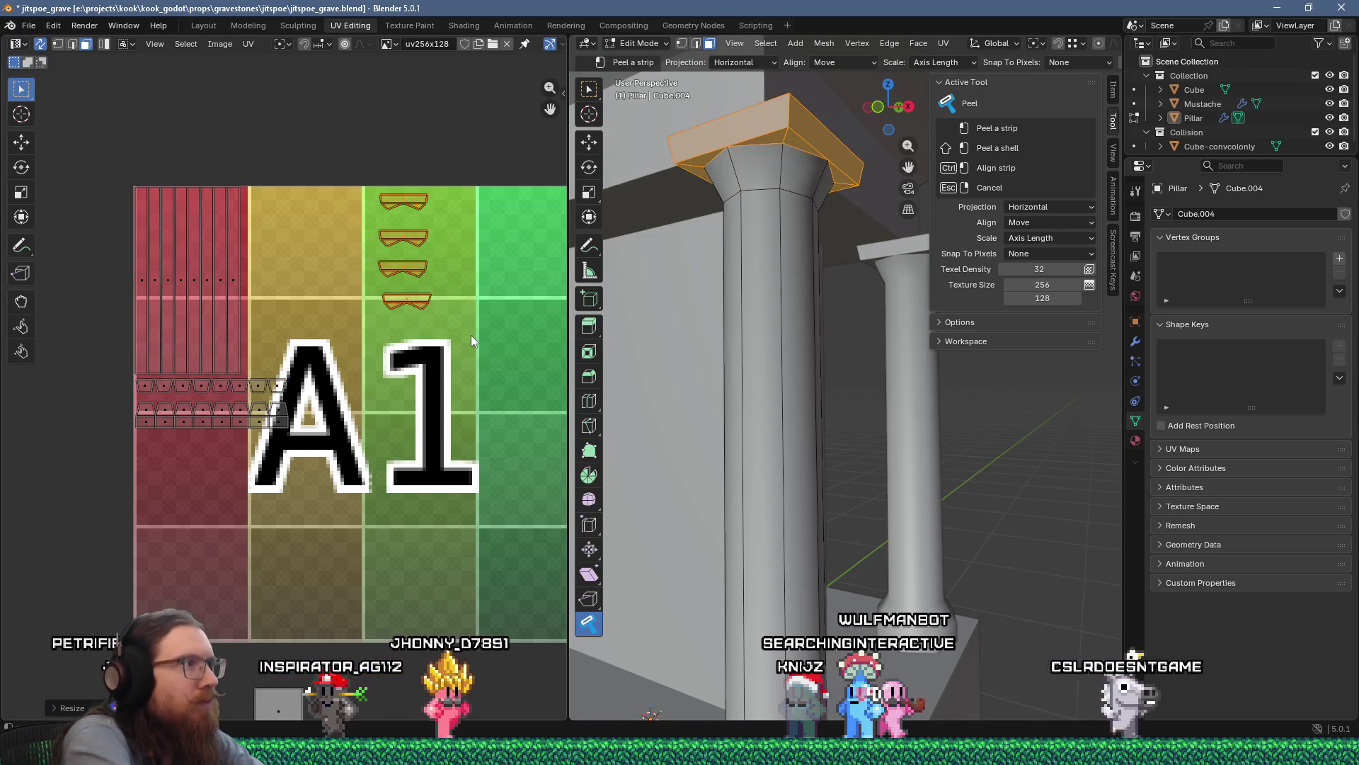
pyautogui.press('g')
pyautogui.click(331, 333)
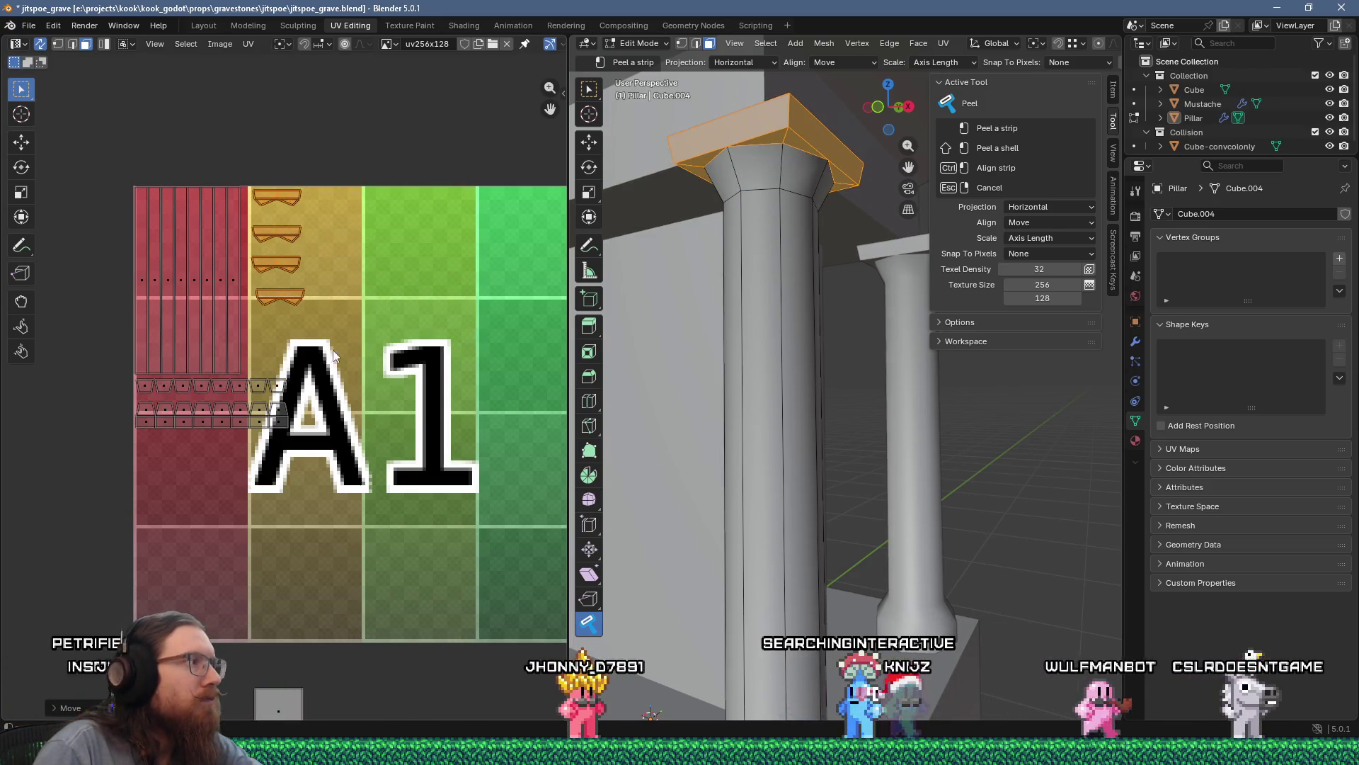
pyautogui.scroll(-3, 349, 431)
pyautogui.moveTo(349, 430); pyautogui.dragTo(216, 383, button='middle')
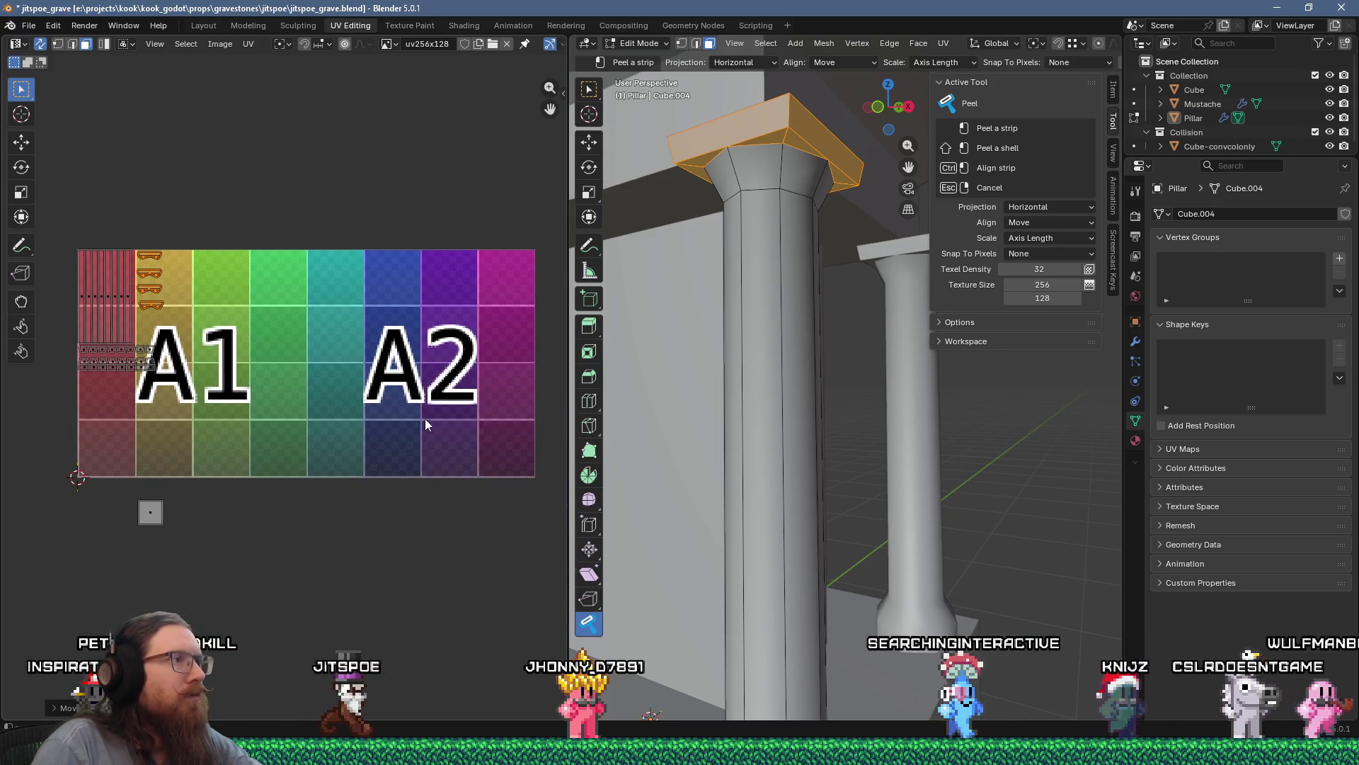
# Step: Move the small square UV island up into the yellow tile below the cap strips
pyautogui.moveTo(124, 359); pyautogui.dragTo(278, 363, button='middle')
pyautogui.scroll(5, 240, 336)
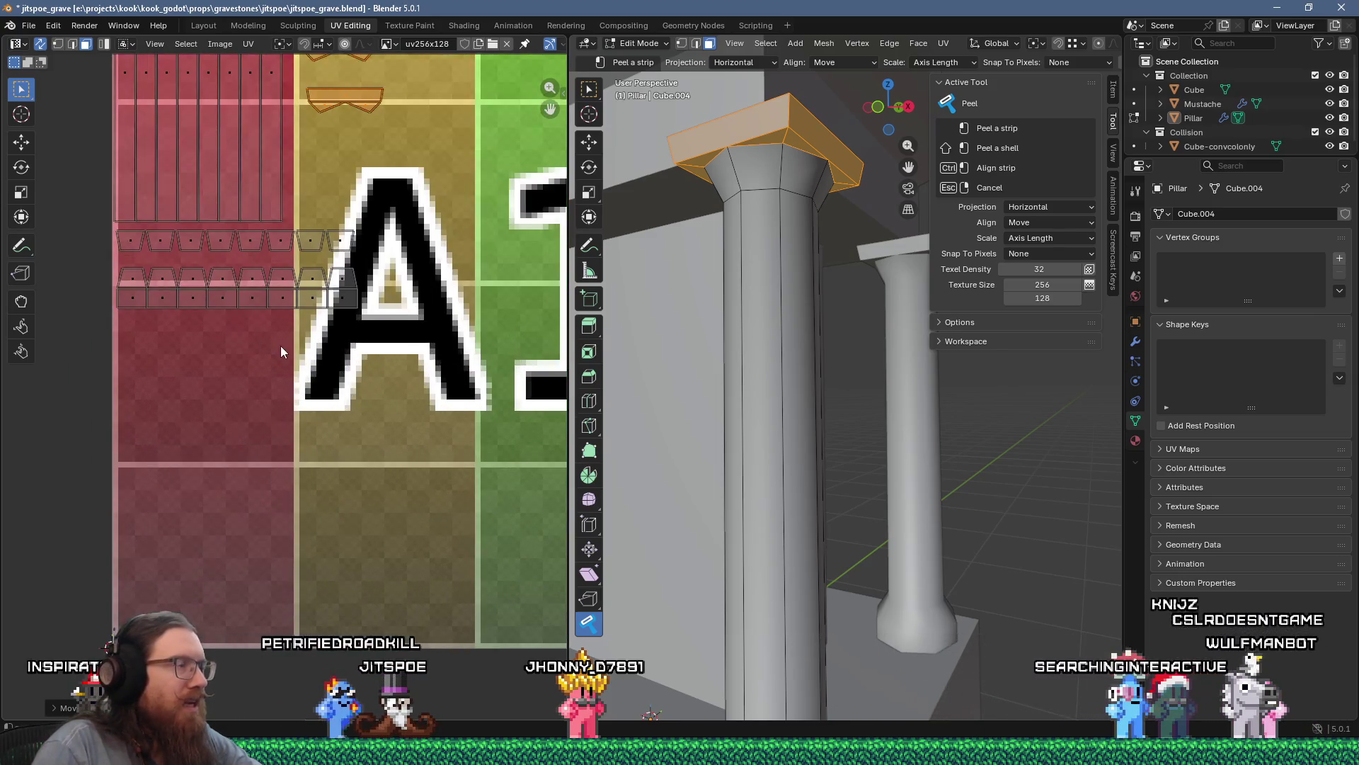
pyautogui.scroll(-5, 286, 350)
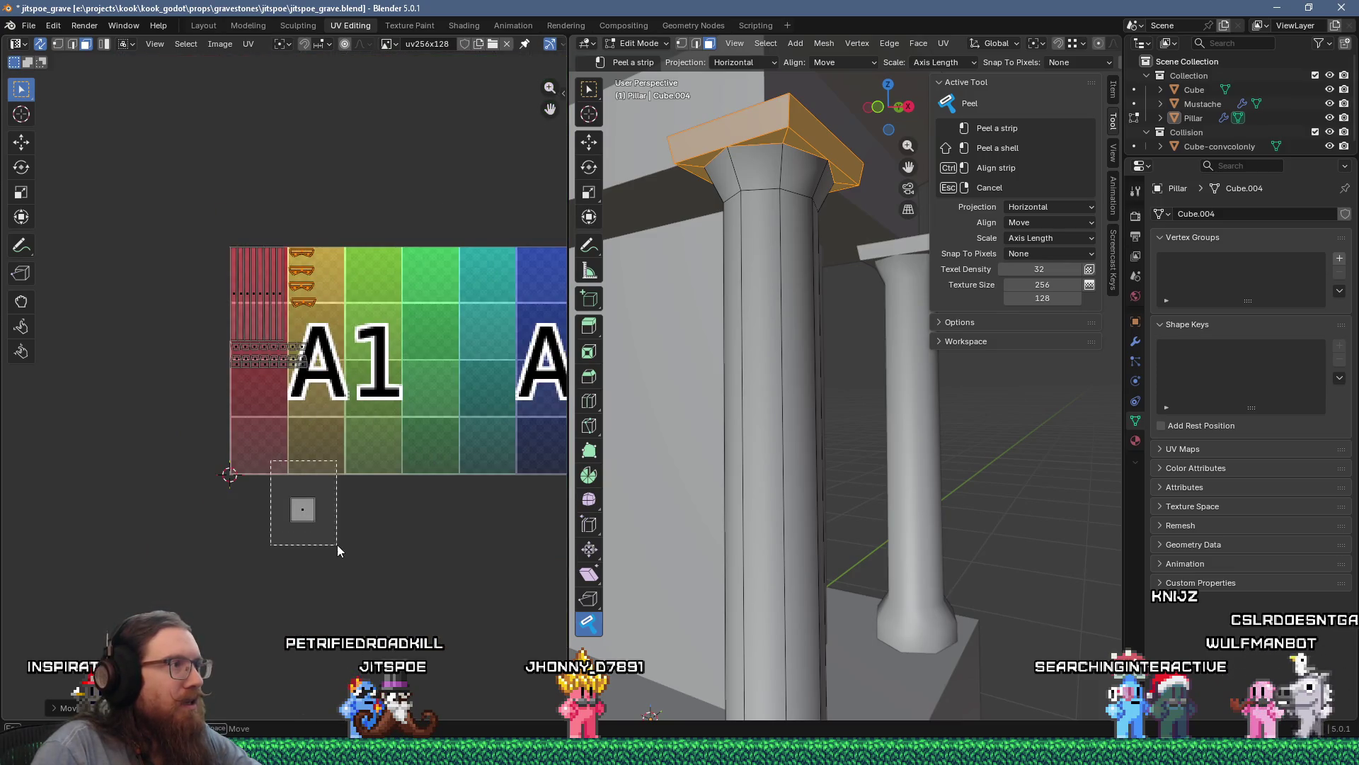
pyautogui.press('g')
pyautogui.click(339, 344)
pyautogui.scroll(3, 287, 276)
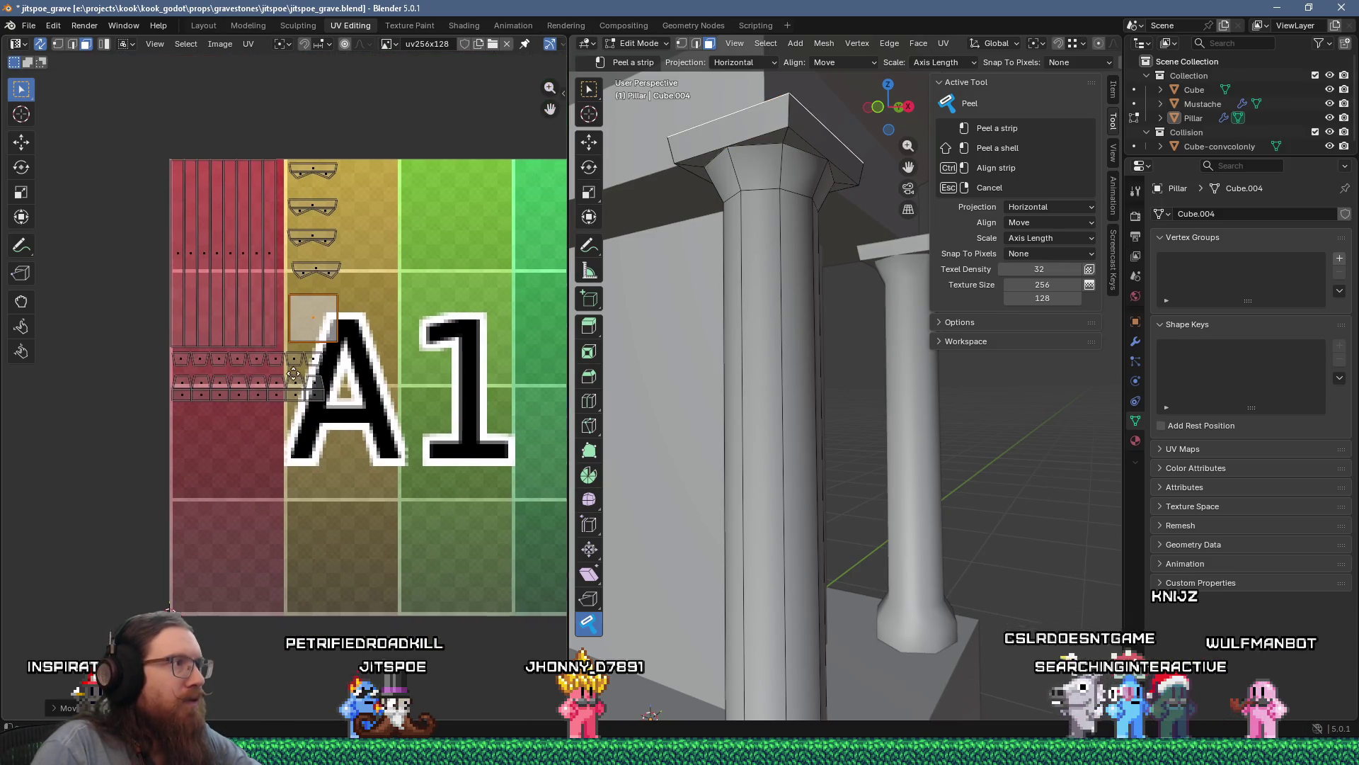
pyautogui.scroll(-10, 711, 438)
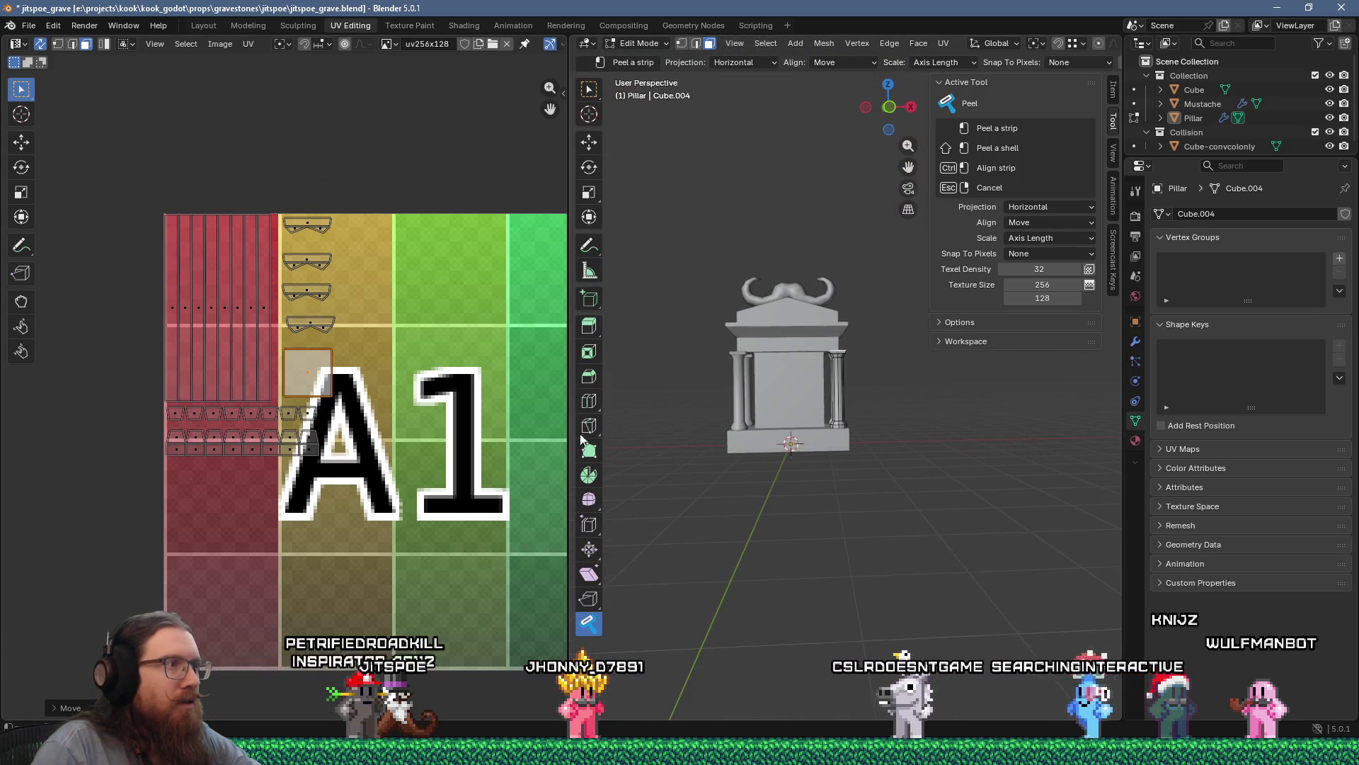
# Step: Save the gravestone file jitspoe_grave.blend
pyautogui.scroll(-5, 318, 397)
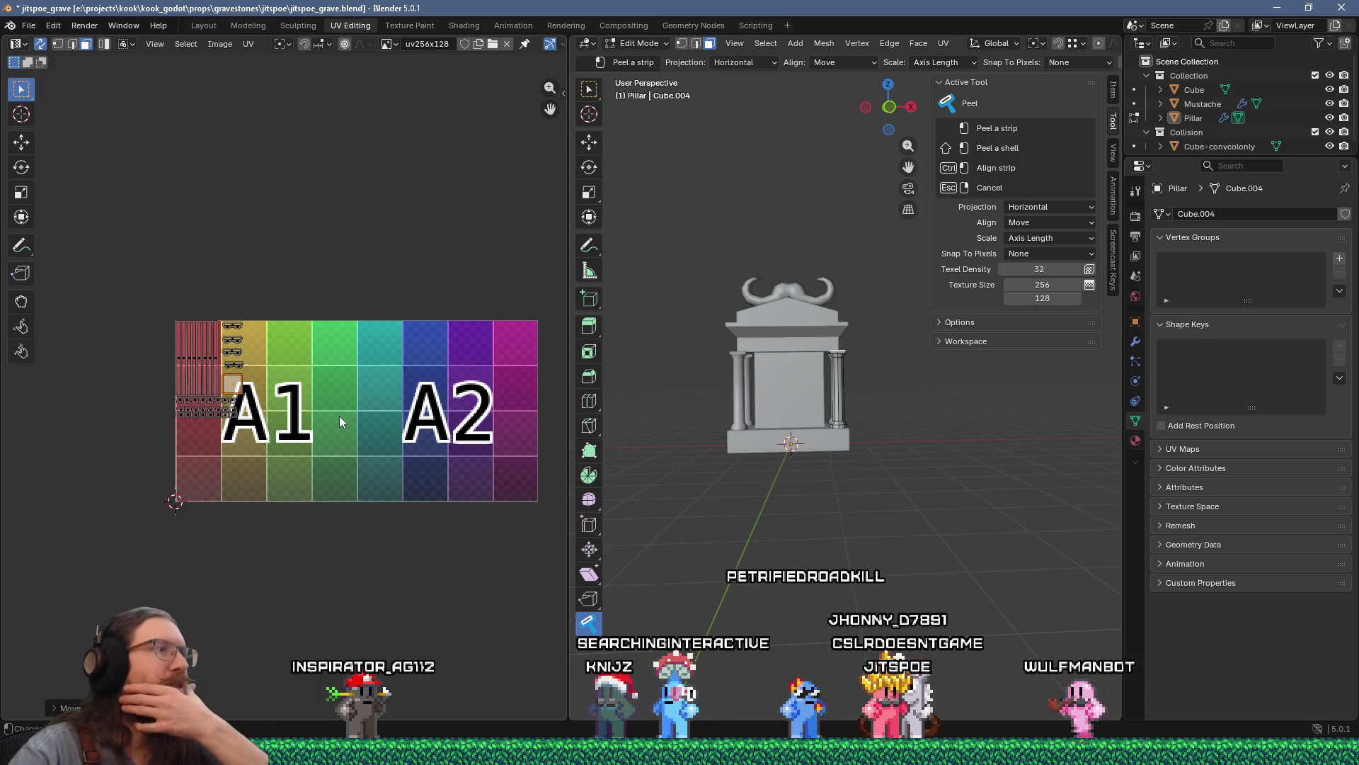
pyautogui.click(29, 25)
pyautogui.click(43, 117)
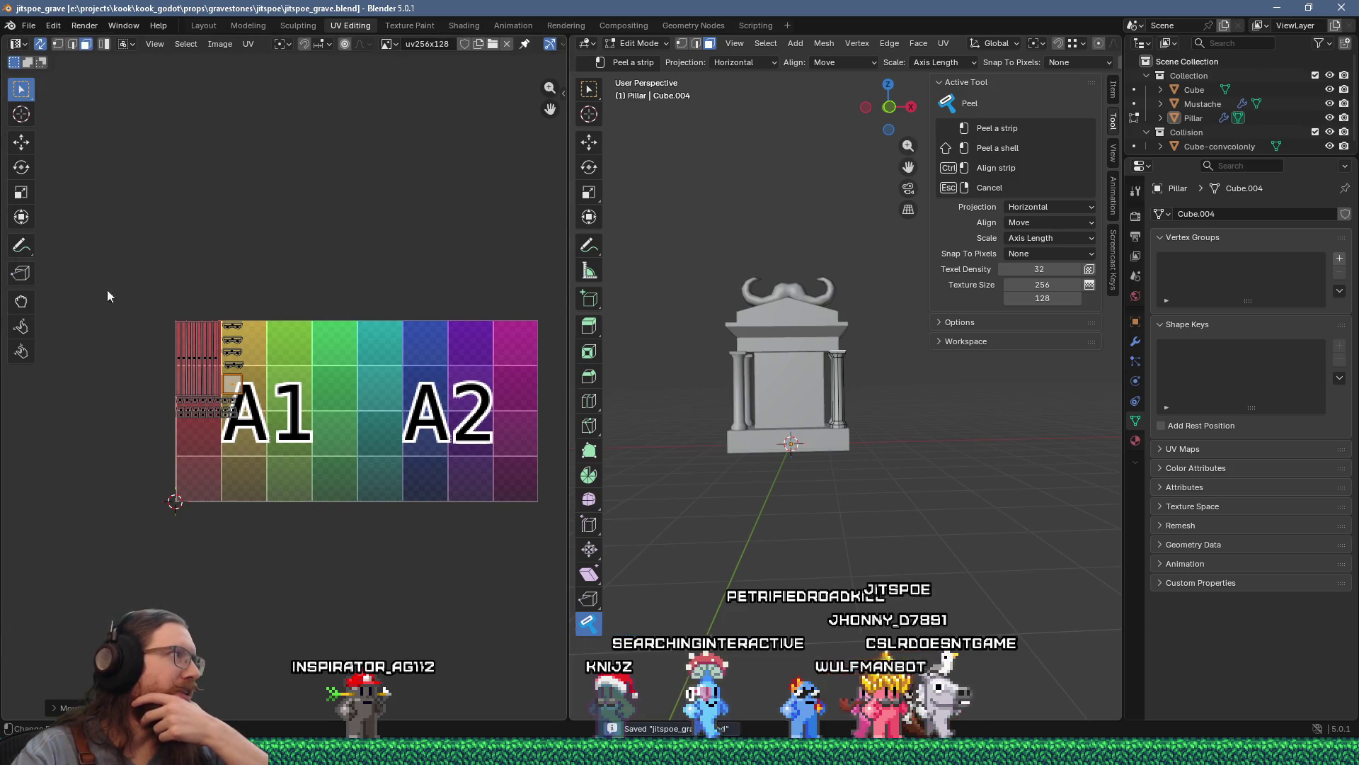
# Step: Review the gravestone from above and below, then return the Pillar to Object Mode
pyautogui.scroll(6, 206, 375)
pyautogui.moveTo(221, 342); pyautogui.dragTo(287, 342, button='middle')
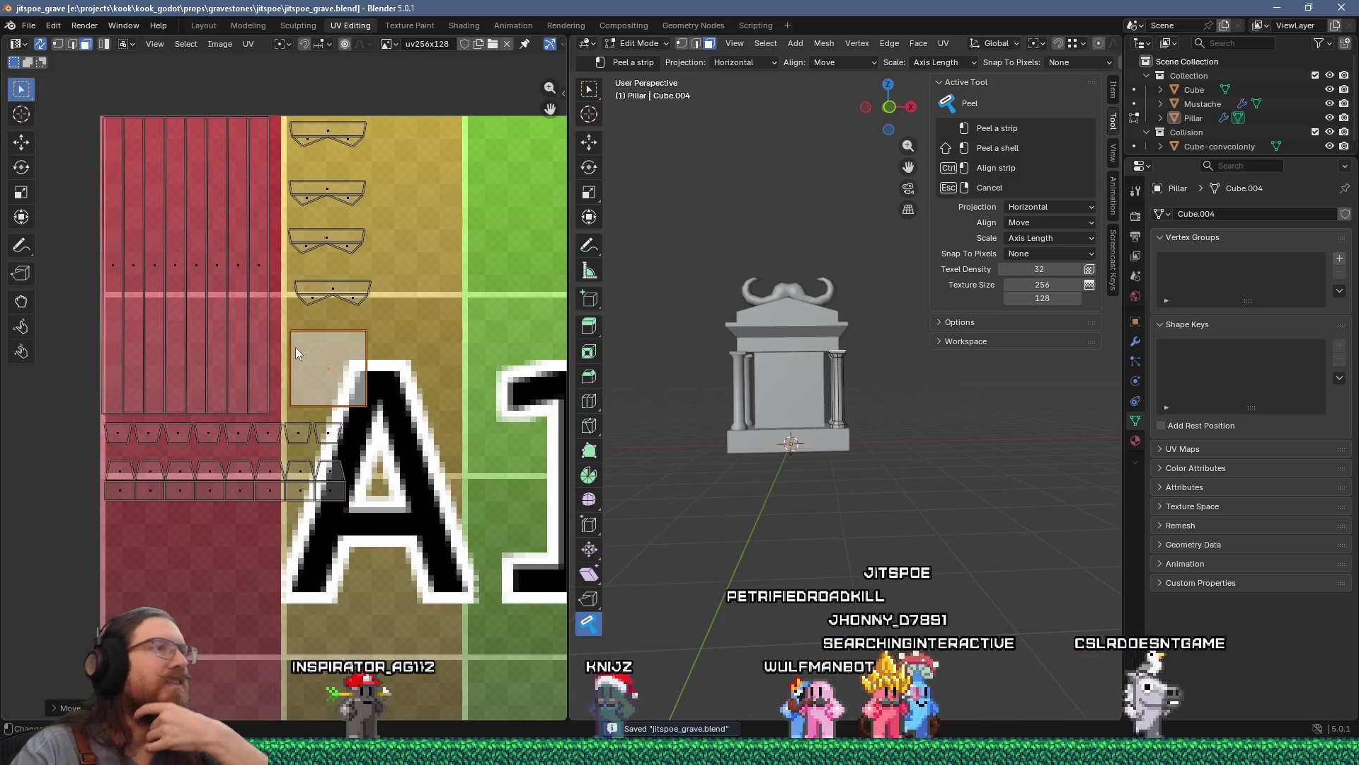
pyautogui.scroll(4, 762, 354)
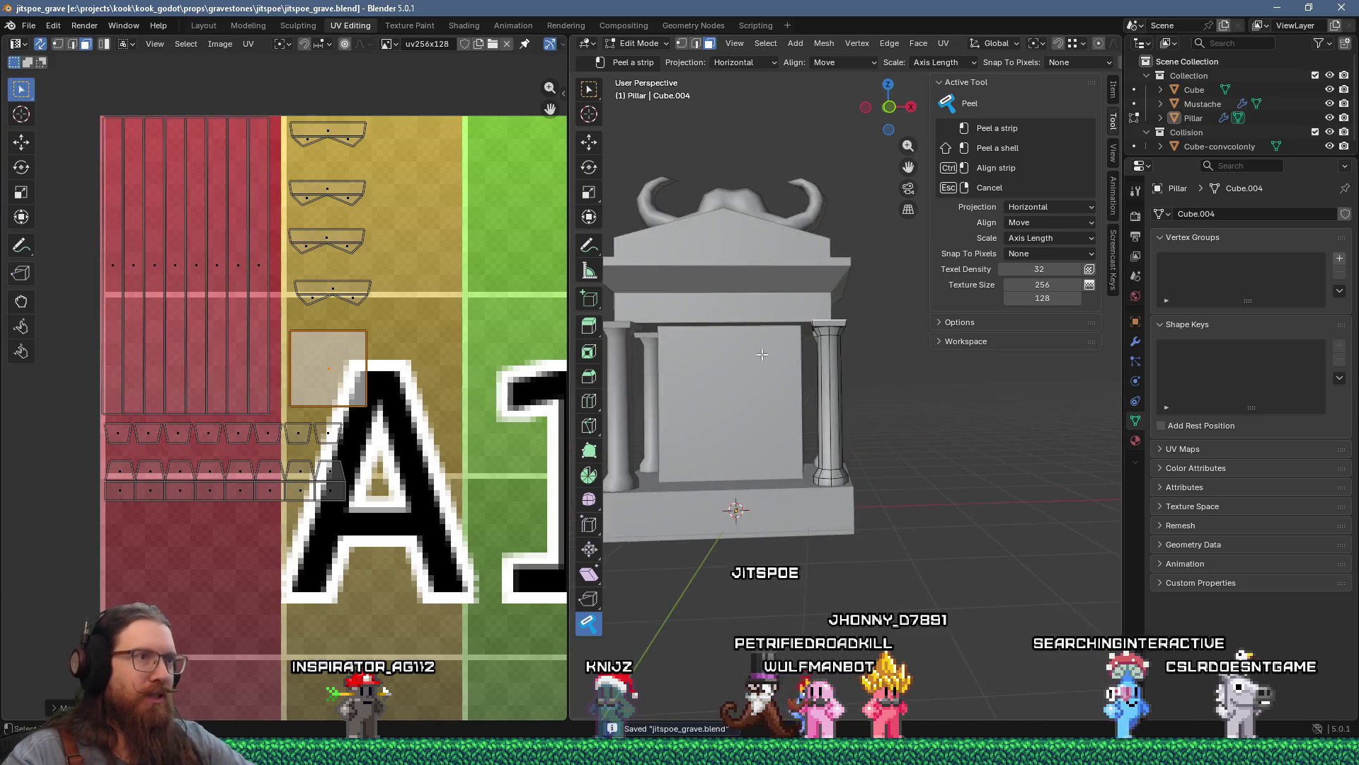
pyautogui.moveTo(762, 354)
pyautogui.mouseDown(button='middle')
pyautogui.moveTo(783, 364)
pyautogui.moveTo(847, 488)
pyautogui.moveTo(831, 450)
pyautogui.mouseUp(button='middle')
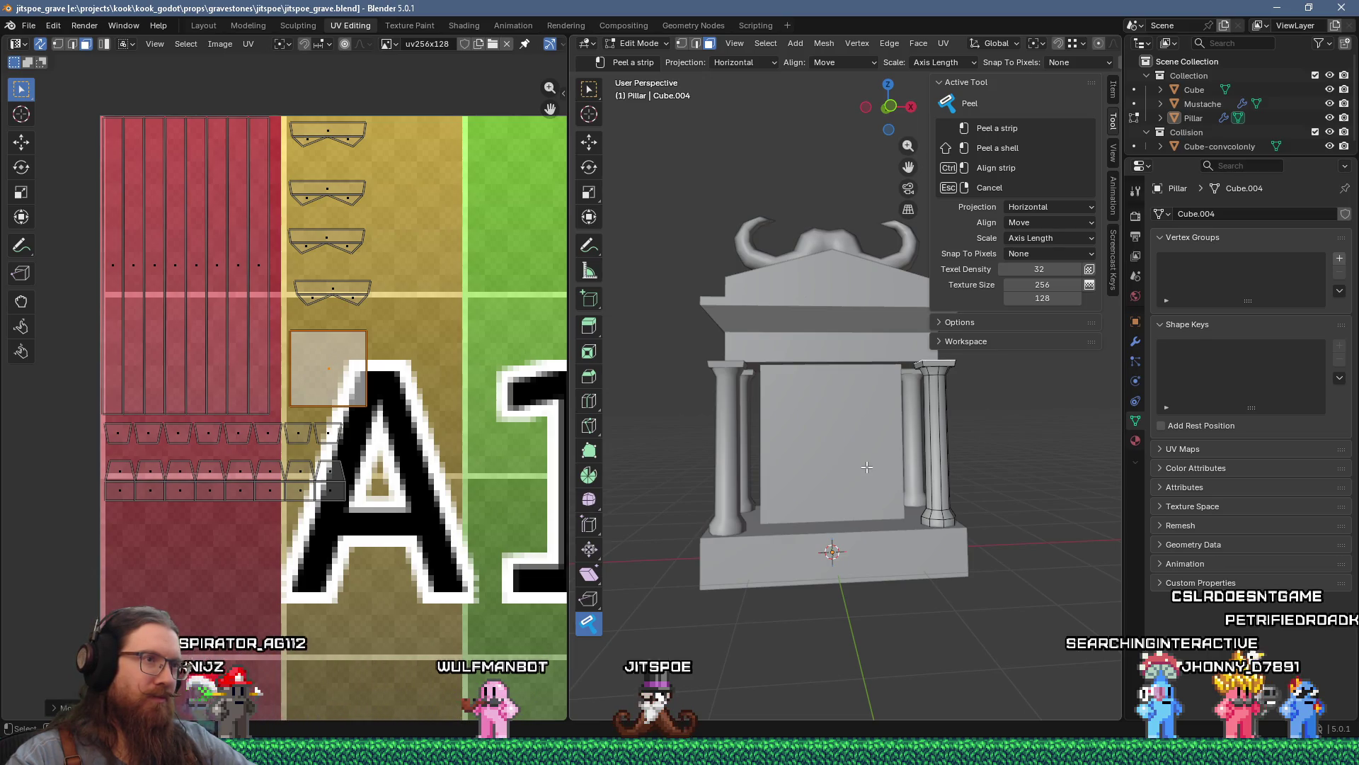
pyautogui.moveTo(867, 467); pyautogui.dragTo(758, 349, button='middle')
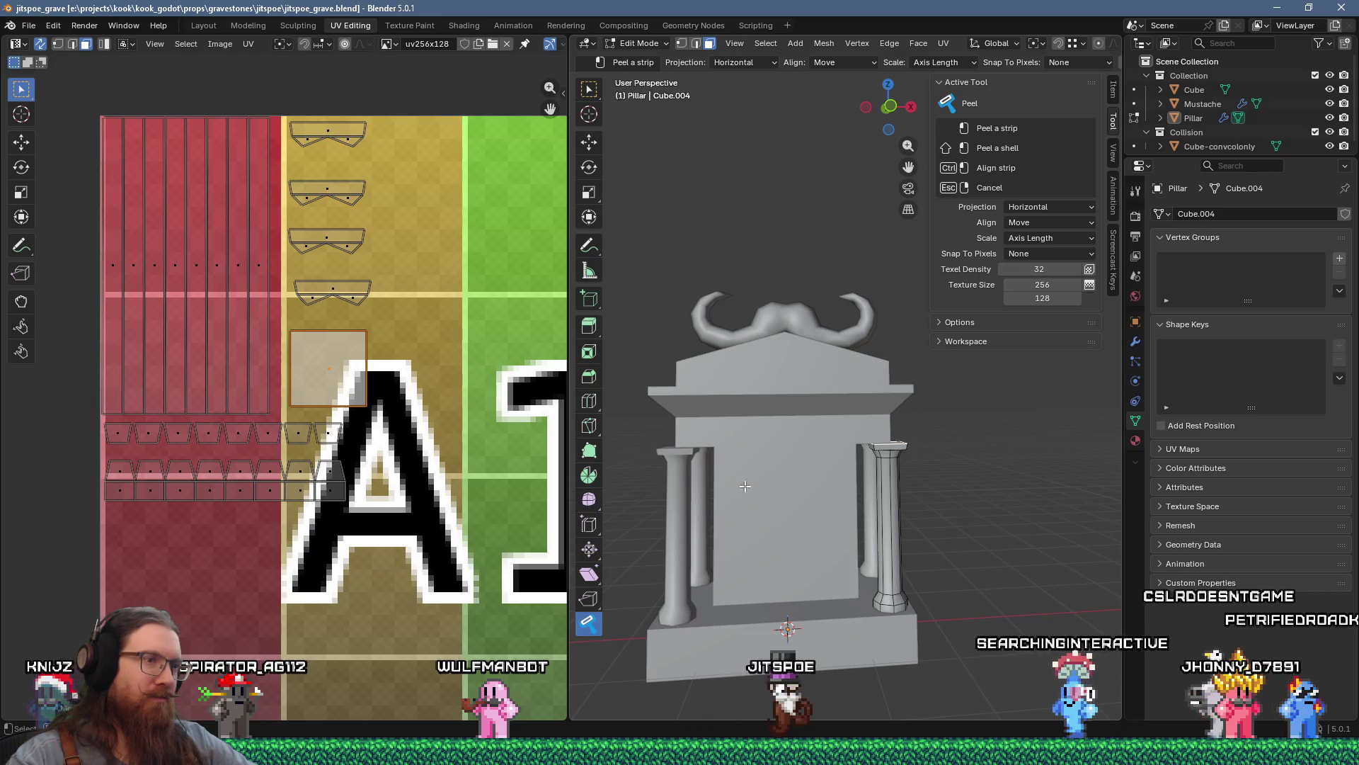
pyautogui.moveTo(807, 459)
pyautogui.mouseDown(button='middle')
pyautogui.moveTo(935, 370)
pyautogui.moveTo(796, 461)
pyautogui.mouseUp(button='middle')
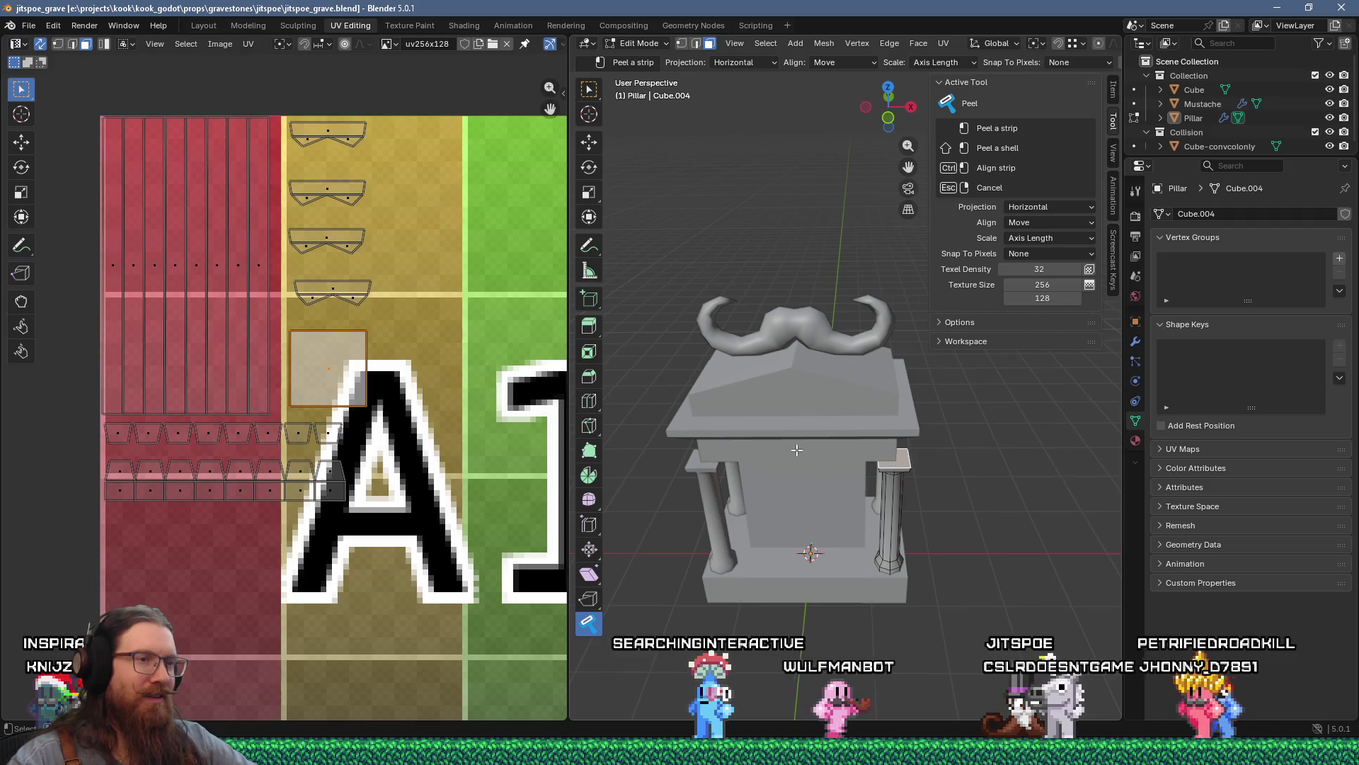
pyautogui.press('Tab')
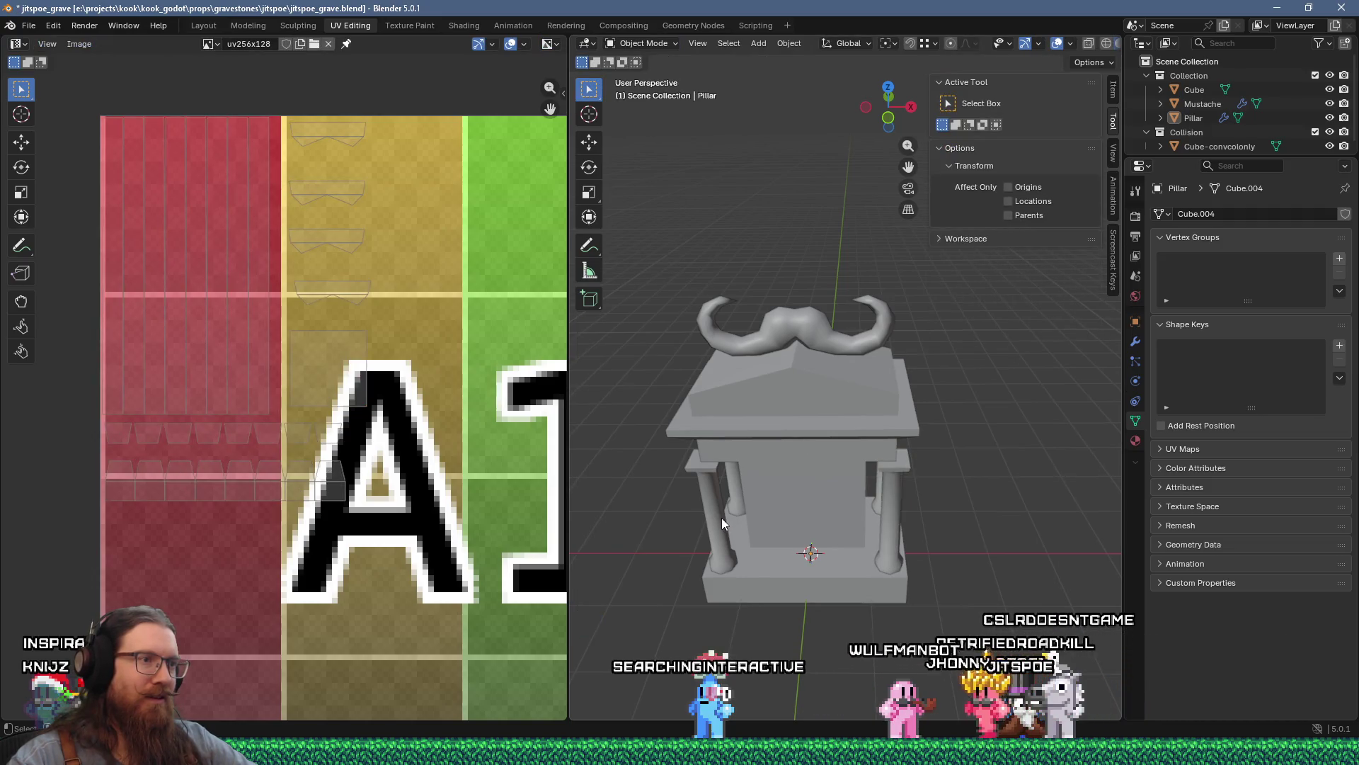
# Step: Select the Pillar and toggle Edit Mode to check its UVs, ending in Object Mode
pyautogui.click(722, 521)
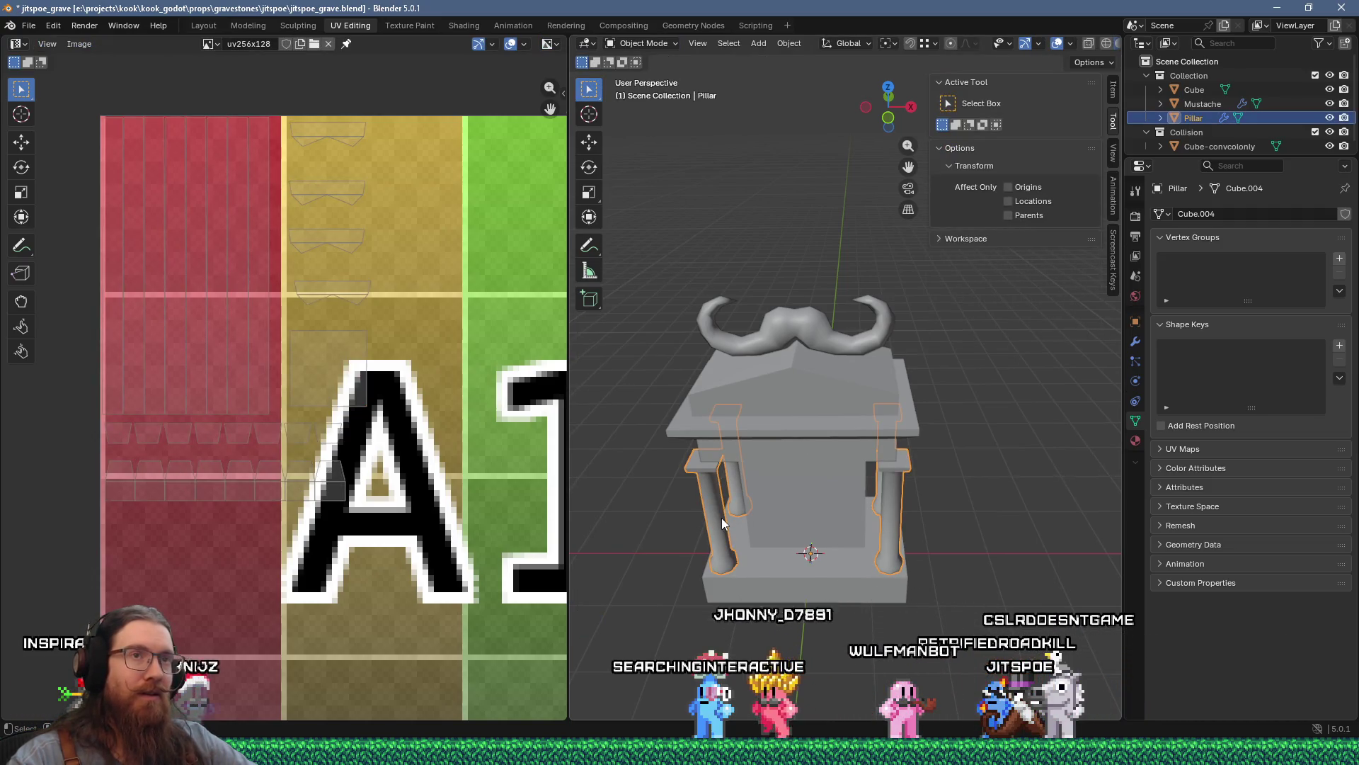
pyautogui.press('Tab')
pyautogui.press('Tab')
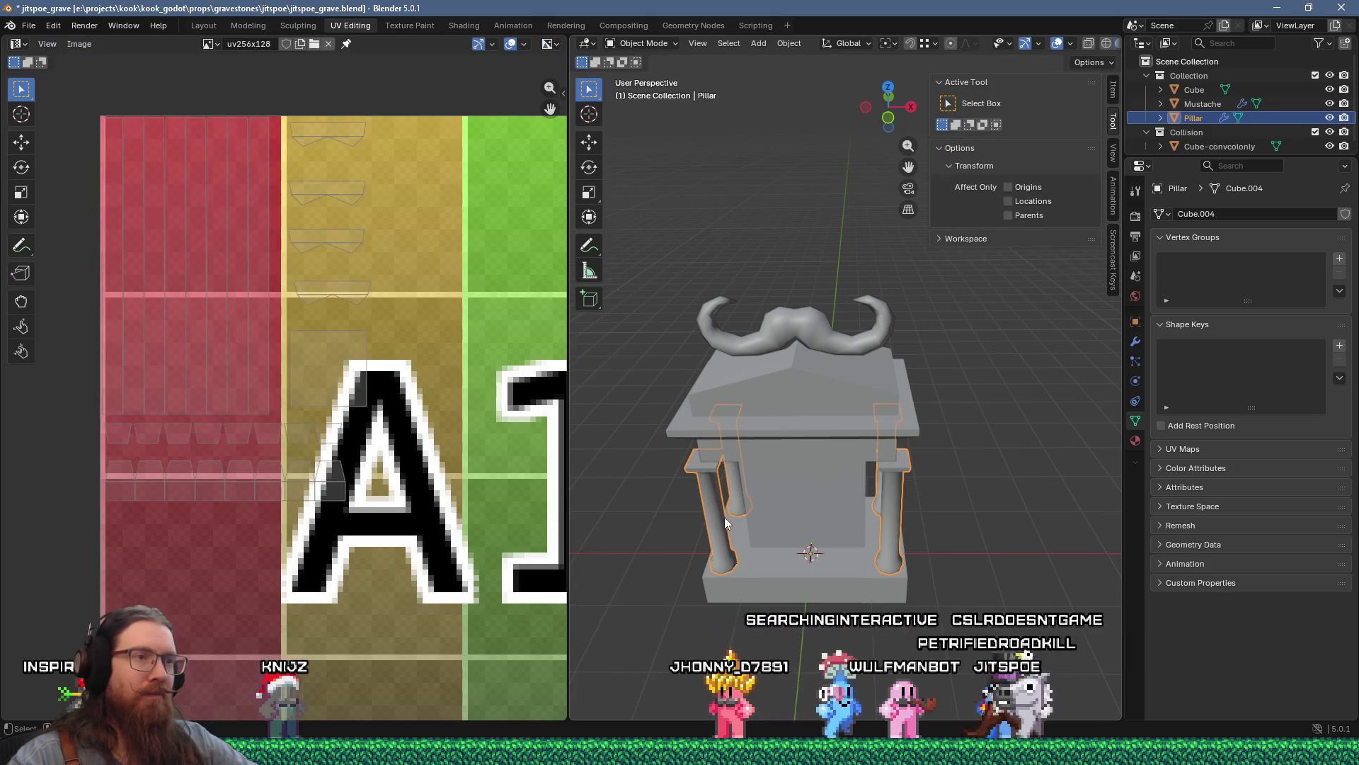
pyautogui.press('Tab')
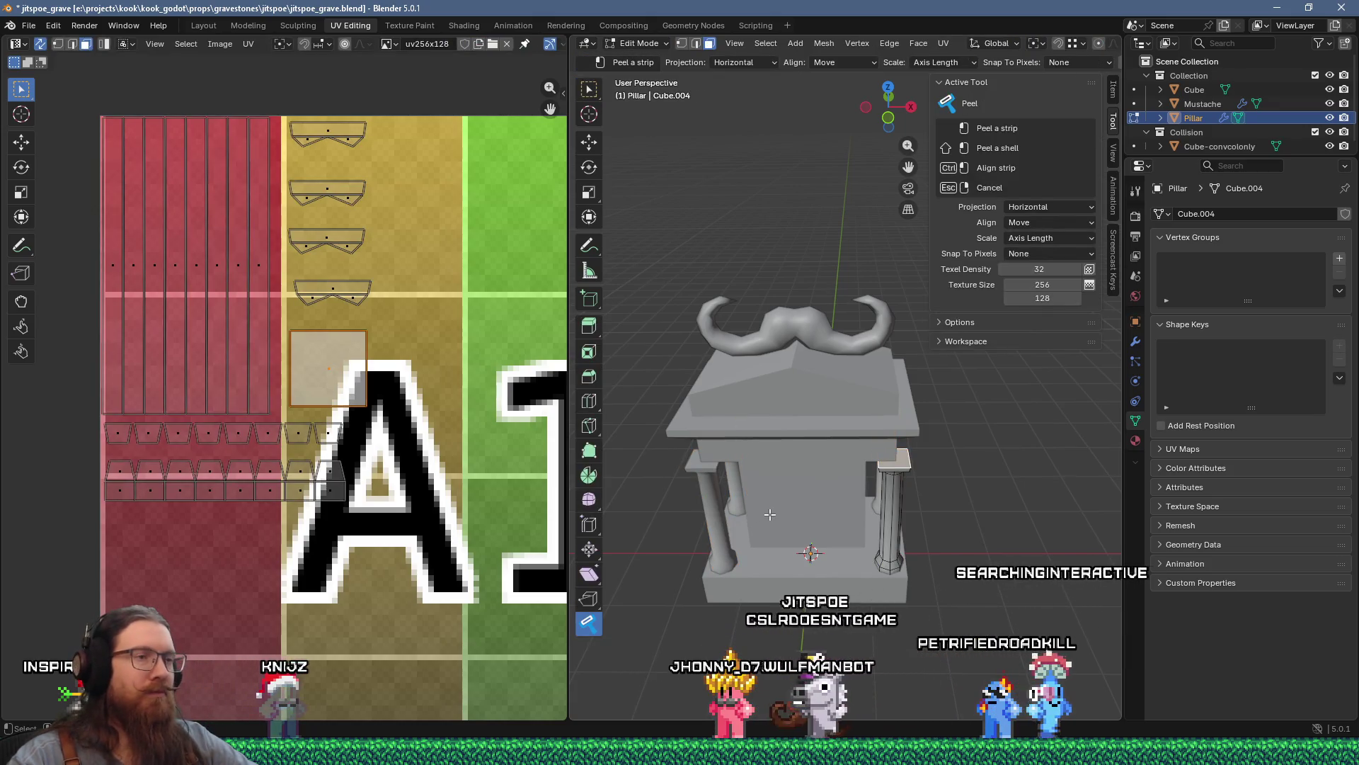
pyautogui.press('Tab')
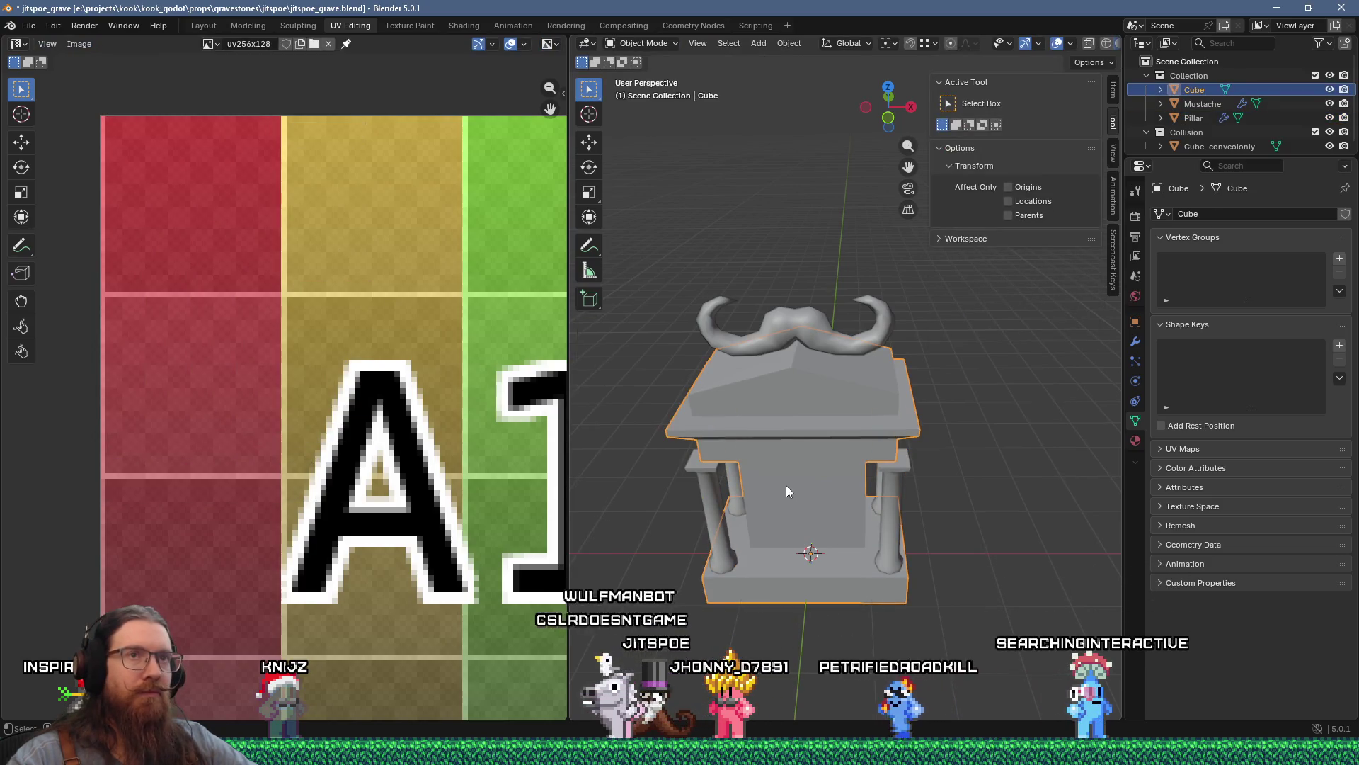
# Step: Select the main gravestone Cube, then the Mustache object on top
pyautogui.click(809, 431)
pyautogui.moveTo(809, 433)
pyautogui.mouseDown(button='middle')
pyautogui.moveTo(823, 393)
pyautogui.moveTo(822, 429)
pyautogui.mouseUp(button='middle')
pyautogui.click(813, 333)
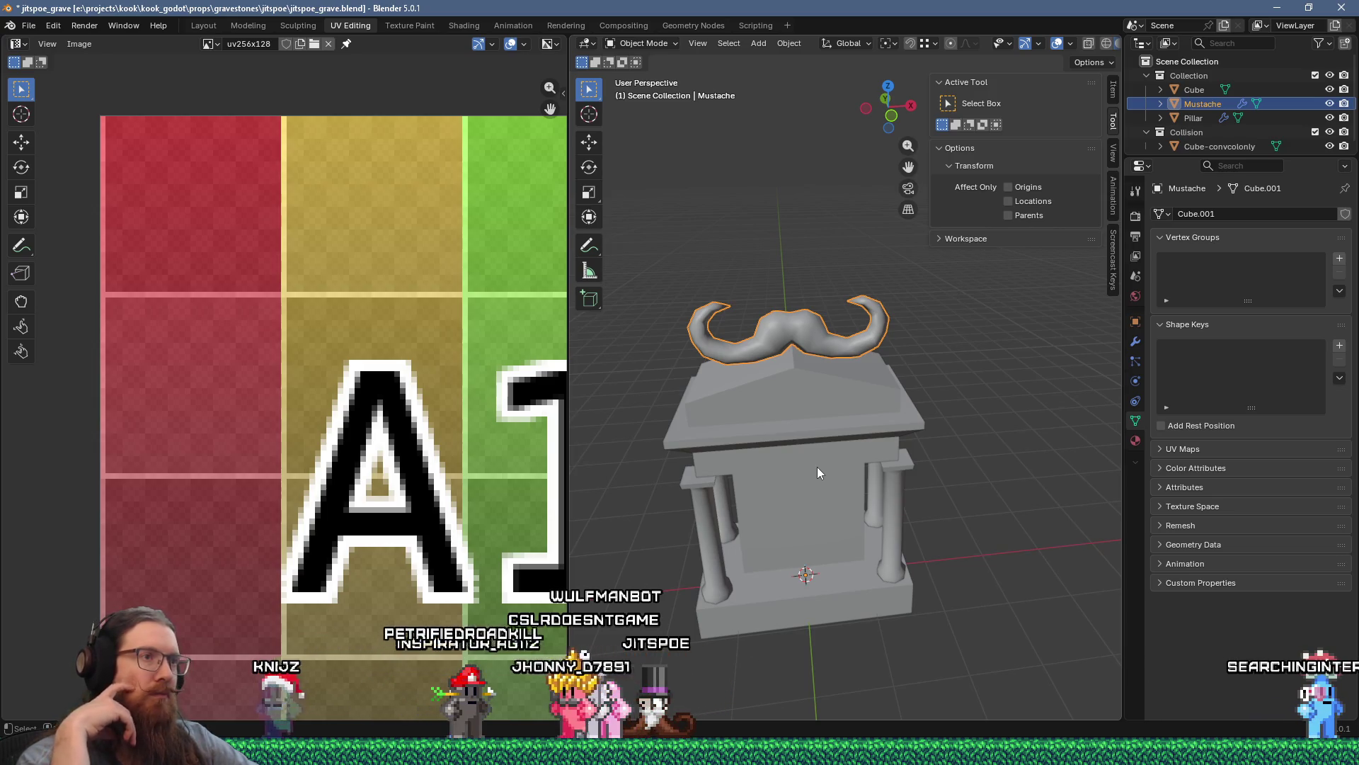
pyautogui.scroll(-6, 462, 484)
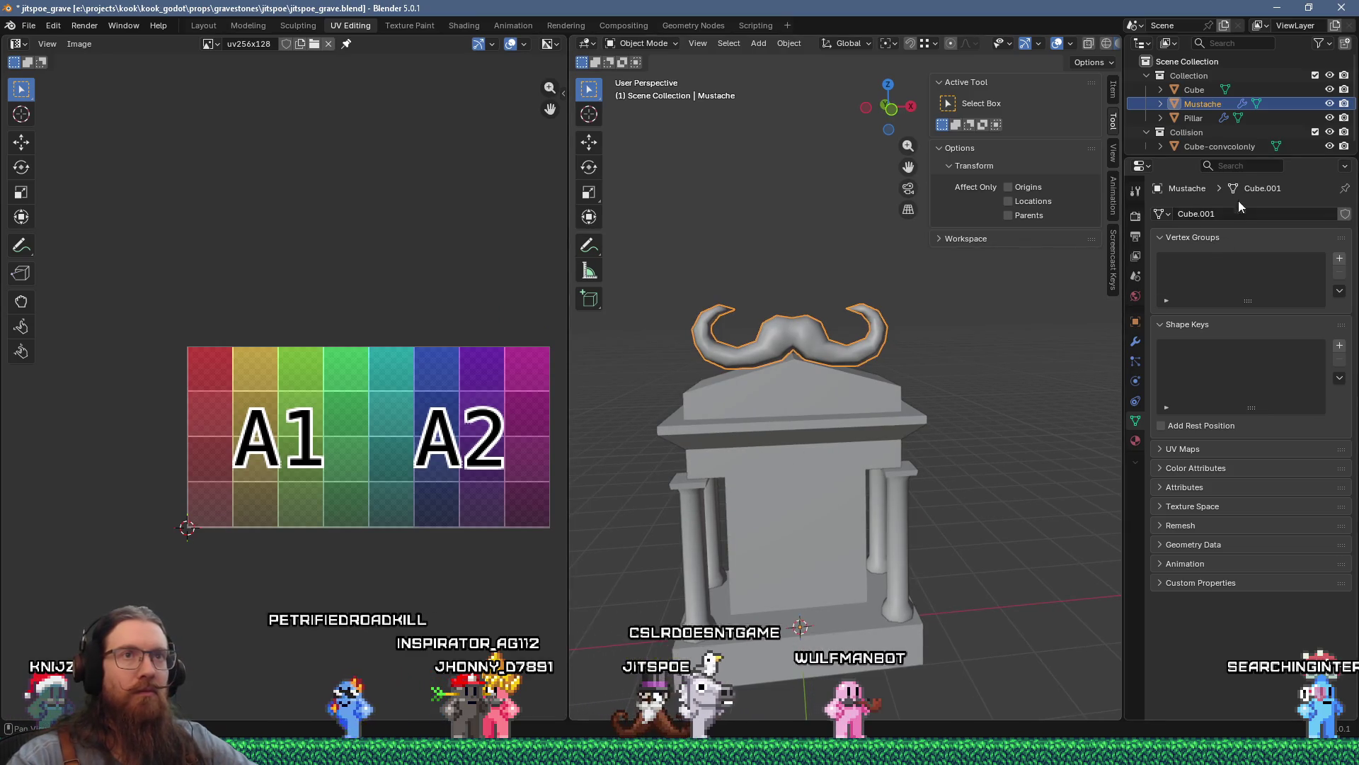
# Step: Enlarge the Outliner, then select the Cube-convcolonly collision object and the main Cube
pyautogui.moveTo(1213, 156); pyautogui.dragTo(1212, 329)
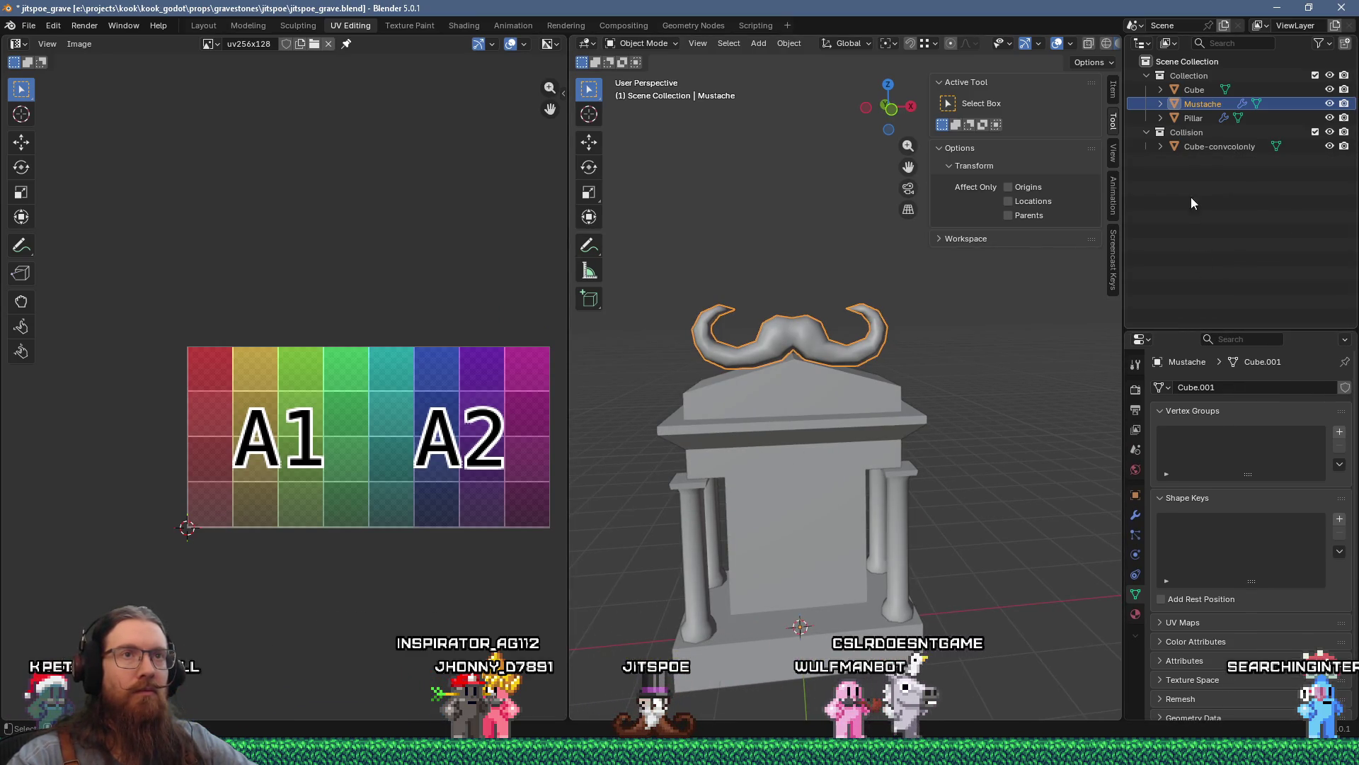
pyautogui.click(1193, 147)
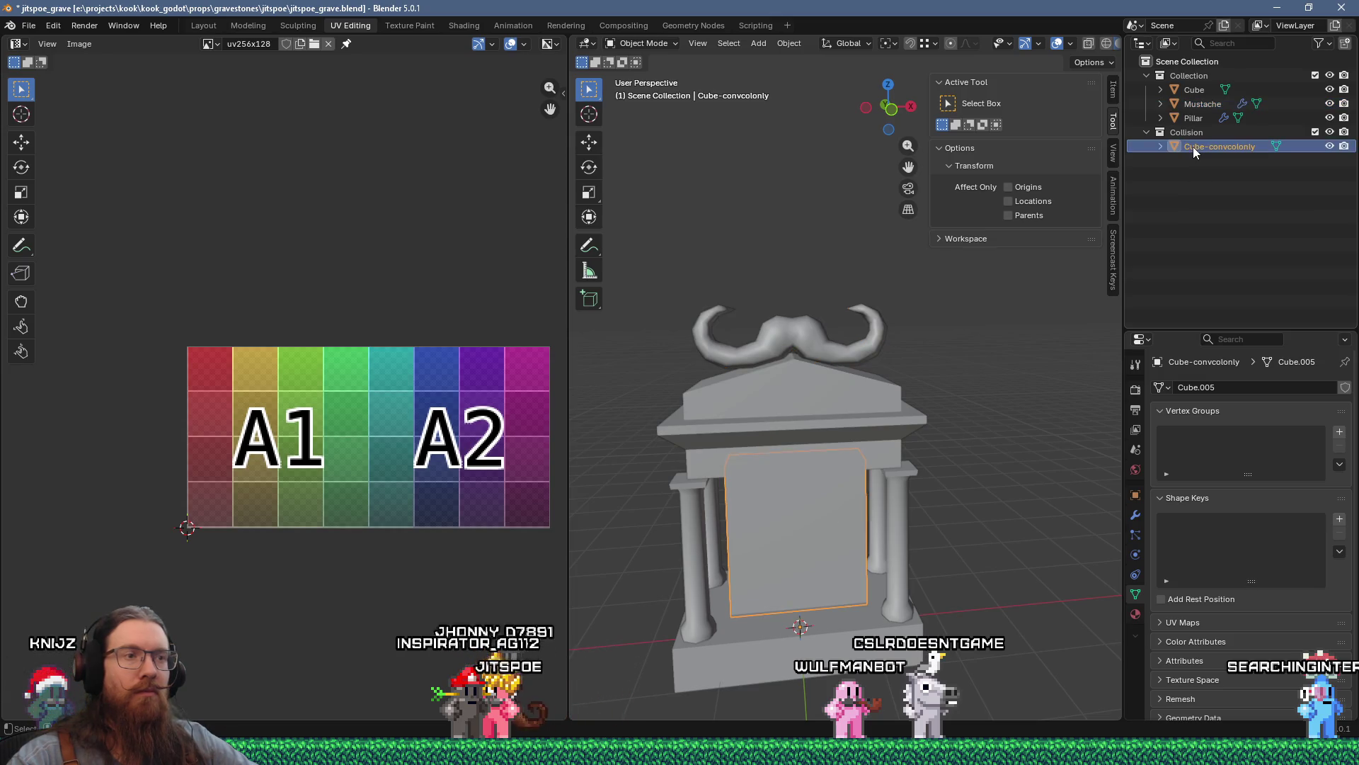
pyautogui.moveTo(822, 370)
pyautogui.mouseDown(button='middle')
pyautogui.moveTo(970, 324)
pyautogui.moveTo(866, 365)
pyautogui.mouseUp(button='middle')
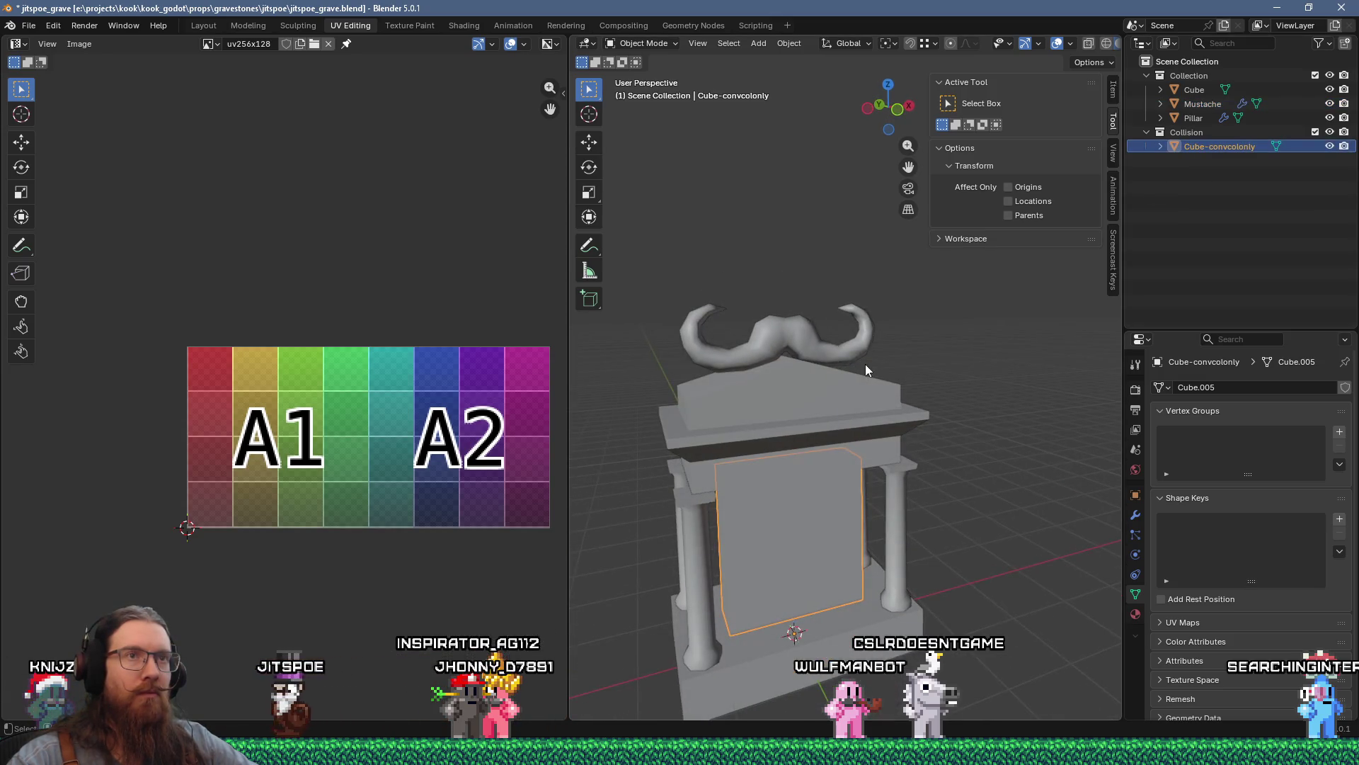
pyautogui.click(826, 388)
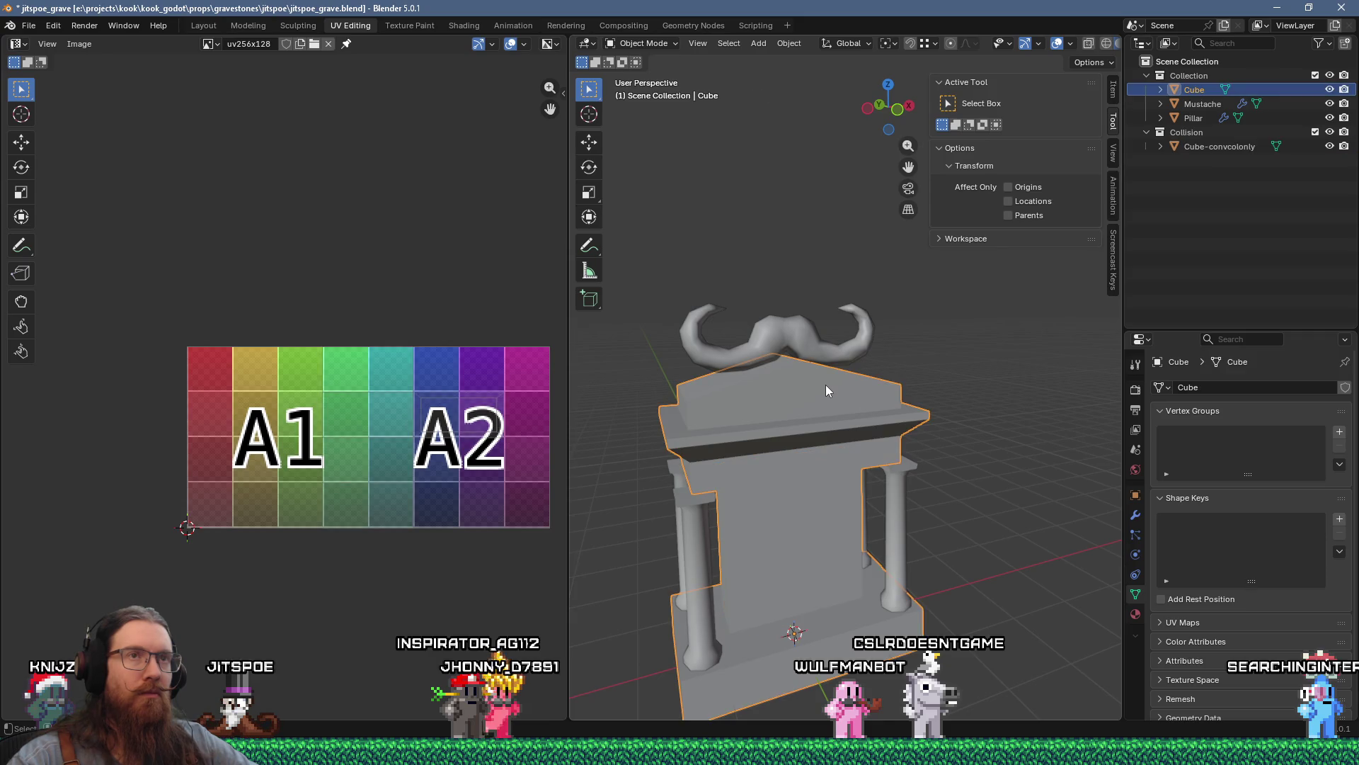
pyautogui.moveTo(964, 317)
pyautogui.mouseDown(button='middle')
pyautogui.moveTo(832, 296)
pyautogui.moveTo(948, 308)
pyautogui.moveTo(907, 338)
pyautogui.mouseUp(button='middle')
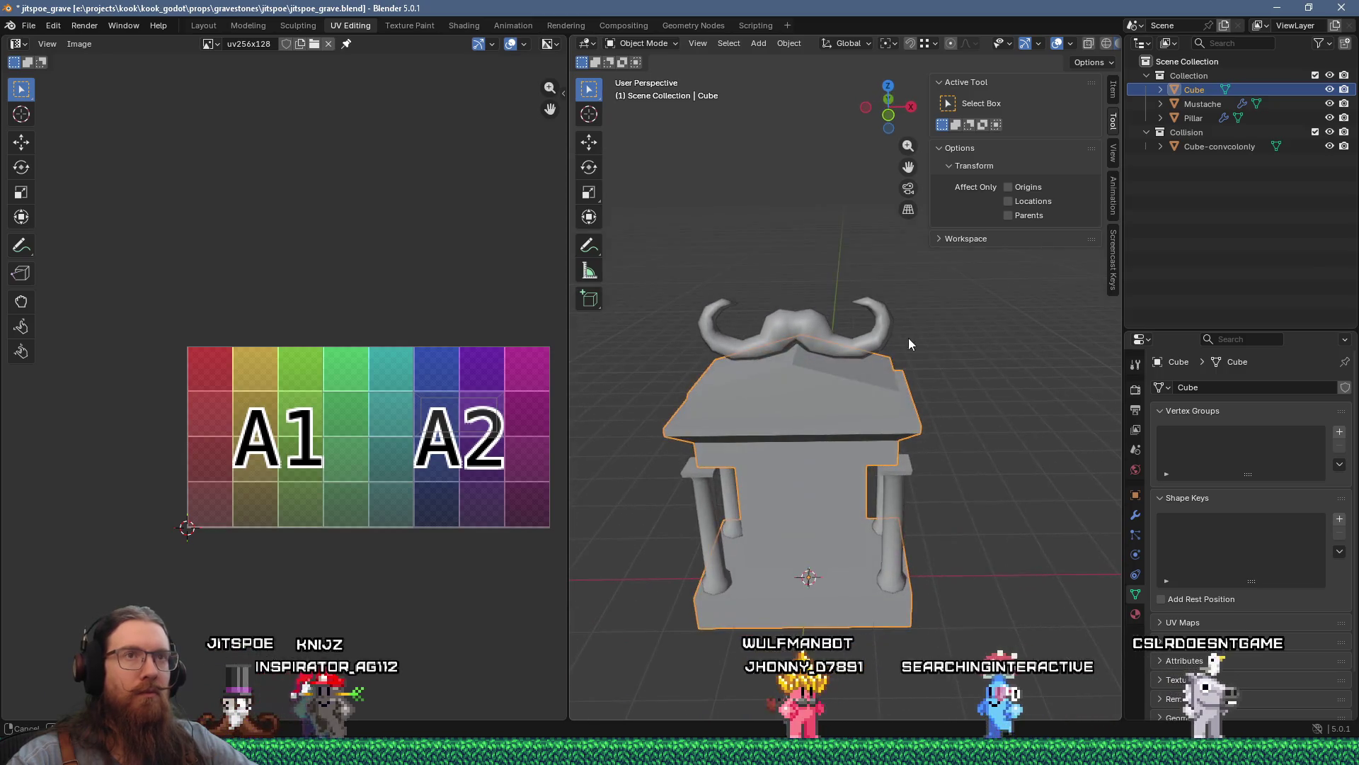
# Step: Start moving Cube, Mustache and Pillar into a new collection, then cancel
pyautogui.keyDown('shift'); pyautogui.click(1197, 119); pyautogui.keyUp('shift')
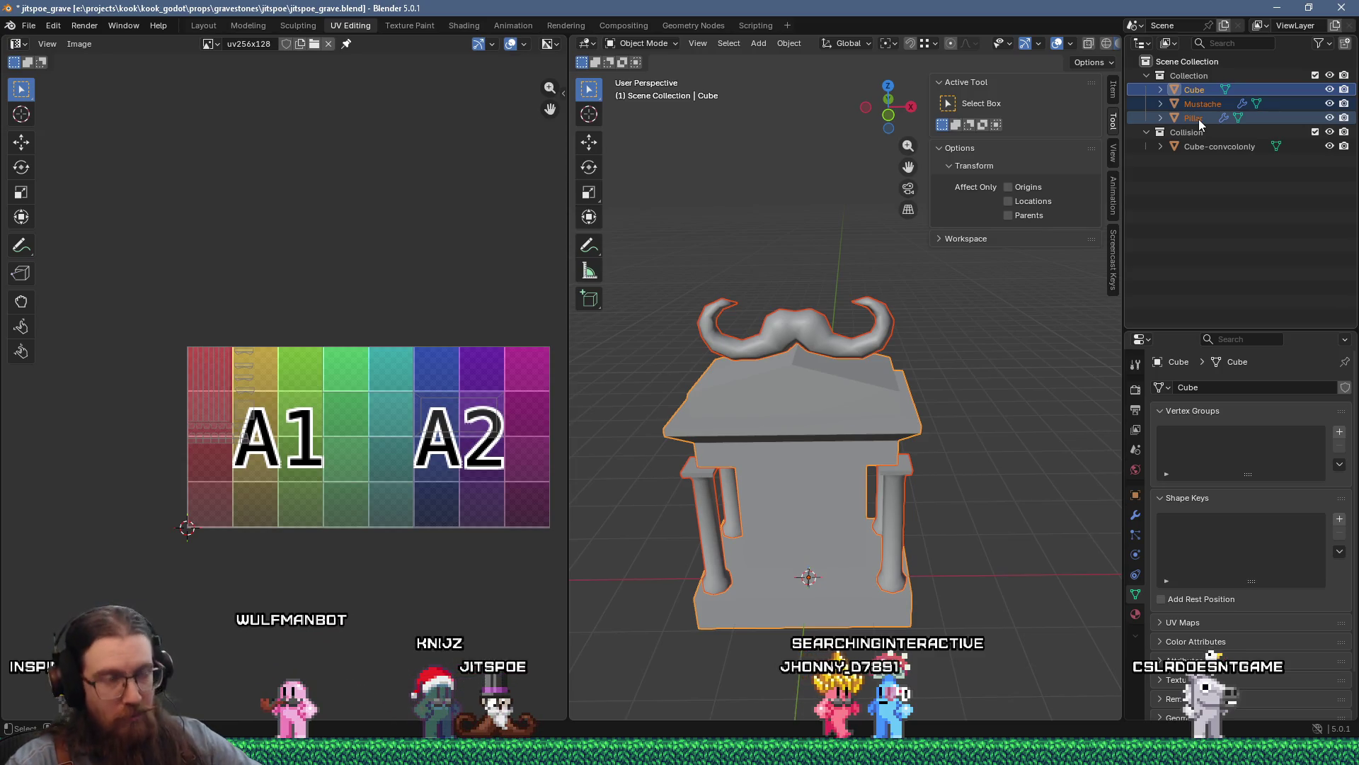
pyautogui.press('m')
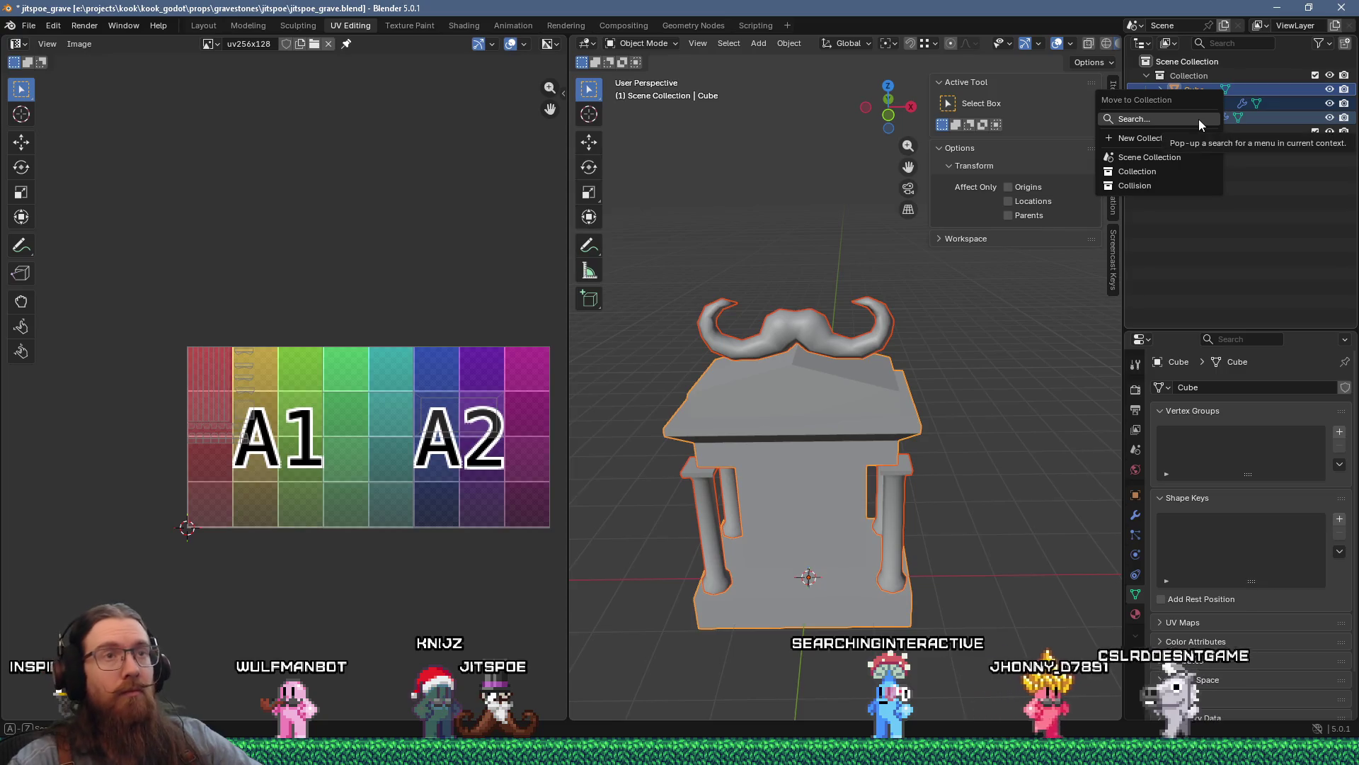
pyautogui.click(1179, 141)
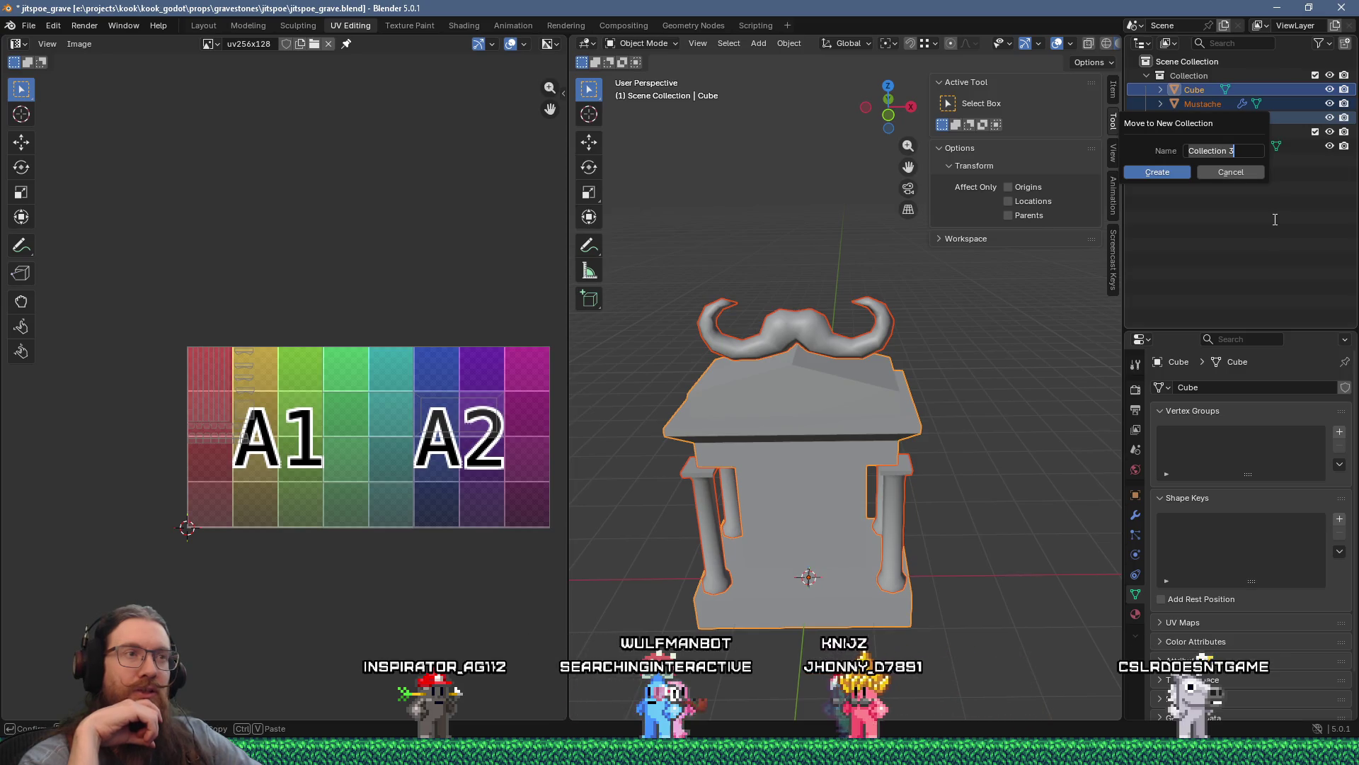
pyautogui.press('Escape')
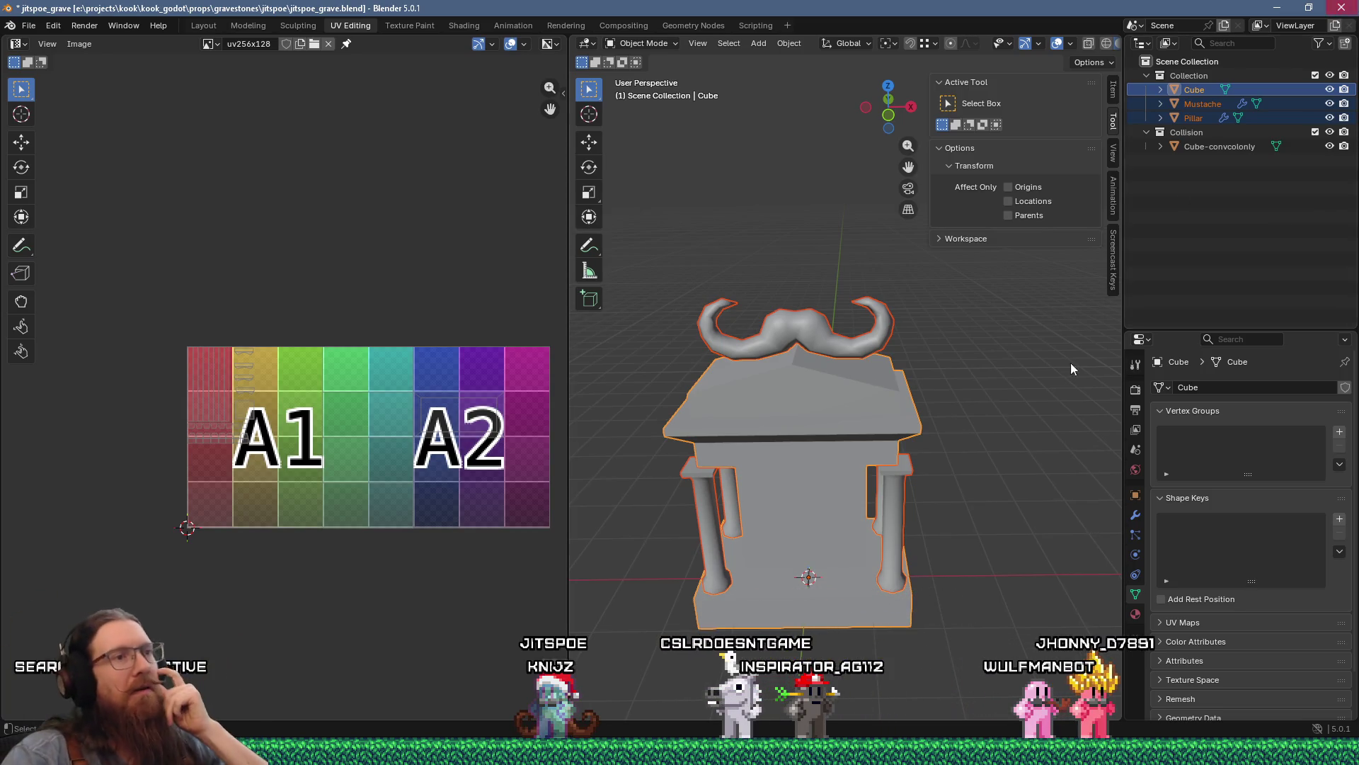
# Step: Select the Pillar, zoom onto its UV islands, and show its Mirror and Smooth by Angle modifiers
pyautogui.click(898, 495)
pyautogui.keyDown('ctrl'); pyautogui.moveTo(146, 359); pyautogui.dragTo(333, 338, button='middle'); pyautogui.keyUp('ctrl')
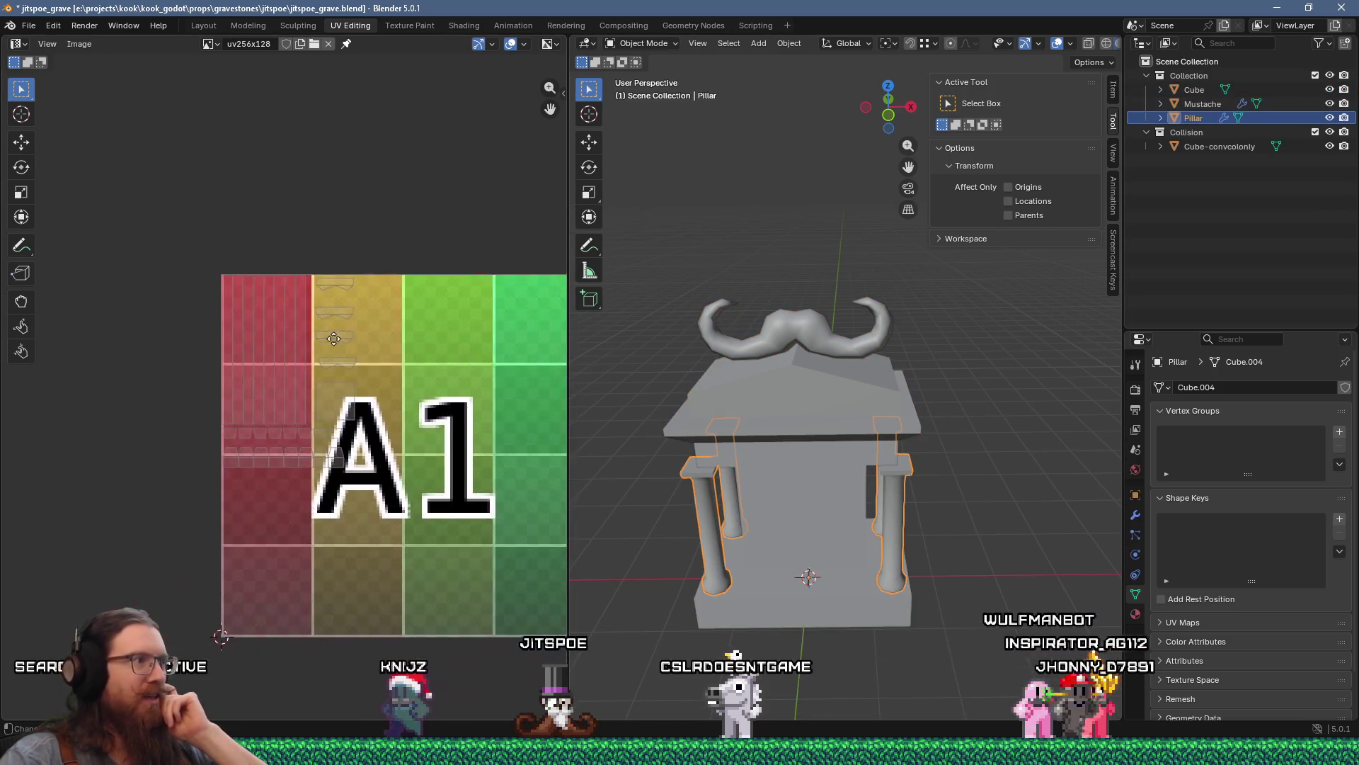
pyautogui.scroll(1, 333, 339)
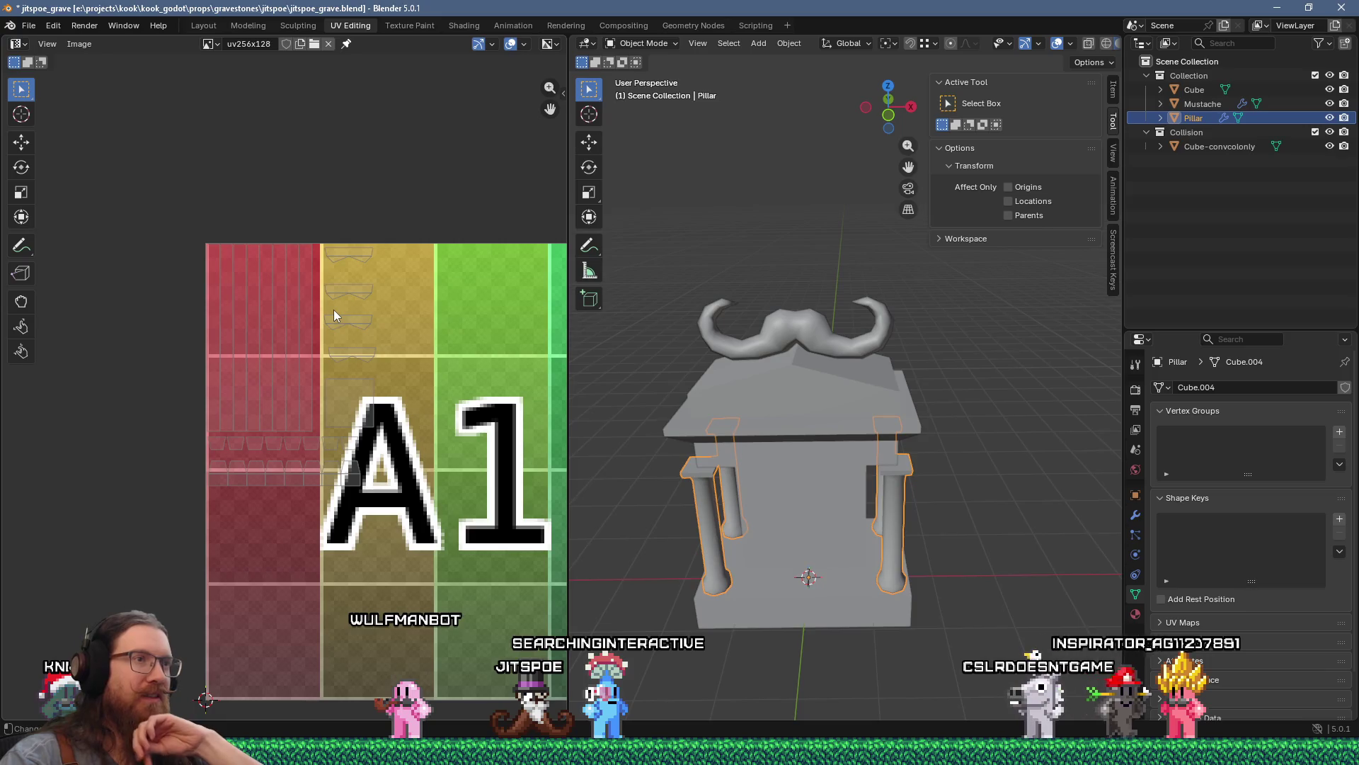
pyautogui.click(1135, 516)
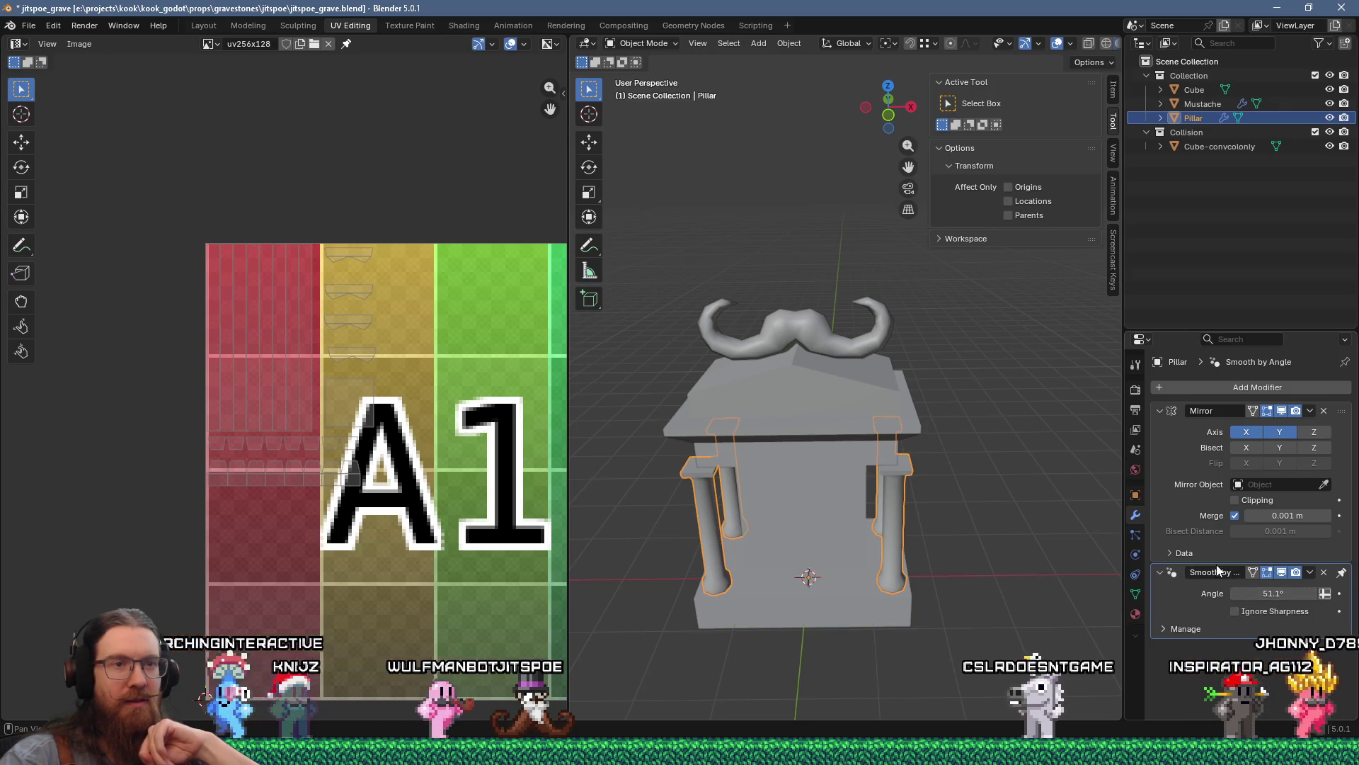
# Step: Expand the Mirror modifier's Data options and enable Mirror U
pyautogui.click(1178, 551)
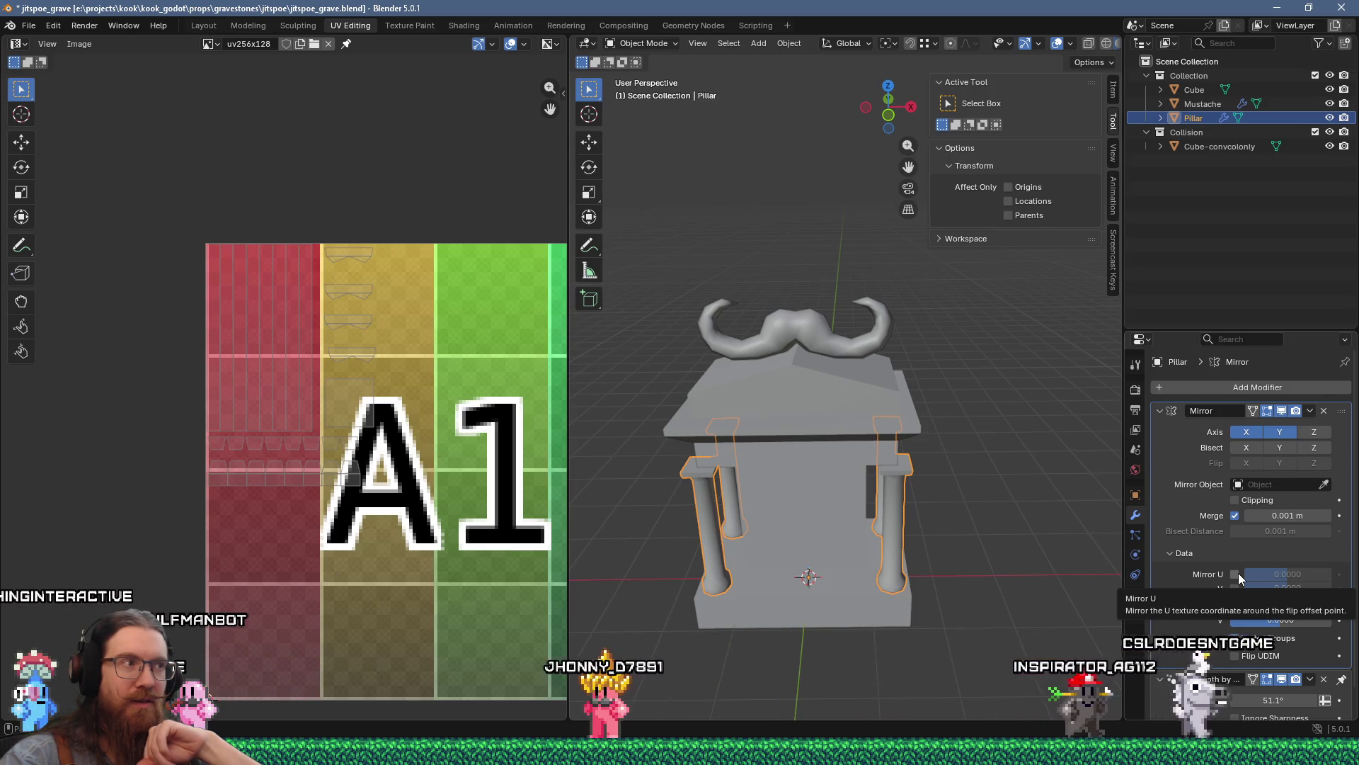
pyautogui.click(1235, 573)
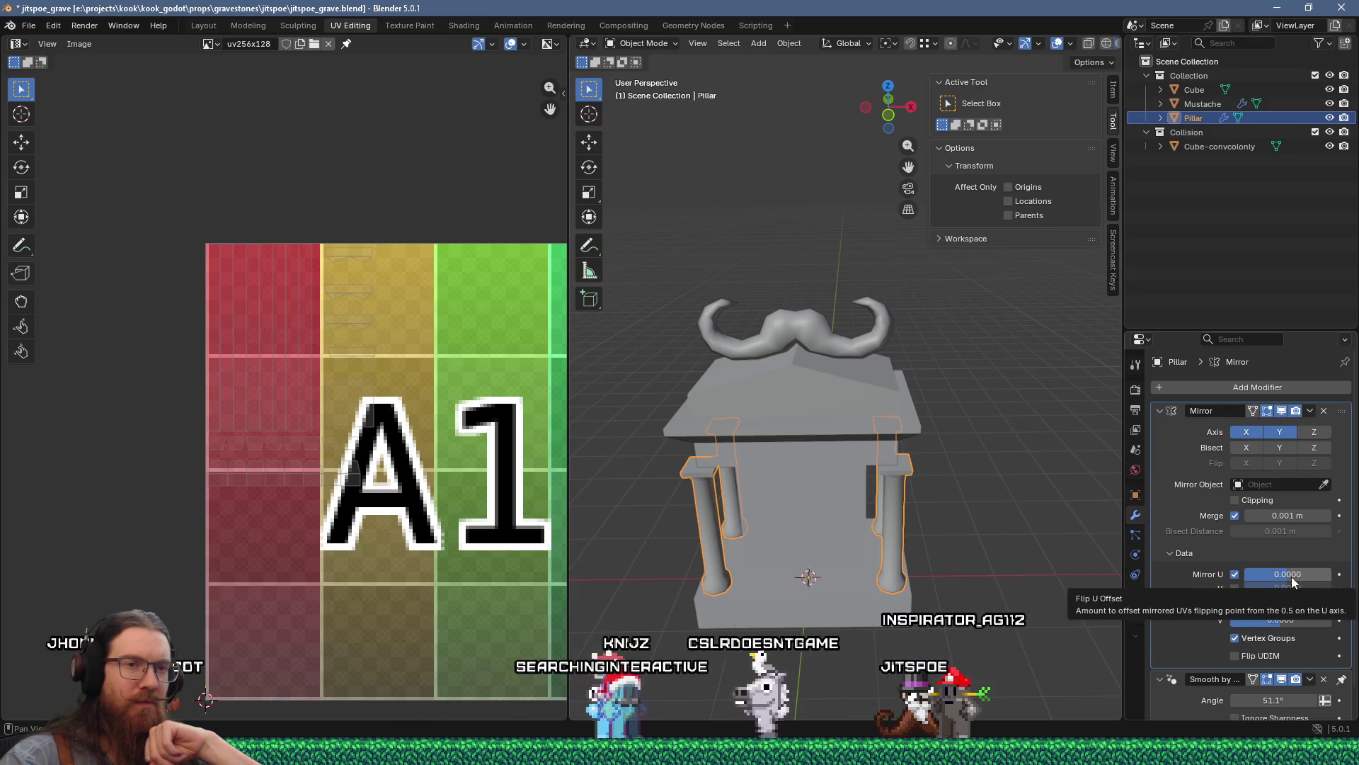
pyautogui.scroll(-3, 490, 432)
pyautogui.moveTo(490, 432); pyautogui.dragTo(328, 423, button='middle')
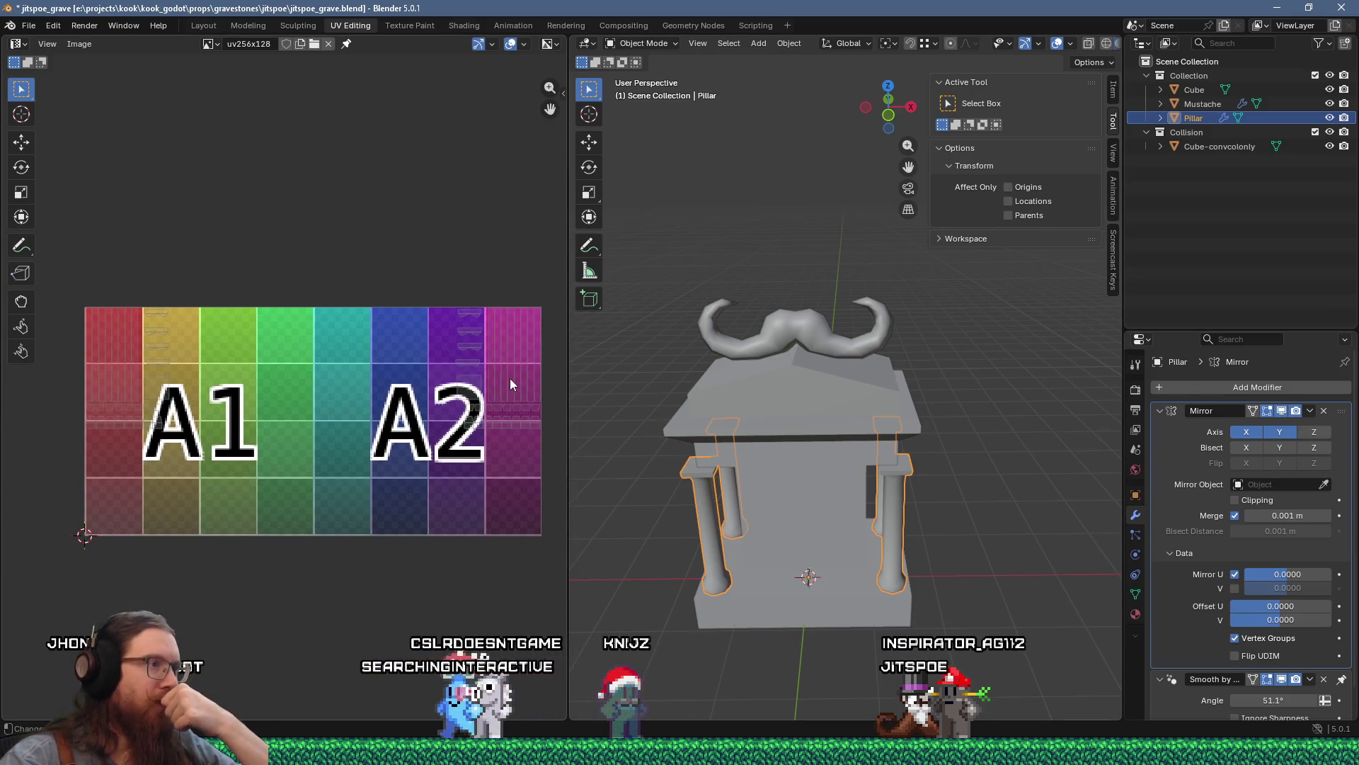
# Step: Toggle Mirror V on and back off, then widen the UV Editor
pyautogui.click(1235, 586)
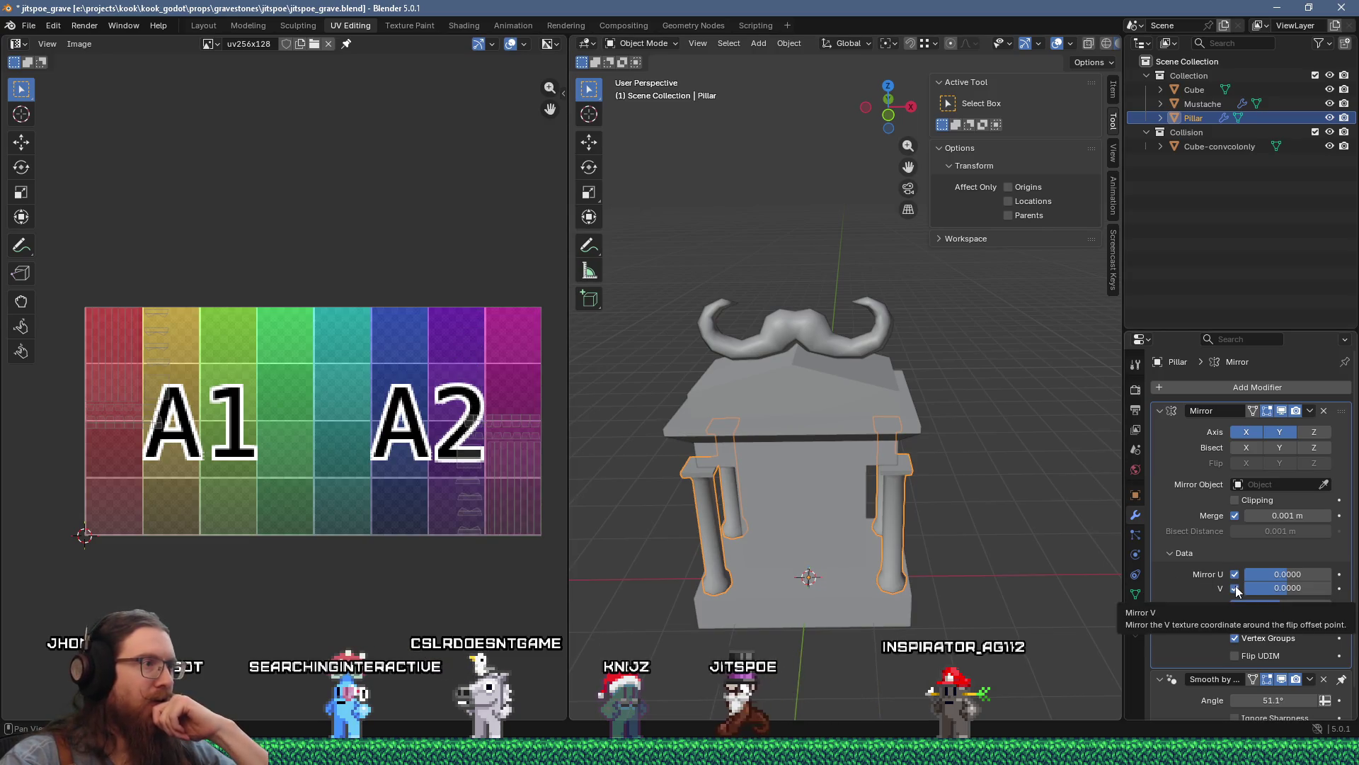
pyautogui.click(1235, 587)
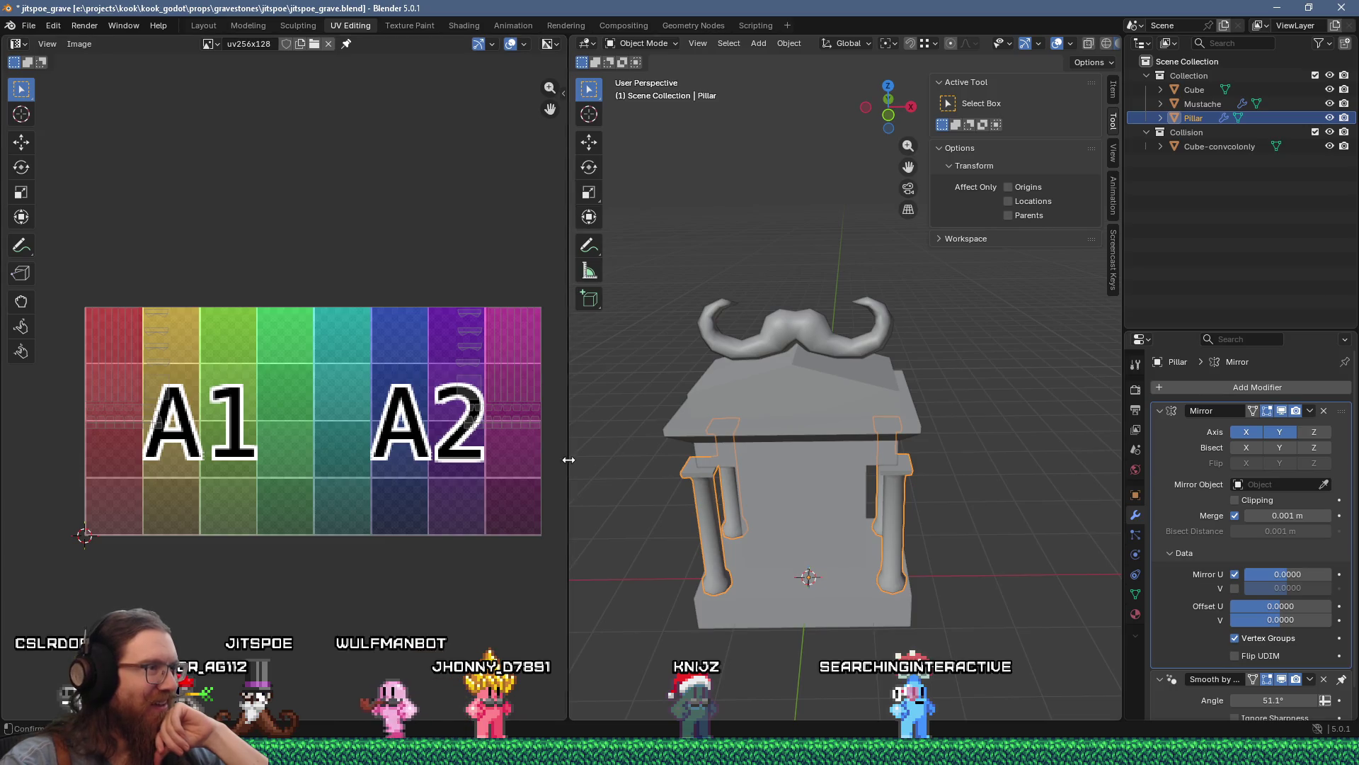
pyautogui.moveTo(568, 459); pyautogui.dragTo(753, 460)
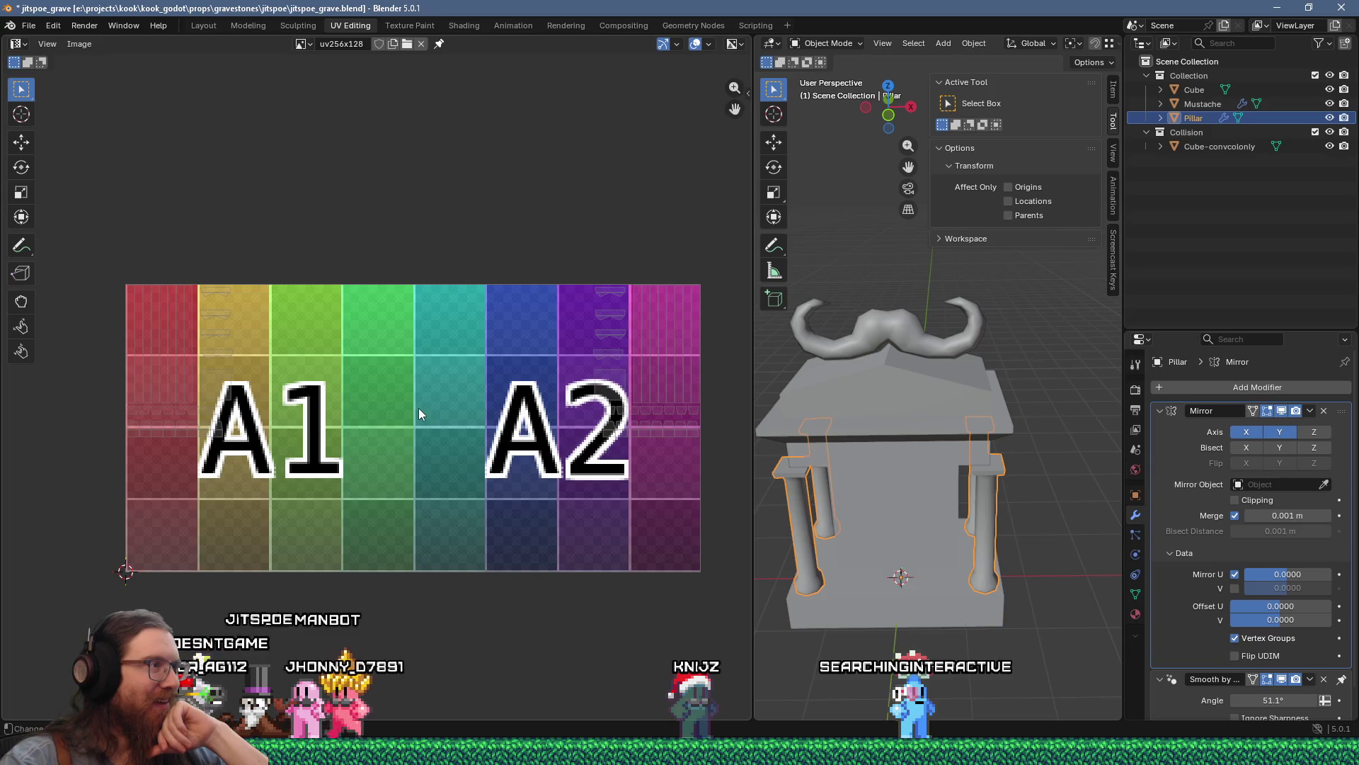
# Step: Select the gravestone Cube, orbit to a near-front view, and enter Edit Mode
pyautogui.click(856, 580)
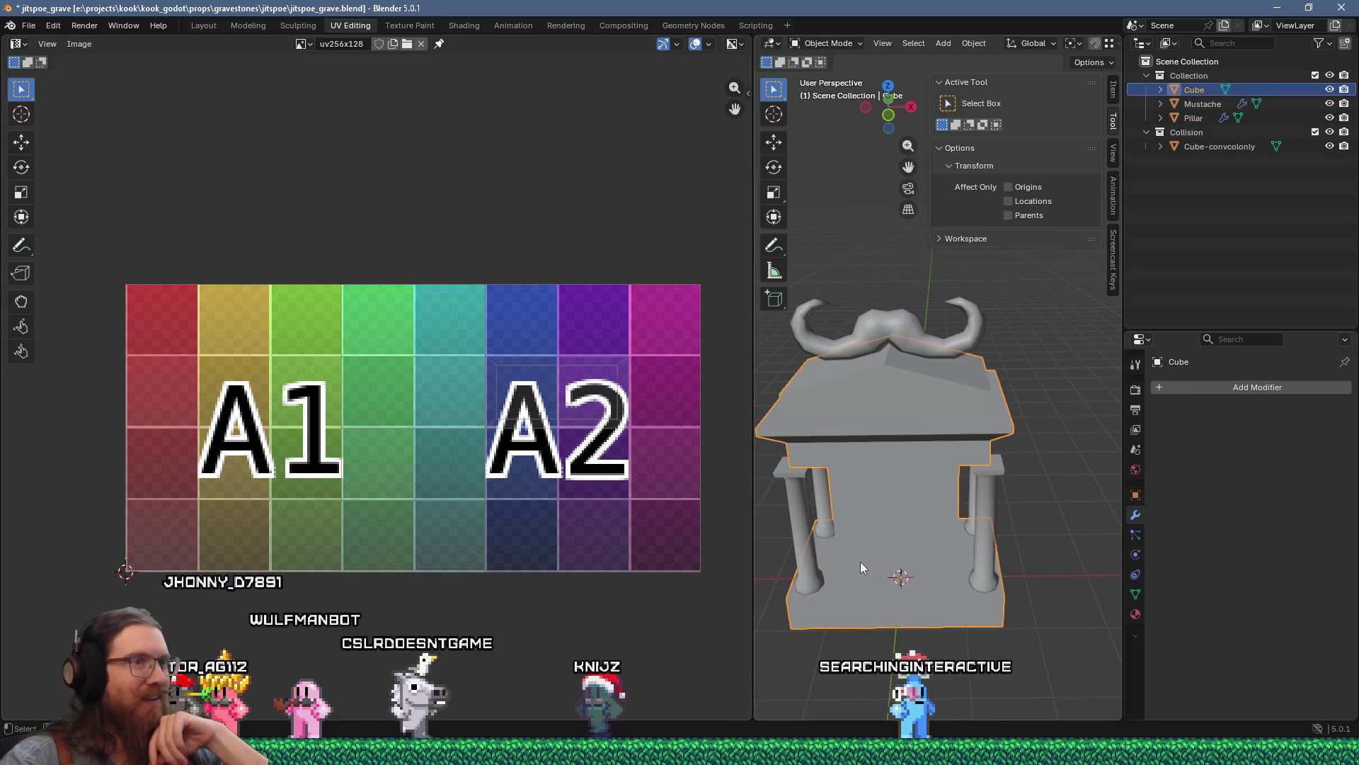
pyautogui.moveTo(856, 550); pyautogui.dragTo(1067, 511, button='middle')
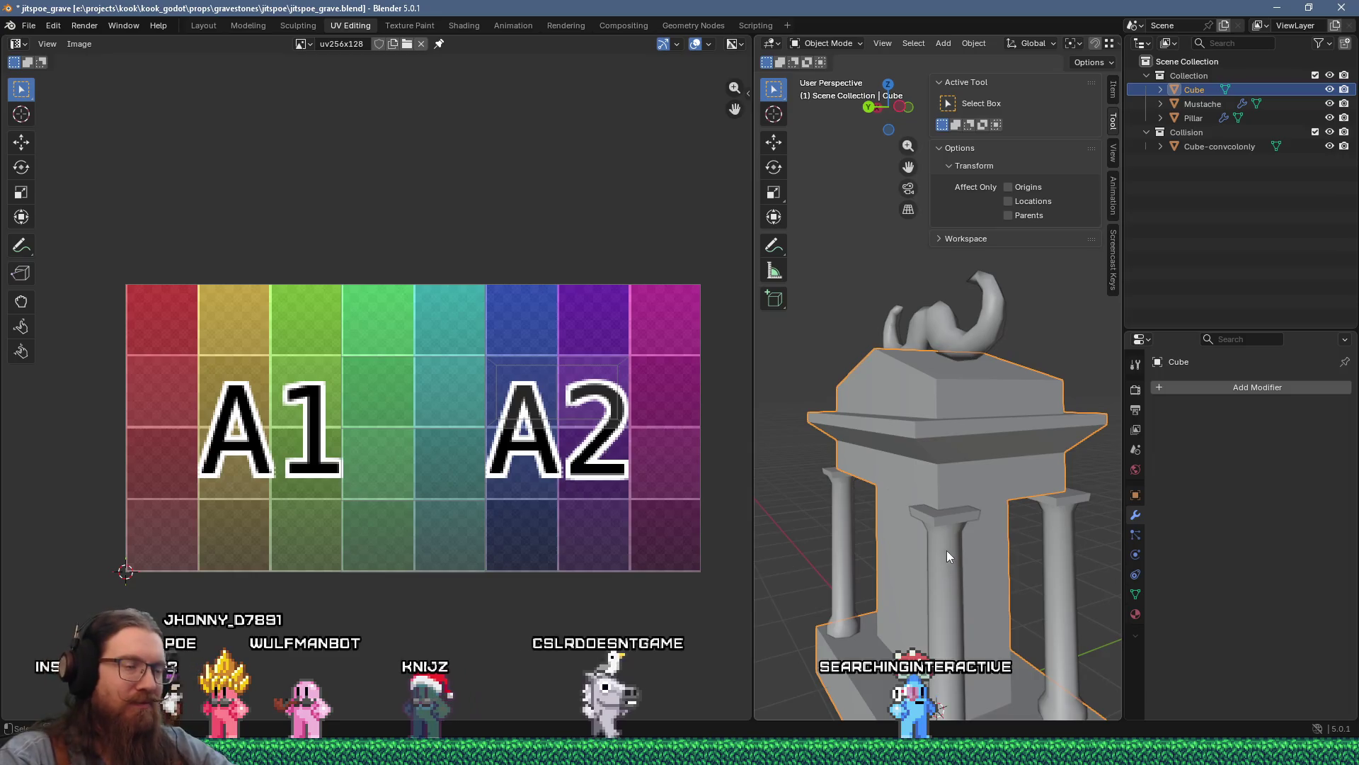
pyautogui.moveTo(946, 550)
pyautogui.mouseDown(button='middle')
pyautogui.moveTo(1000, 571)
pyautogui.moveTo(965, 473)
pyautogui.moveTo(920, 517)
pyautogui.mouseUp(button='middle')
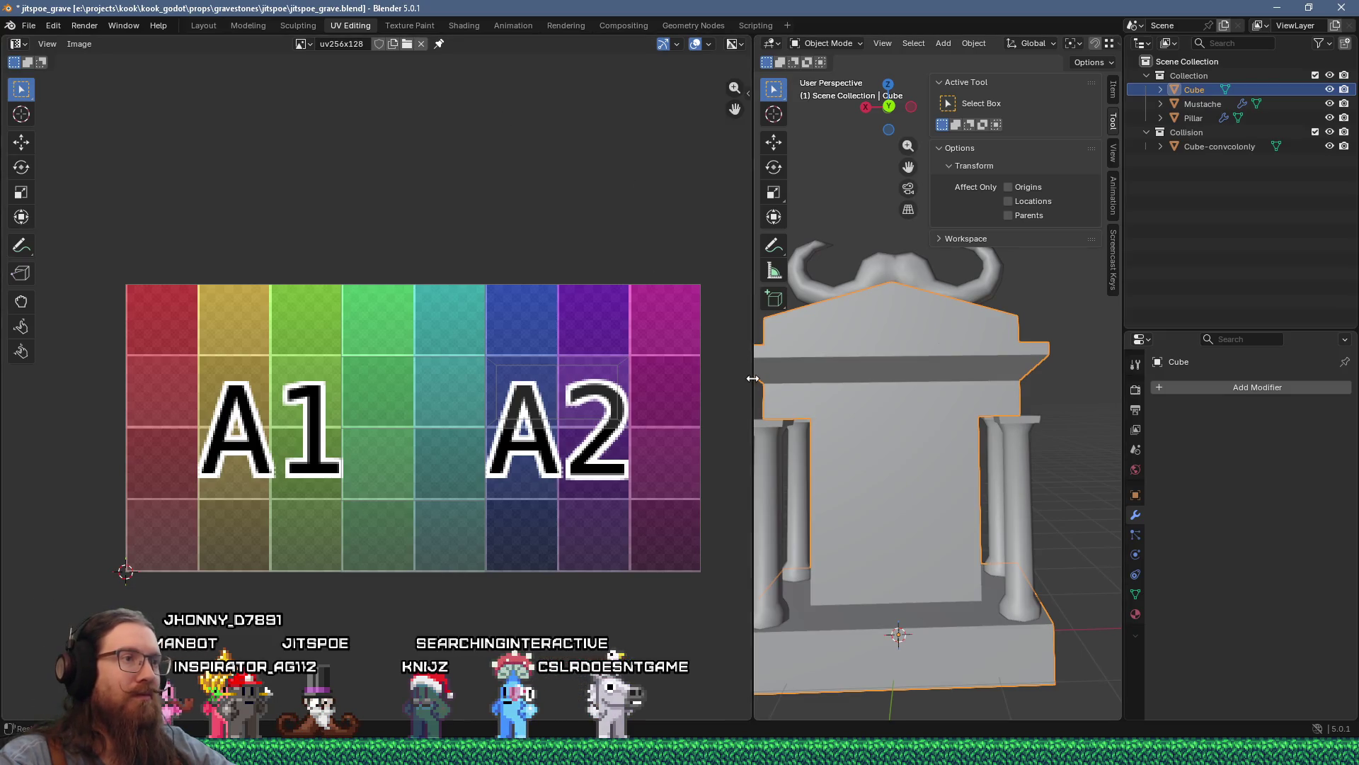
pyautogui.moveTo(752, 379); pyautogui.dragTo(586, 366)
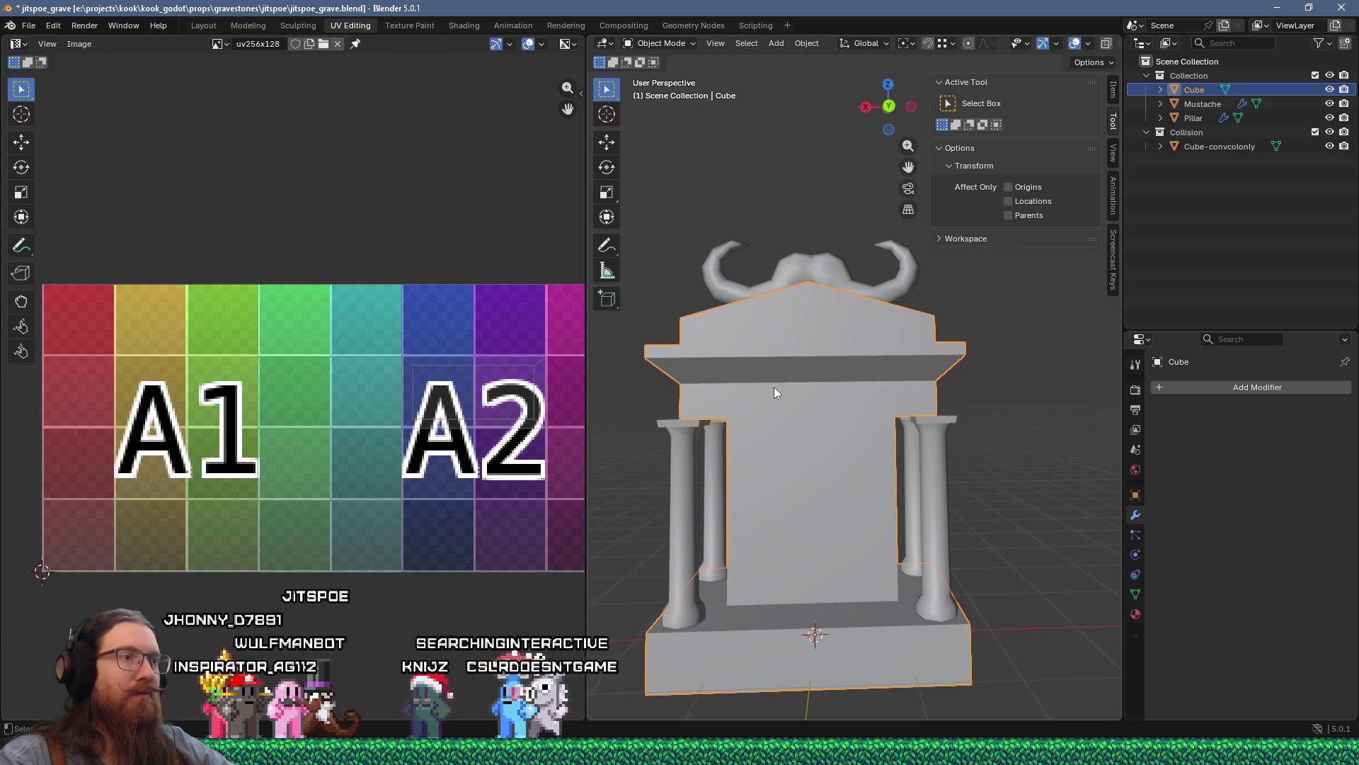
pyautogui.press('Tab')
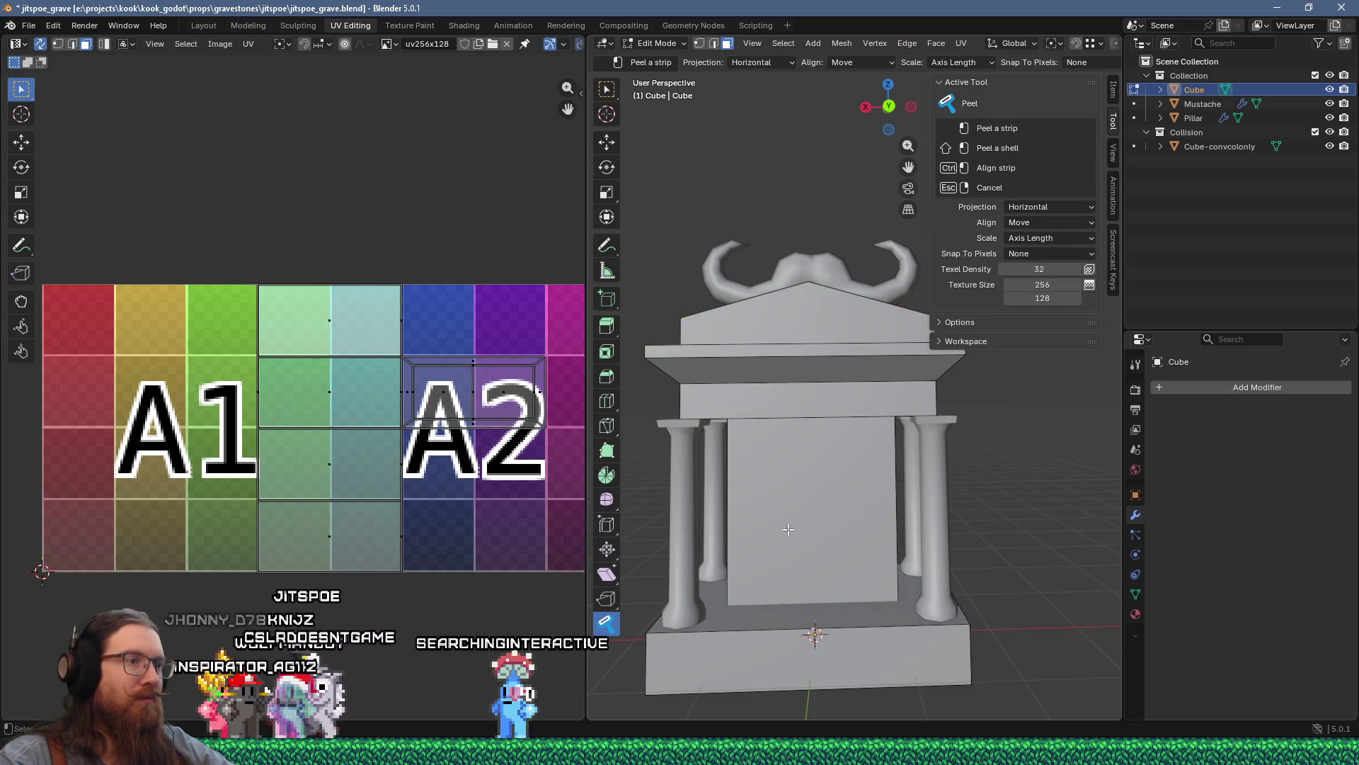
# Step: Peel the gravestone's front face and inner pillar face into UV islands beside A1
pyautogui.click(788, 529)
pyautogui.moveTo(839, 522)
pyautogui.mouseDown(button='middle')
pyautogui.moveTo(797, 517)
pyautogui.moveTo(897, 526)
pyautogui.mouseUp(button='middle')
pyautogui.click(804, 518)
pyautogui.scroll(-1, 274, 439)
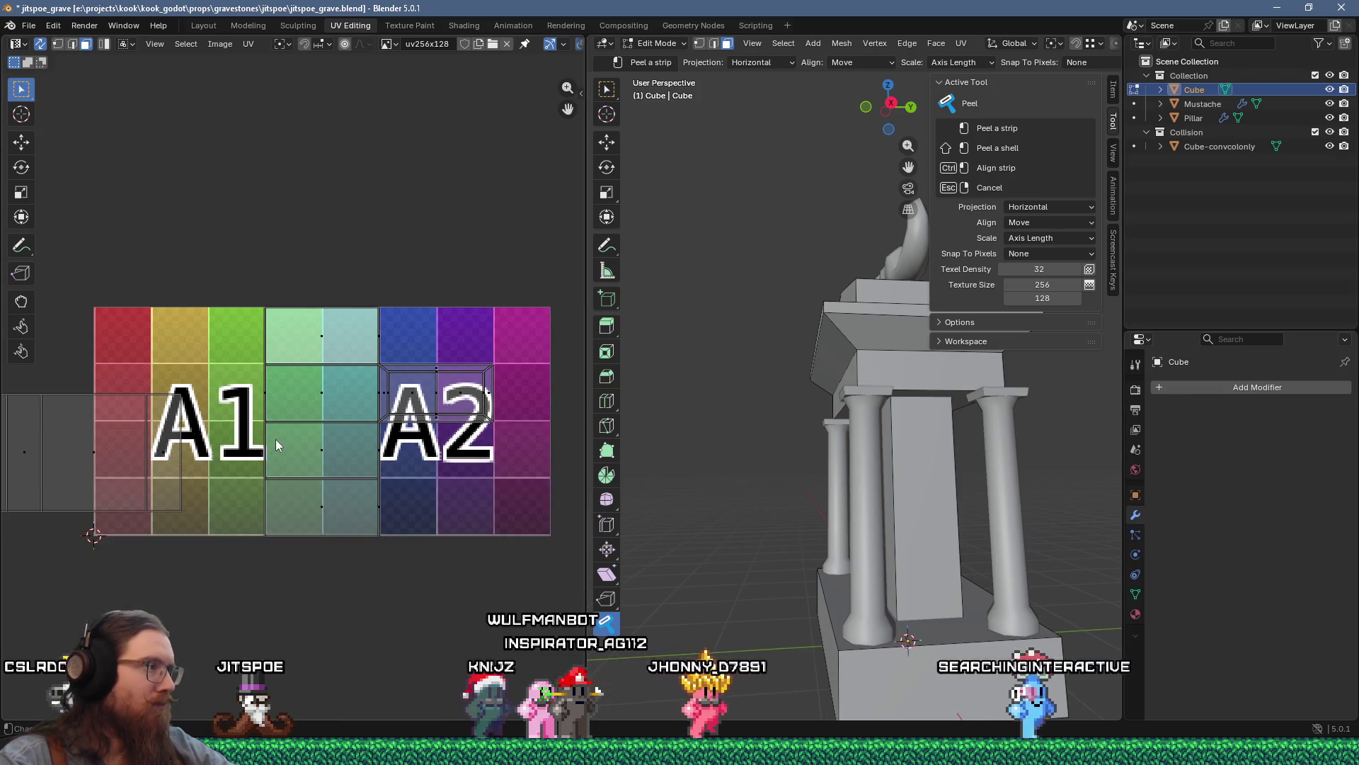
pyautogui.moveTo(275, 439)
pyautogui.mouseDown(button='middle')
pyautogui.moveTo(514, 437)
pyautogui.moveTo(314, 434)
pyautogui.mouseUp(button='middle')
# Step: From a front view, peel two more faces into a UV rectangle and a strip
pyautogui.moveTo(616, 522)
pyautogui.mouseDown(button='middle')
pyautogui.moveTo(691, 524)
pyautogui.moveTo(657, 538)
pyautogui.moveTo(789, 595)
pyautogui.moveTo(829, 644)
pyautogui.moveTo(913, 657)
pyautogui.moveTo(1113, 623)
pyautogui.mouseUp(button='middle')
pyautogui.click(789, 596)
pyautogui.click(828, 644)
pyautogui.moveTo(829, 604); pyautogui.dragTo(948, 496, button='middle')
pyautogui.moveTo(828, 457)
pyautogui.mouseDown(button='middle')
pyautogui.moveTo(829, 526)
pyautogui.moveTo(794, 450)
pyautogui.moveTo(897, 440)
pyautogui.moveTo(1023, 483)
pyautogui.mouseUp(button='middle')
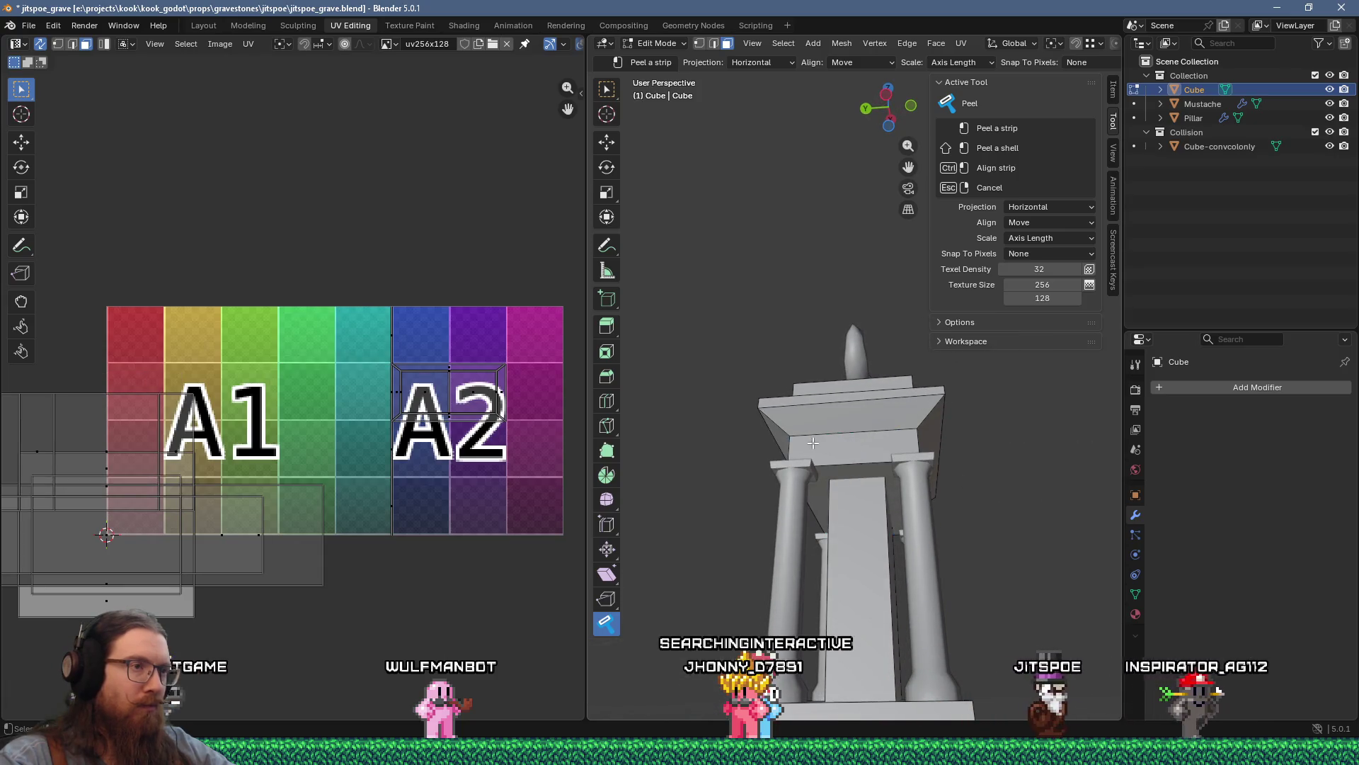
# Step: Peel the upper ledge into a long UV strip lying across the top of A1
pyautogui.moveTo(812, 443)
pyautogui.mouseDown(button='middle')
pyautogui.moveTo(844, 535)
pyautogui.moveTo(846, 503)
pyautogui.moveTo(824, 486)
pyautogui.moveTo(808, 504)
pyautogui.moveTo(692, 505)
pyautogui.moveTo(878, 517)
pyautogui.moveTo(787, 476)
pyautogui.mouseUp(button='middle')
pyautogui.scroll(5, 887, 520)
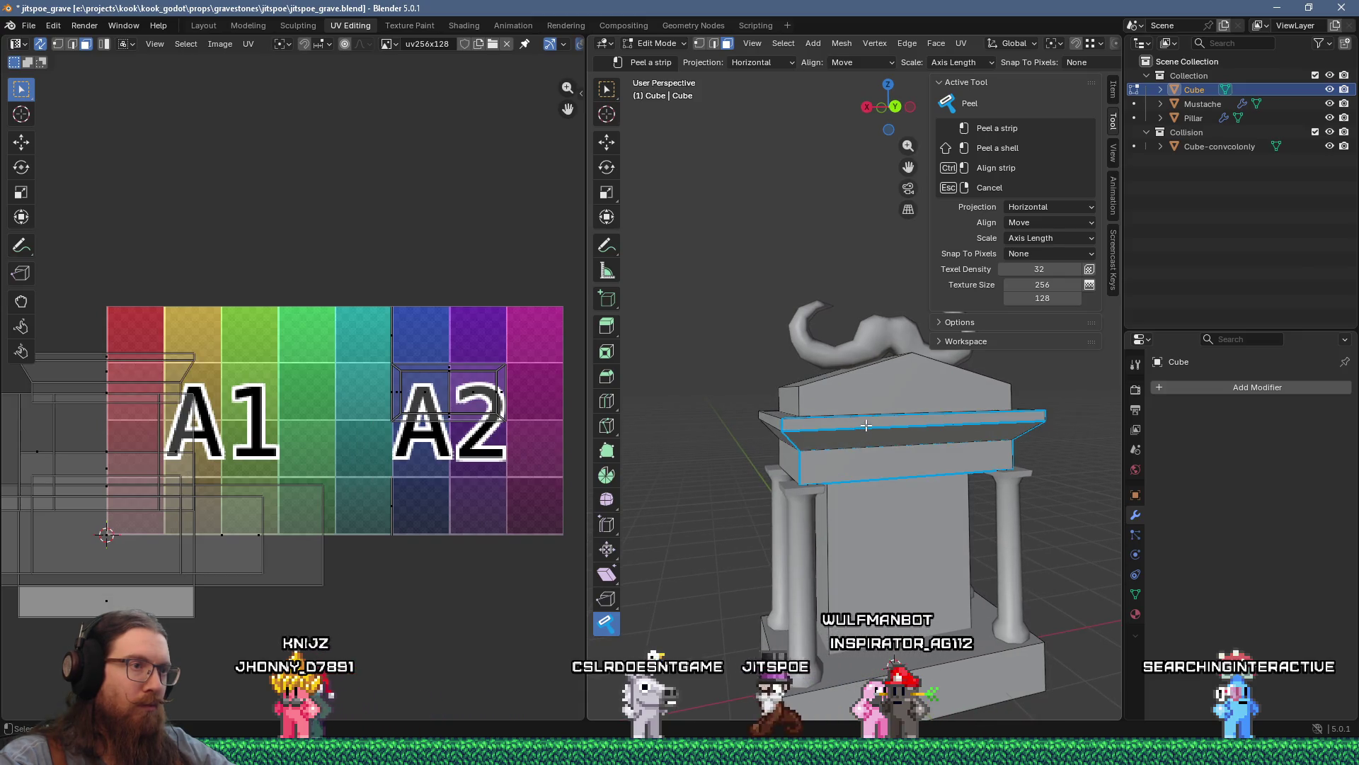
pyautogui.moveTo(866, 425)
pyautogui.mouseDown(button='middle')
pyautogui.moveTo(862, 455)
pyautogui.moveTo(892, 465)
pyautogui.moveTo(903, 433)
pyautogui.mouseUp(button='middle')
pyautogui.click(904, 434)
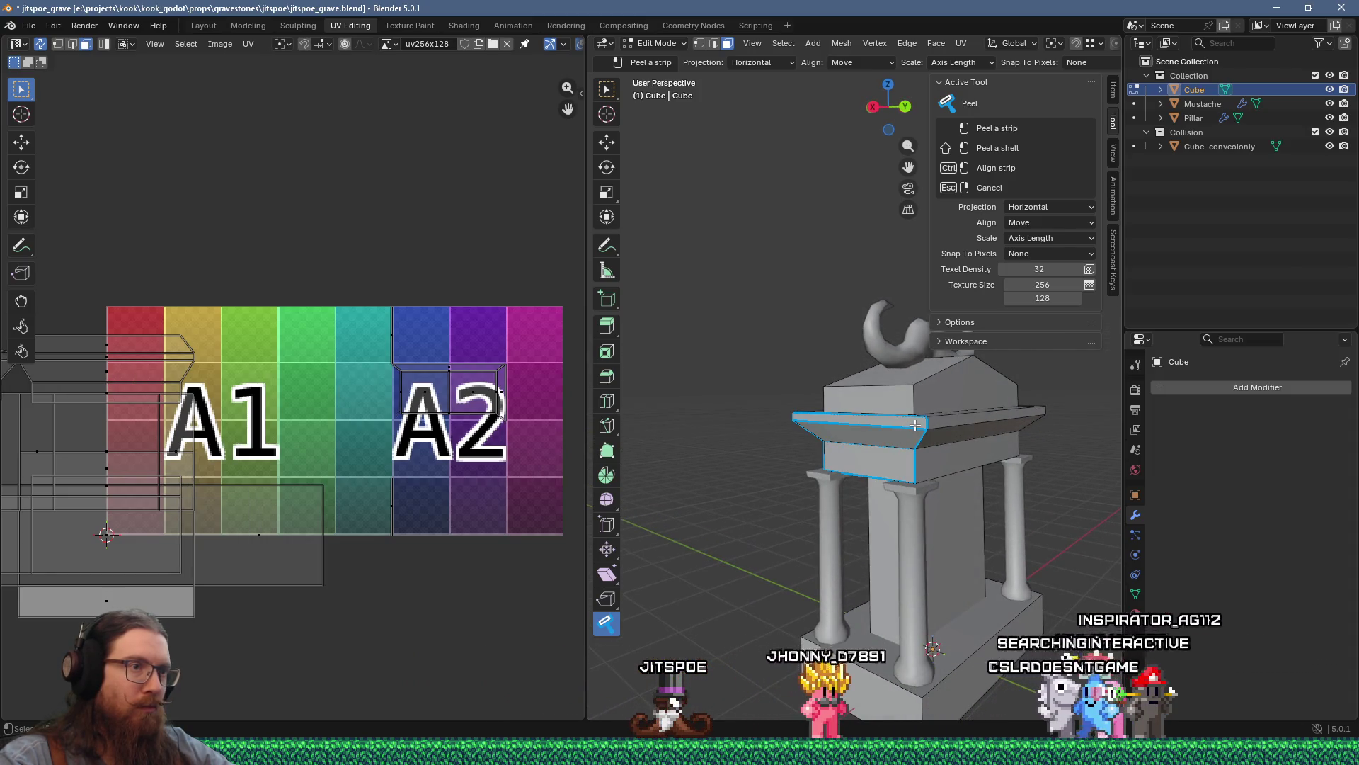
pyautogui.moveTo(817, 456); pyautogui.dragTo(897, 467, button='middle')
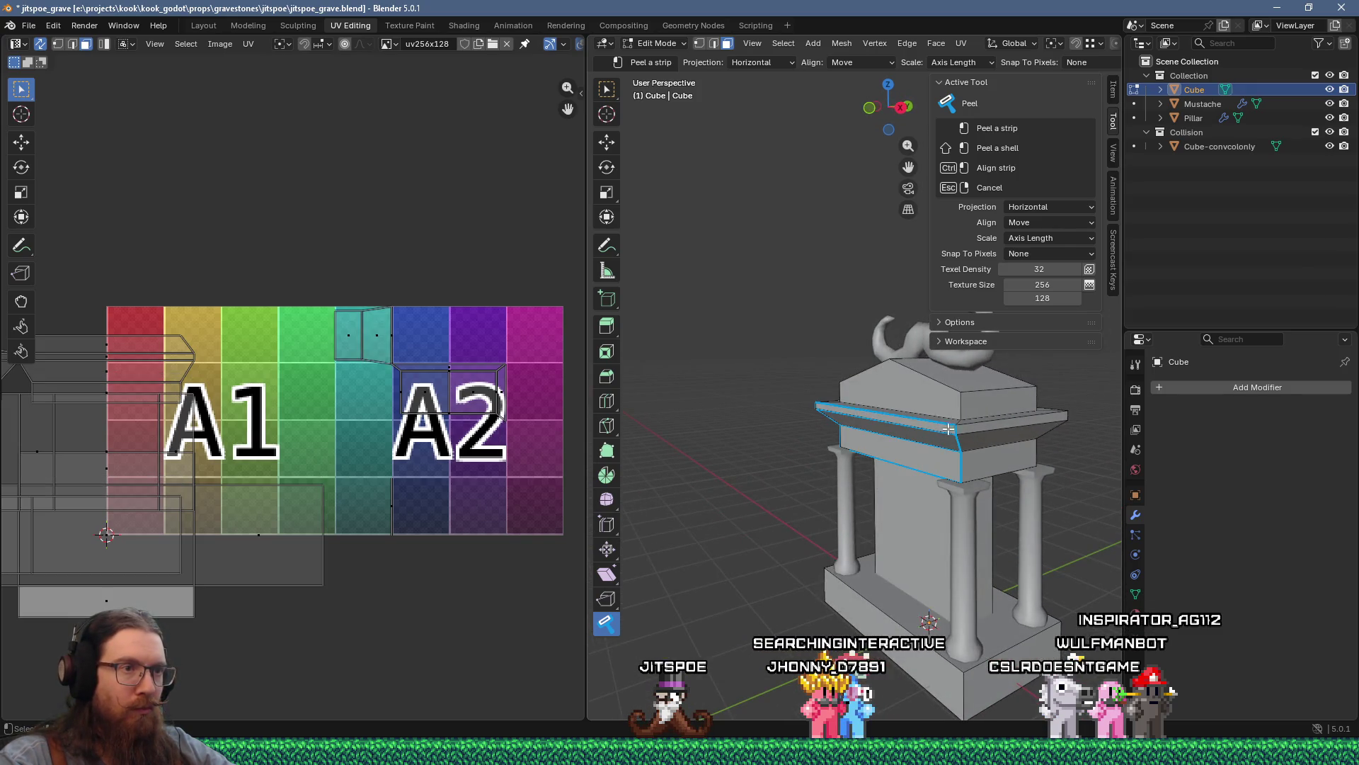
pyautogui.moveTo(961, 430)
pyautogui.mouseDown(button='middle')
pyautogui.moveTo(914, 448)
pyautogui.moveTo(651, 429)
pyautogui.mouseUp(button='middle')
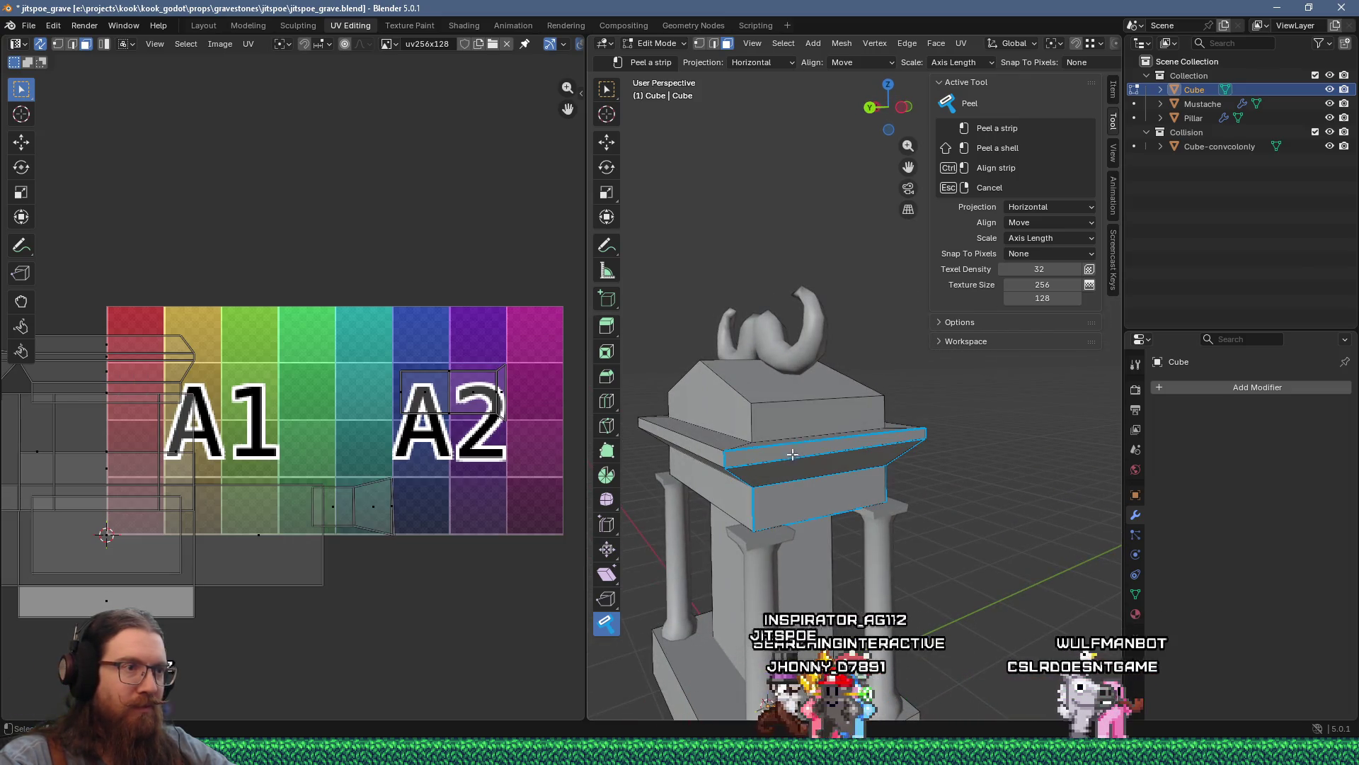
pyautogui.moveTo(723, 458)
pyautogui.mouseDown(button='middle')
pyautogui.moveTo(777, 475)
pyautogui.moveTo(768, 446)
pyautogui.mouseUp(button='middle')
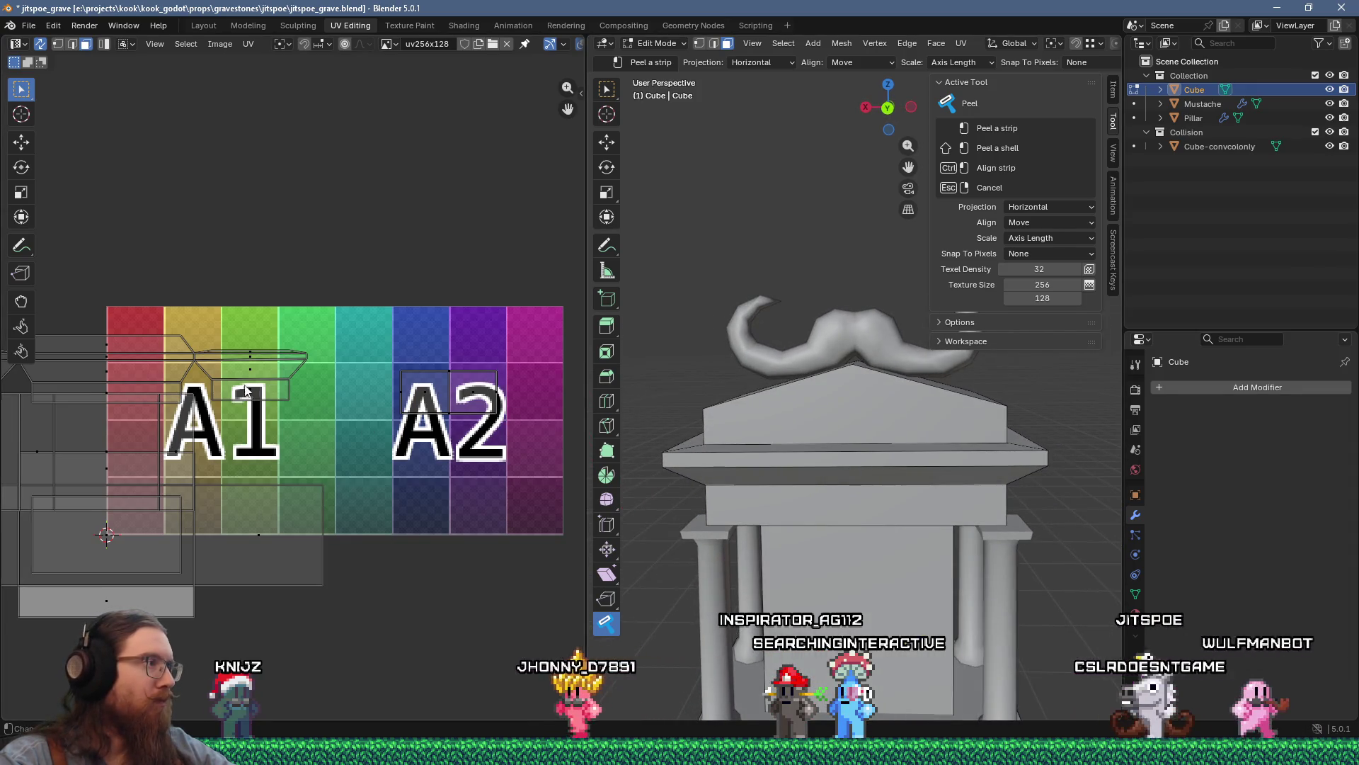
# Step: Frame the gravestone's top and peel its roof faces into a roof-shaped UV island
pyautogui.moveTo(255, 382); pyautogui.dragTo(475, 396, button='middle')
pyautogui.moveTo(274, 359)
pyautogui.mouseDown(button='middle')
pyautogui.moveTo(470, 379)
pyautogui.moveTo(370, 379)
pyautogui.mouseUp(button='middle')
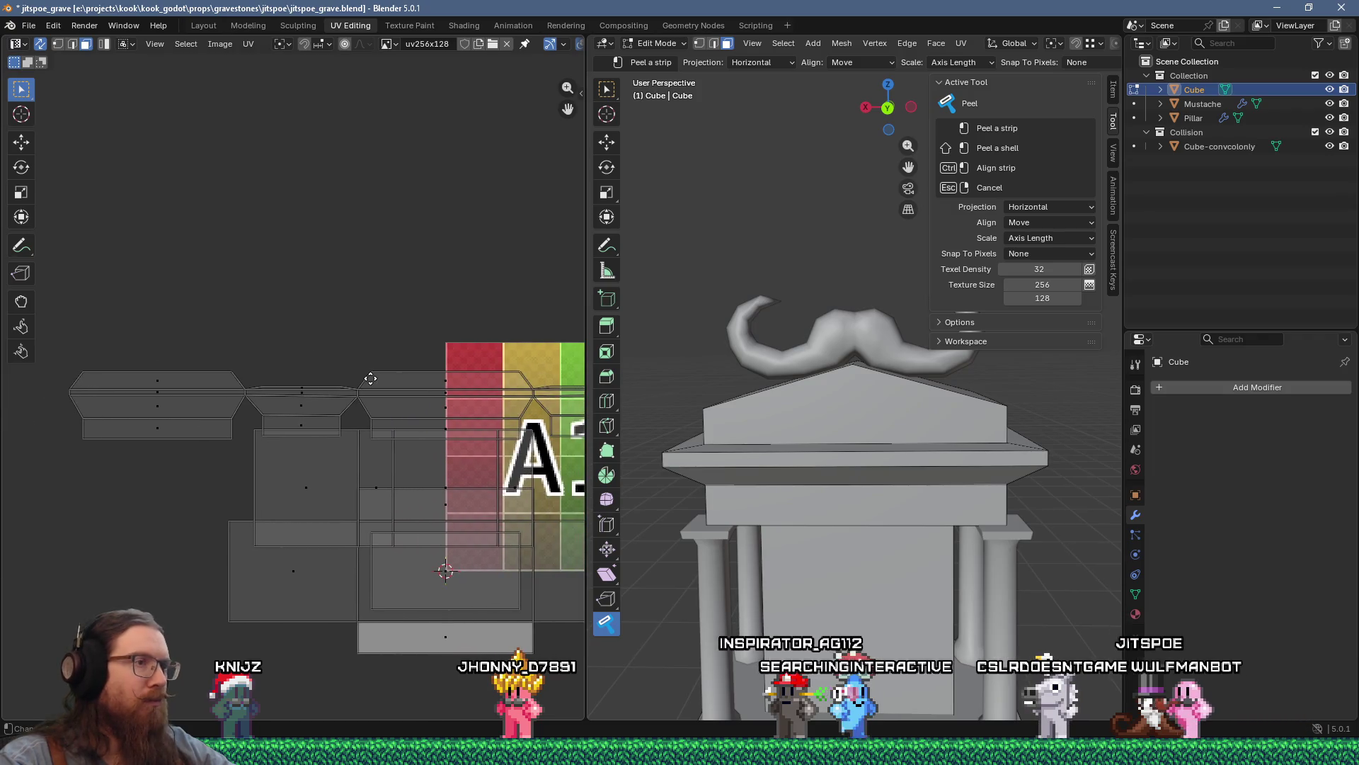
pyautogui.scroll(3, 370, 378)
pyautogui.moveTo(736, 460)
pyautogui.mouseDown(button='middle')
pyautogui.moveTo(792, 507)
pyautogui.moveTo(786, 473)
pyautogui.moveTo(812, 512)
pyautogui.moveTo(885, 478)
pyautogui.moveTo(878, 560)
pyautogui.mouseUp(button='middle')
pyautogui.scroll(3, 344, 389)
pyautogui.scroll(2, 345, 388)
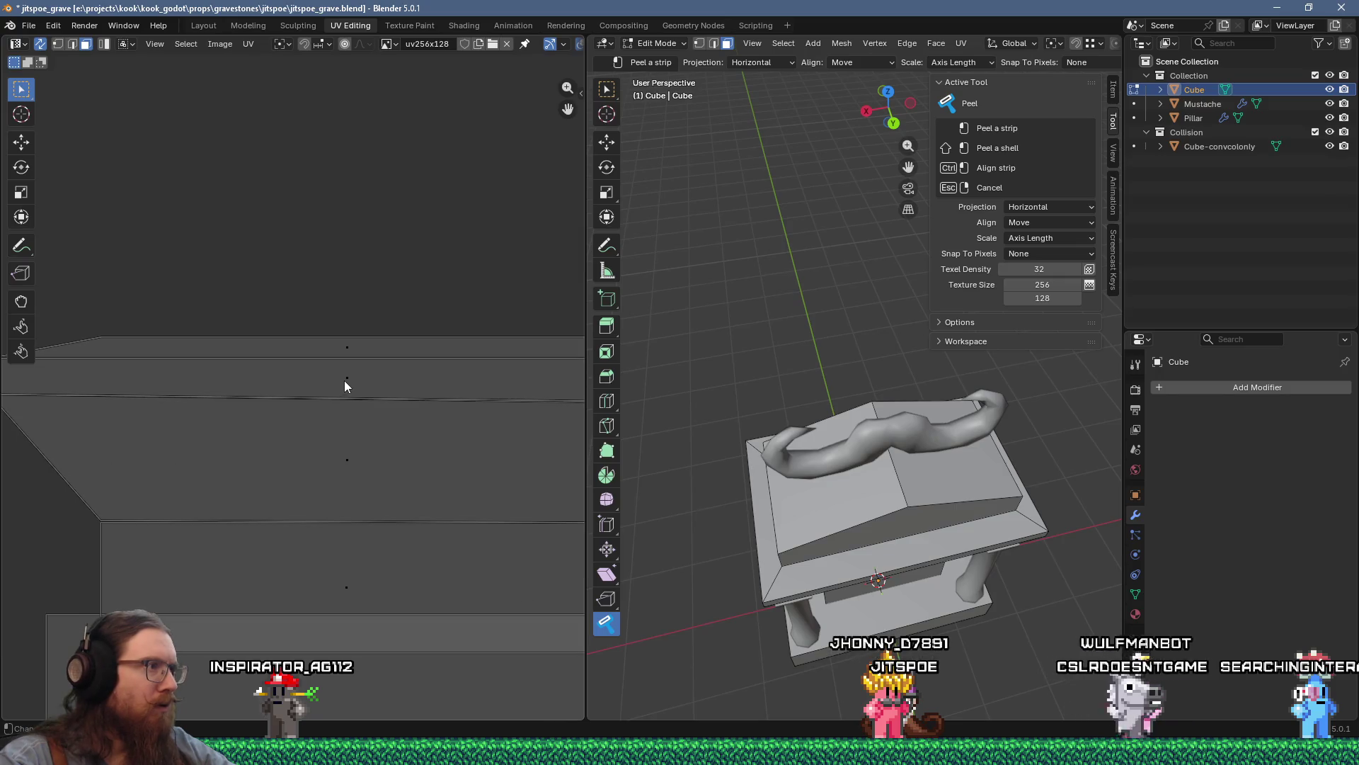
pyautogui.moveTo(416, 385); pyautogui.dragTo(285, 393, button='middle')
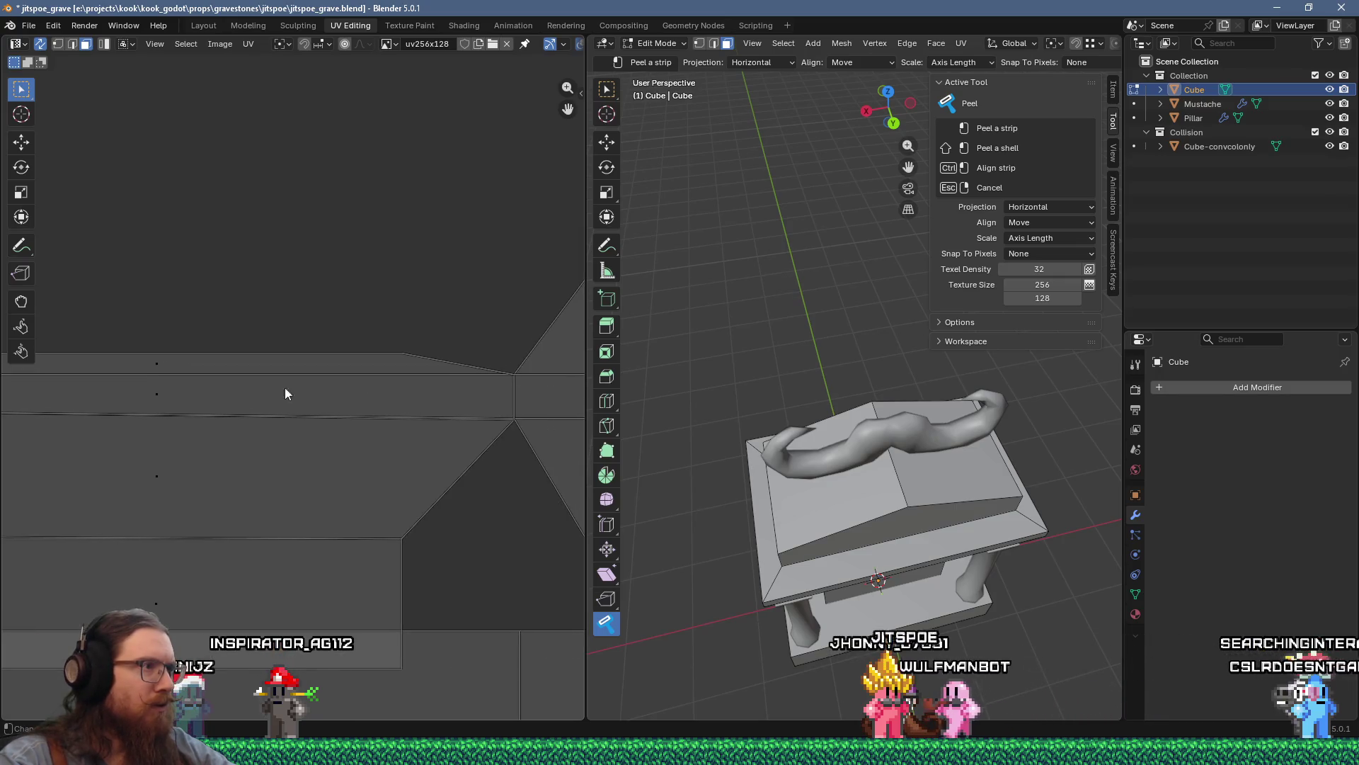
pyautogui.moveTo(820, 509); pyautogui.dragTo(920, 545, button='middle')
pyautogui.scroll(3, 927, 548)
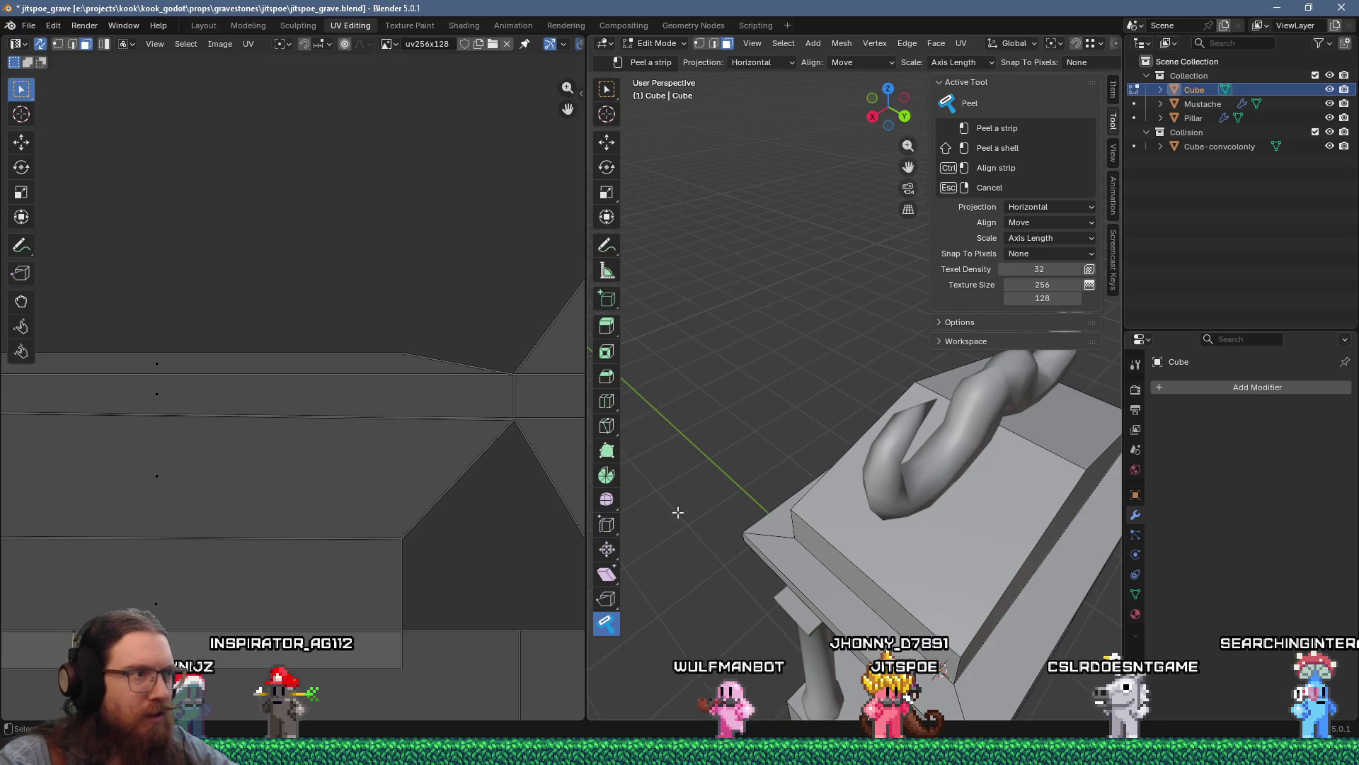
pyautogui.scroll(2, 401, 403)
pyautogui.moveTo(300, 448)
pyautogui.mouseDown(button='middle')
pyautogui.moveTo(389, 428)
pyautogui.moveTo(498, 434)
pyautogui.moveTo(504, 449)
pyautogui.moveTo(281, 424)
pyautogui.moveTo(466, 461)
pyautogui.mouseUp(button='middle')
pyautogui.scroll(-4, 377, 422)
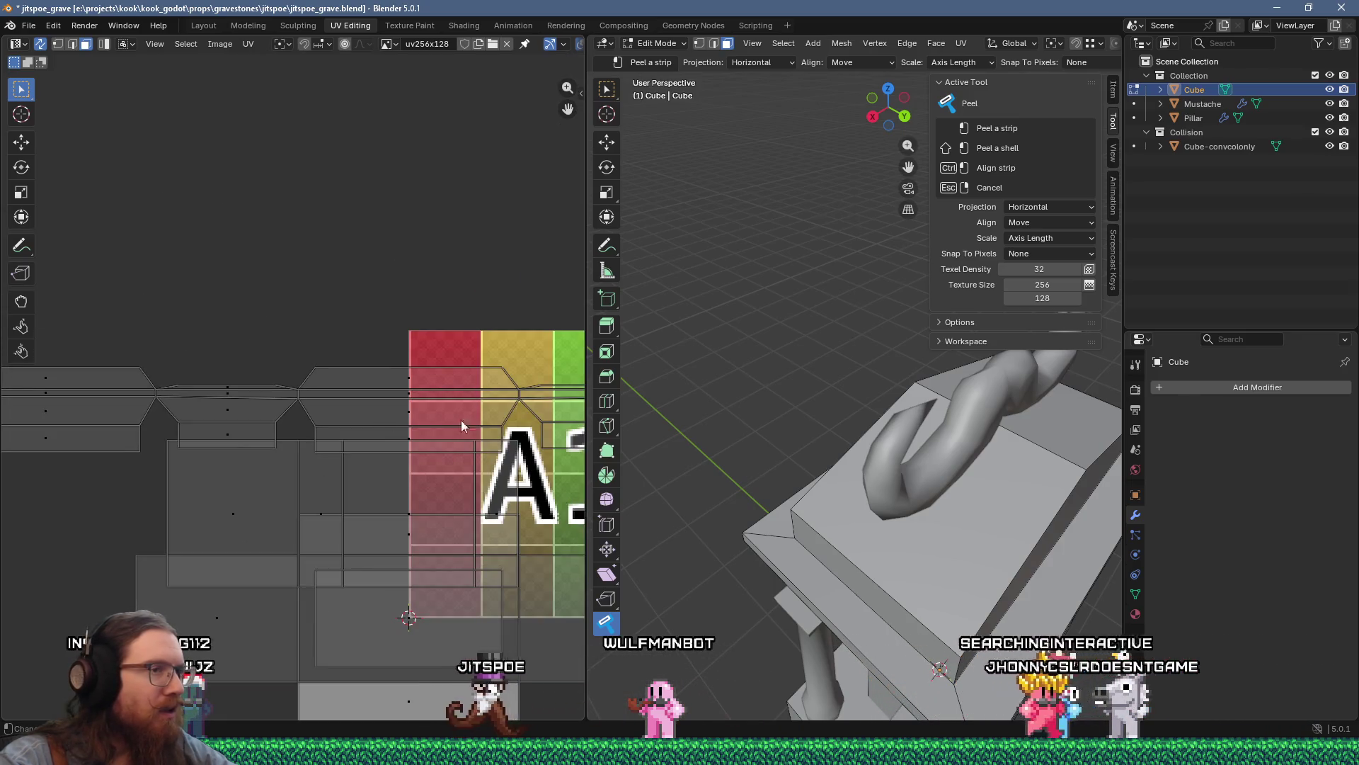
pyautogui.moveTo(708, 453); pyautogui.dragTo(805, 479, button='middle')
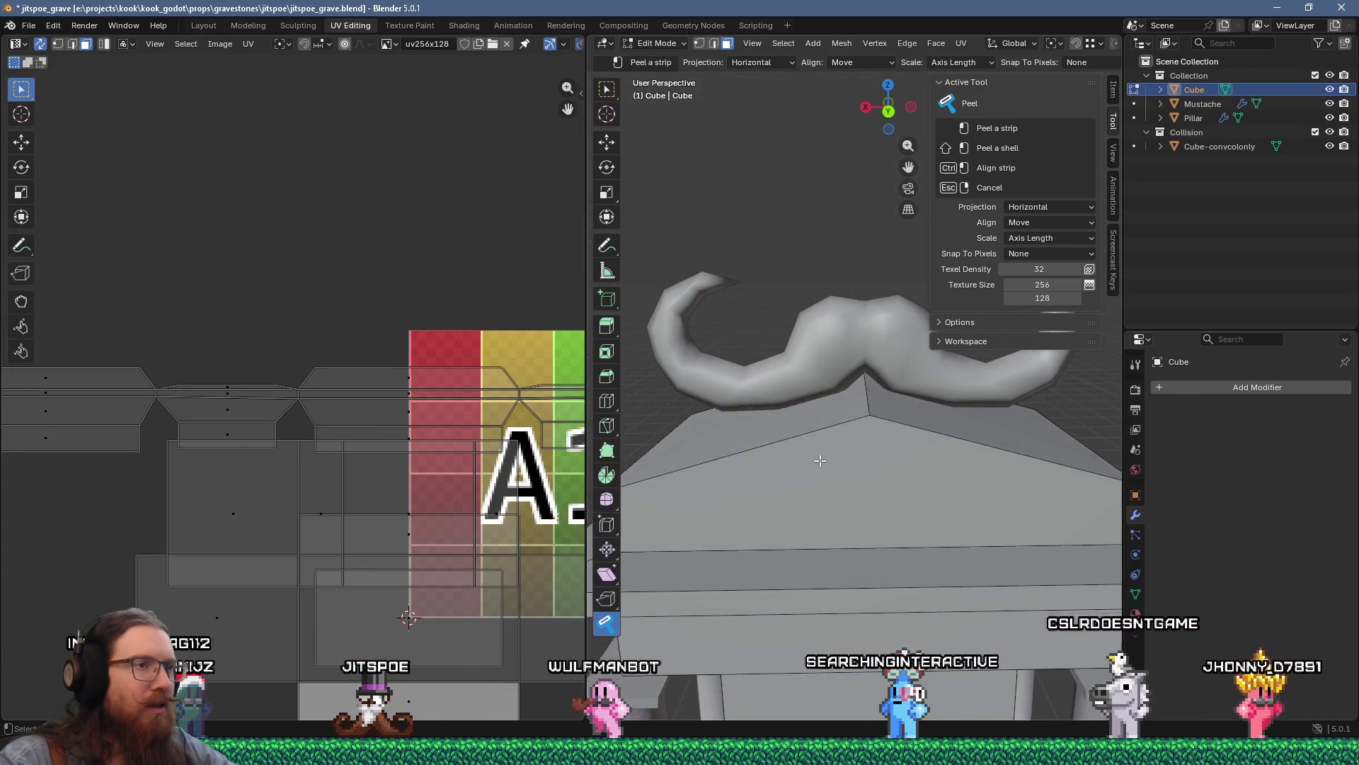
pyautogui.scroll(-5, 832, 440)
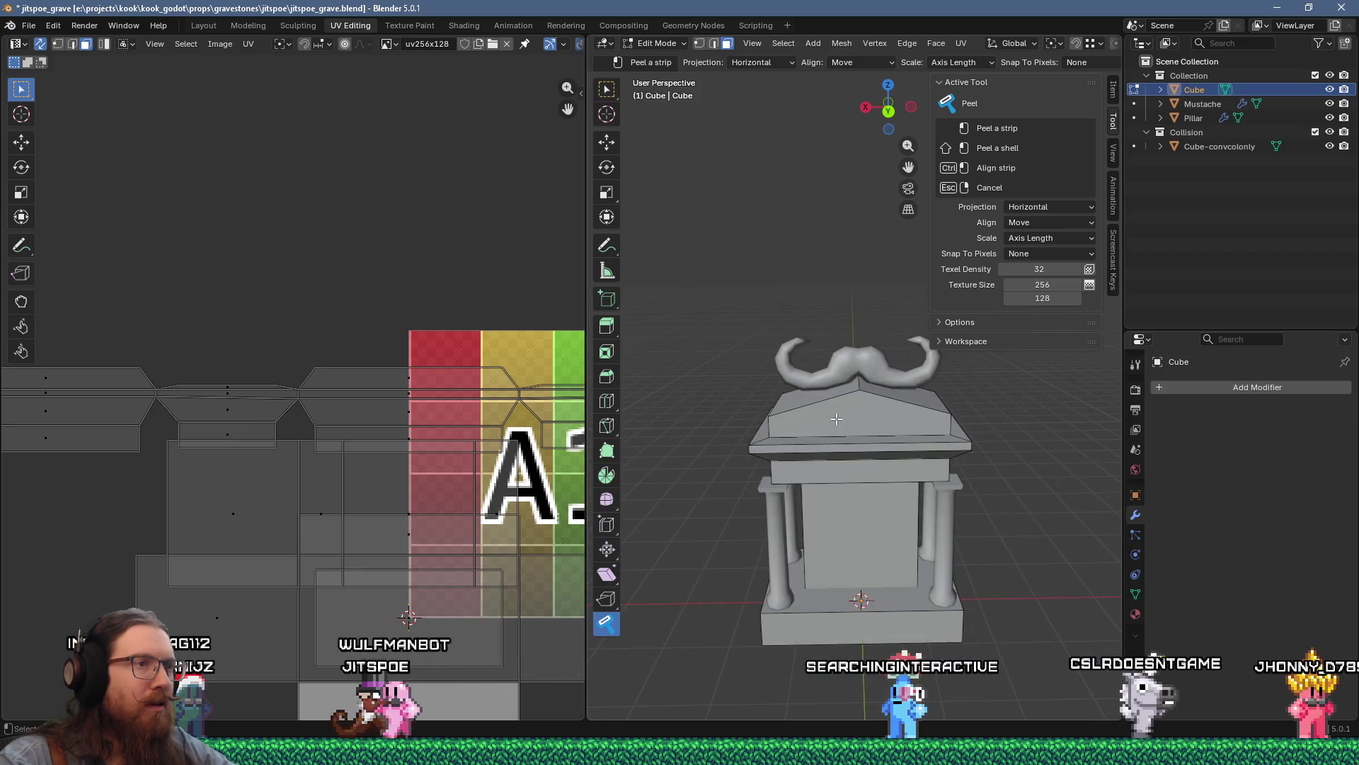
pyautogui.click(836, 419)
# Step: Peel a roof face into a square island and the roof top's side into a rectangle
pyautogui.moveTo(836, 419)
pyautogui.mouseDown(button='middle')
pyautogui.moveTo(847, 416)
pyautogui.moveTo(779, 423)
pyautogui.moveTo(853, 443)
pyautogui.moveTo(710, 417)
pyautogui.moveTo(859, 410)
pyautogui.mouseUp(button='middle')
pyautogui.click(853, 443)
pyautogui.click(828, 443)
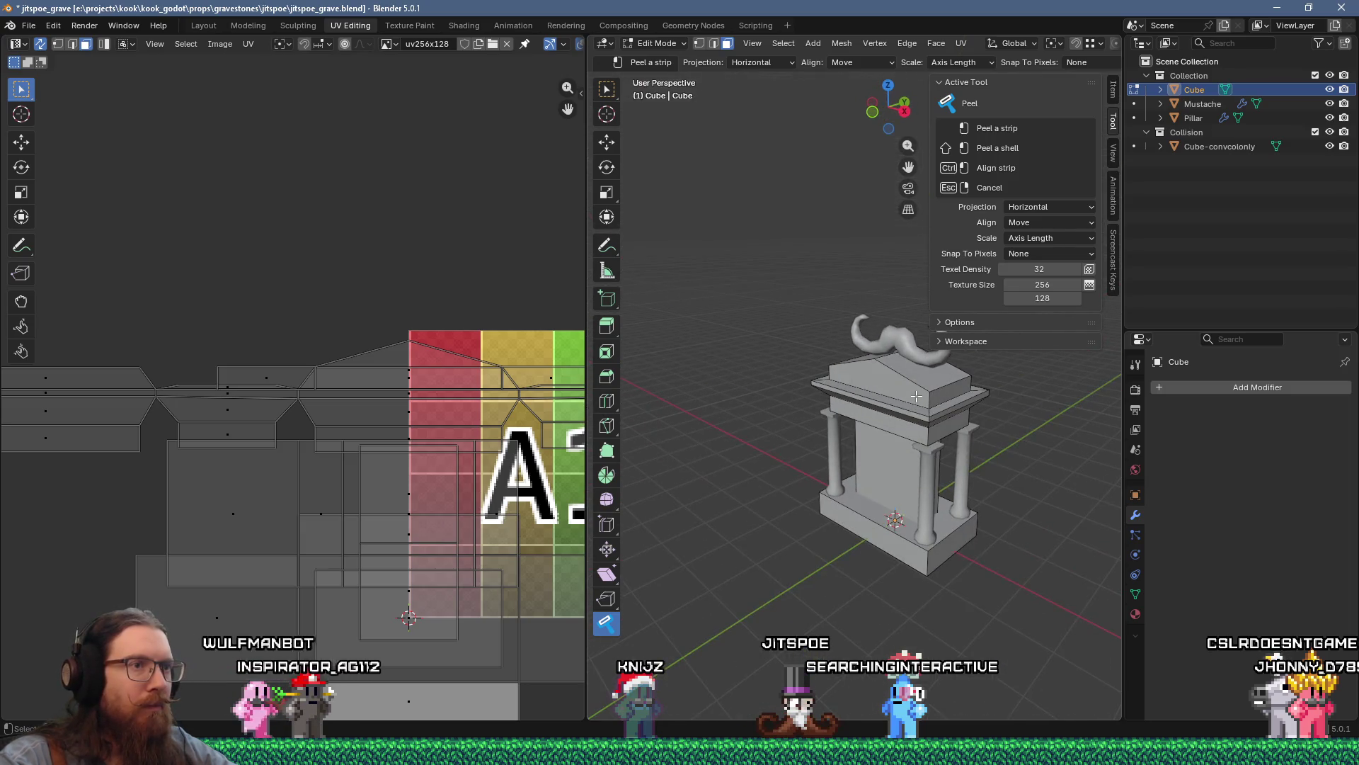
# Step: Frame the full A1/A2 texture with all islands, orbiting the gravestone from below
pyautogui.scroll(-3, 371, 375)
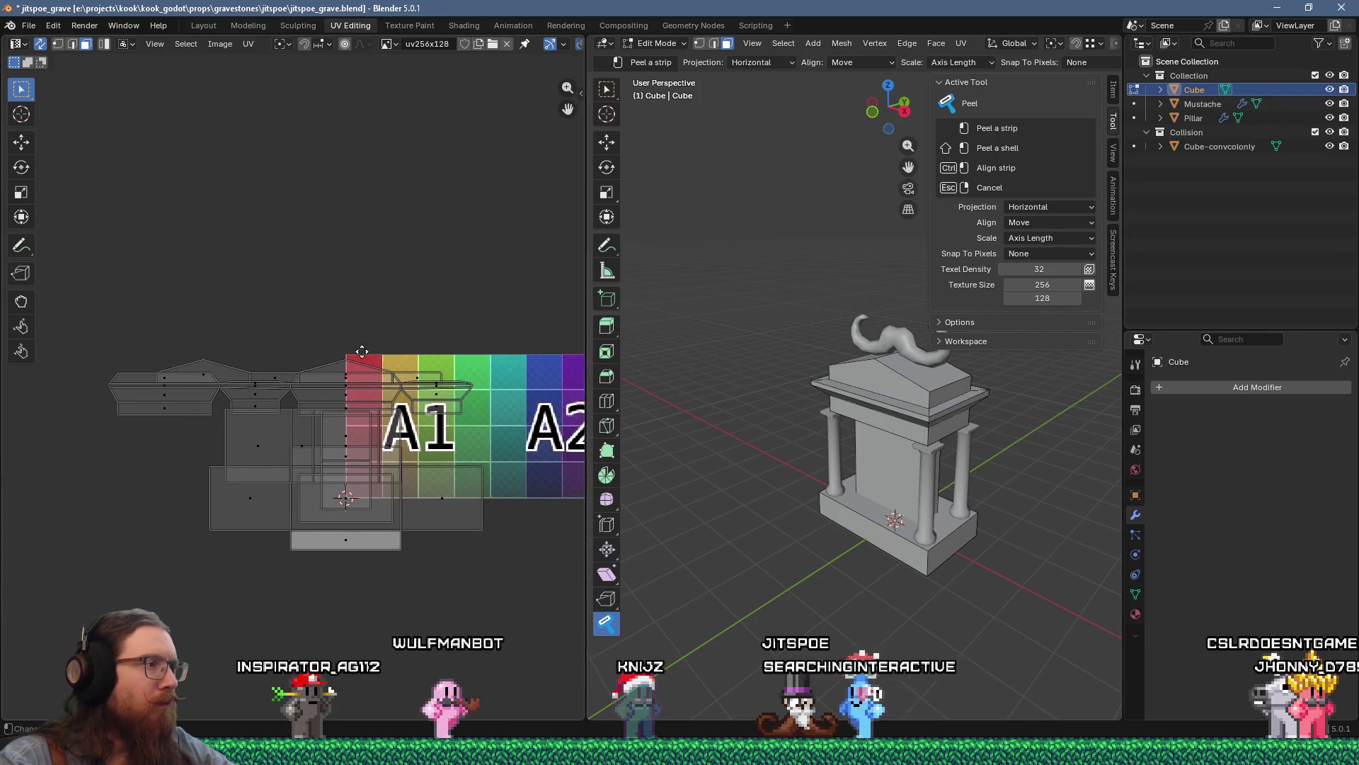
pyautogui.moveTo(361, 351)
pyautogui.mouseDown(button='middle')
pyautogui.moveTo(235, 306)
pyautogui.moveTo(292, 356)
pyautogui.mouseUp(button='middle')
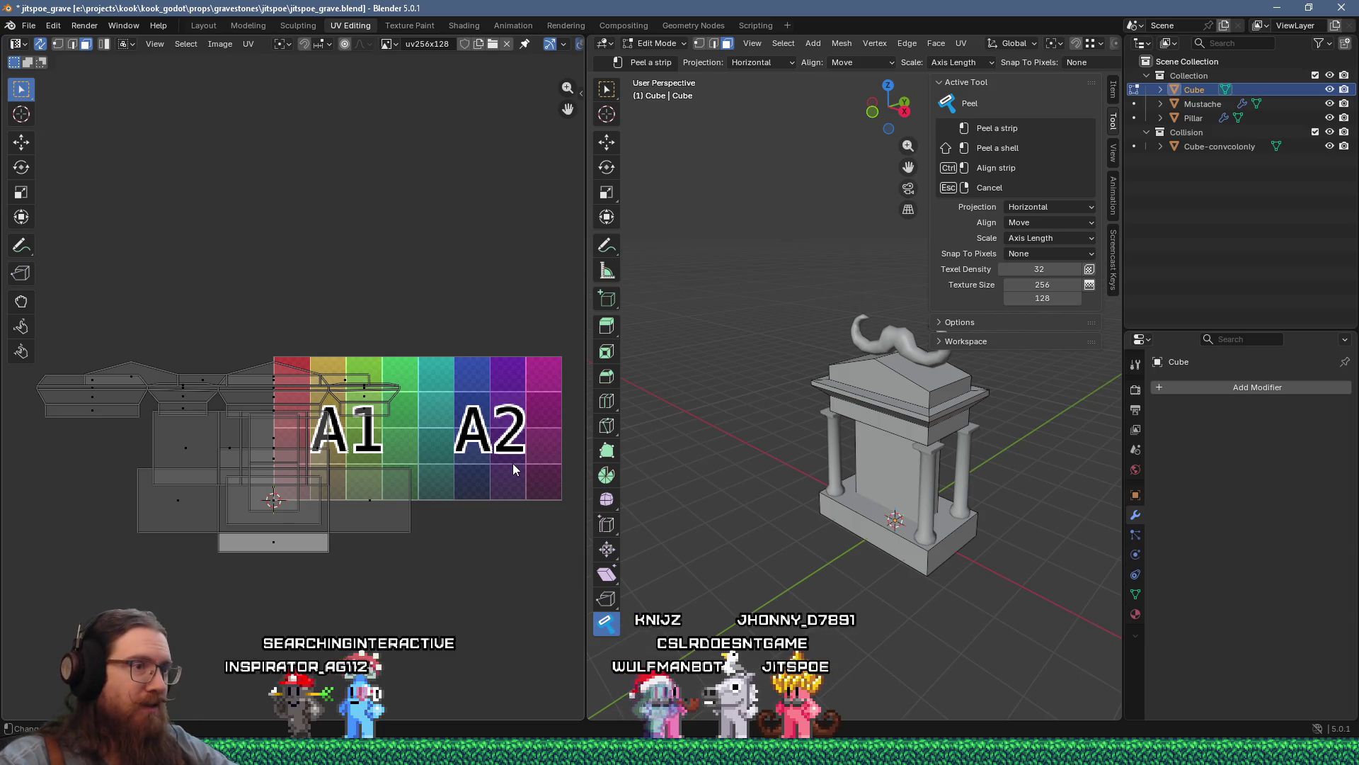
pyautogui.scroll(2, 955, 541)
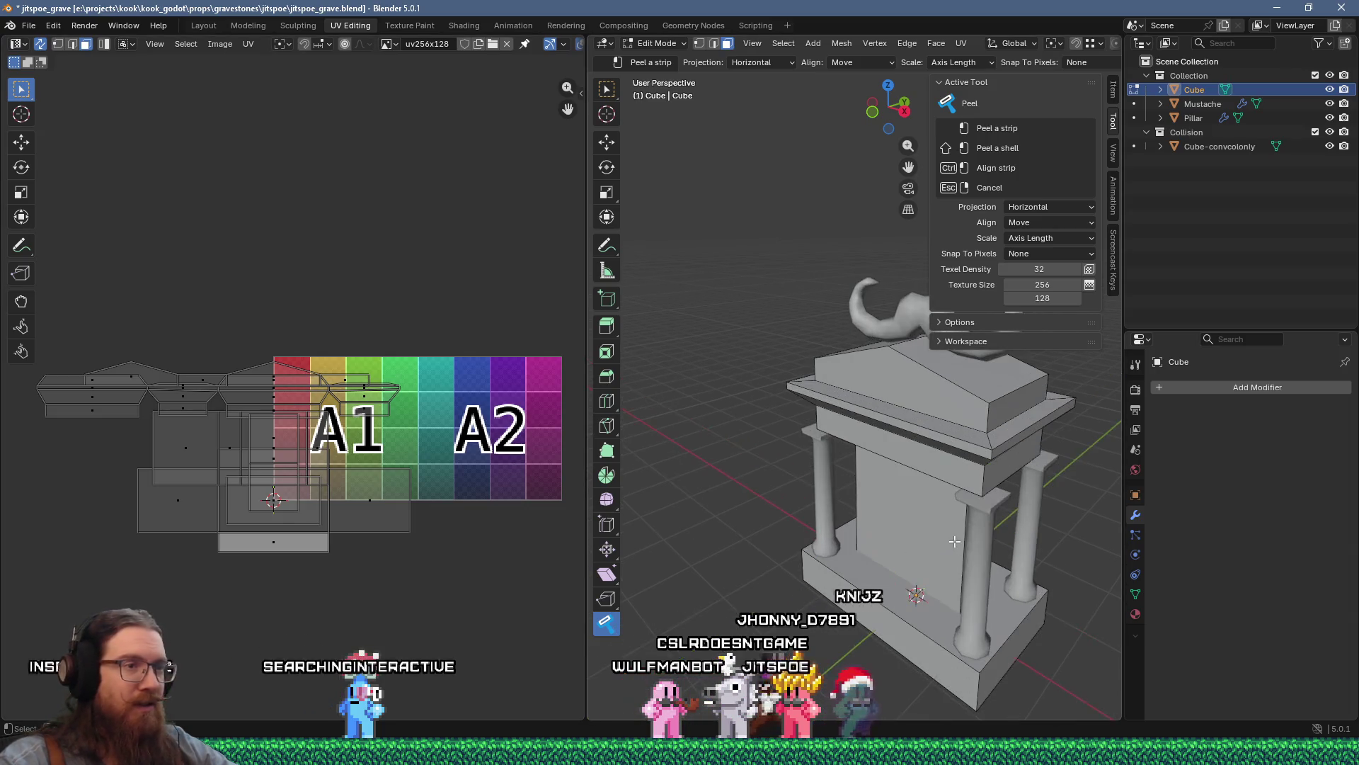
pyautogui.moveTo(906, 542)
pyautogui.mouseDown(button='middle')
pyautogui.moveTo(865, 550)
pyautogui.moveTo(822, 524)
pyautogui.moveTo(786, 461)
pyautogui.moveTo(771, 377)
pyautogui.moveTo(814, 418)
pyautogui.mouseUp(button='middle')
pyautogui.scroll(4, 791, 498)
pyautogui.scroll(-3, 791, 498)
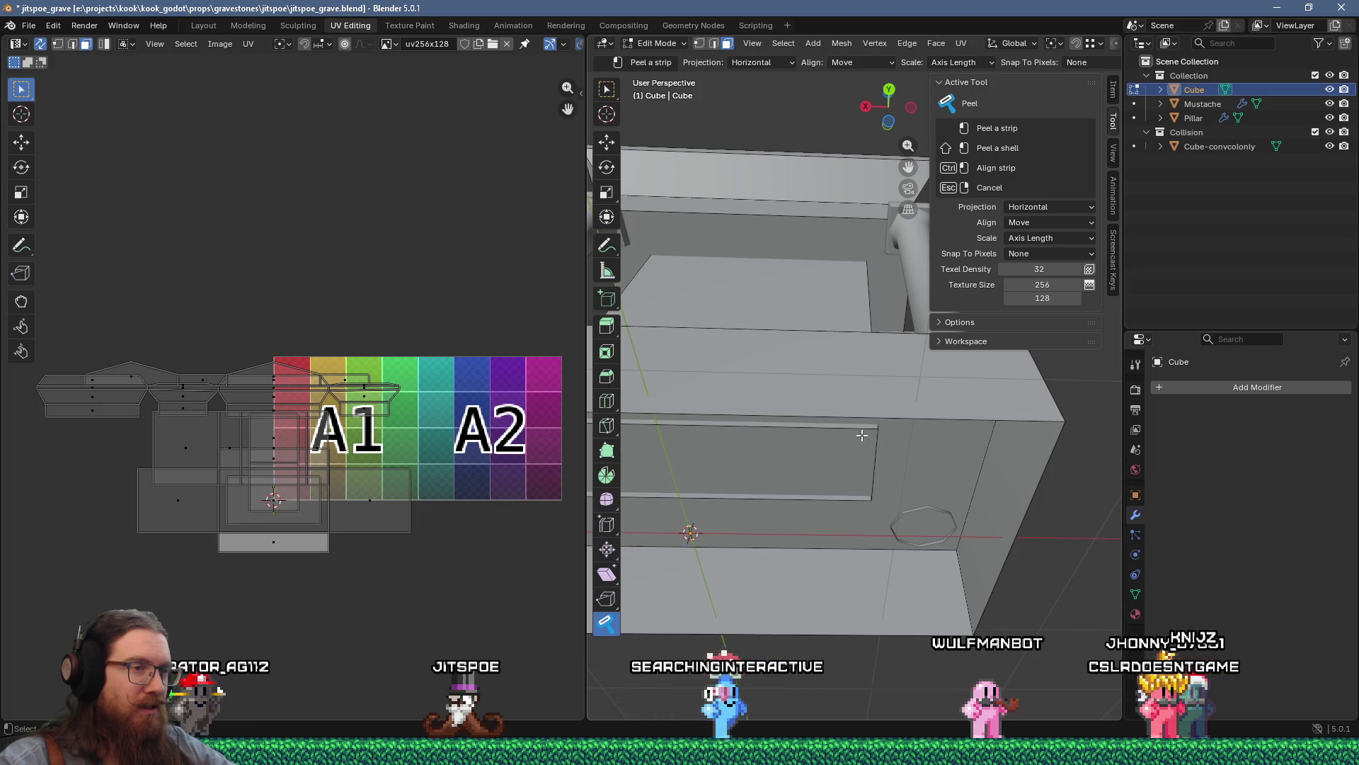
pyautogui.moveTo(862, 434)
pyautogui.mouseDown(button='middle')
pyautogui.moveTo(743, 446)
pyautogui.moveTo(649, 503)
pyautogui.moveTo(840, 484)
pyautogui.moveTo(828, 529)
pyautogui.mouseUp(button='middle')
pyautogui.scroll(3, 427, 450)
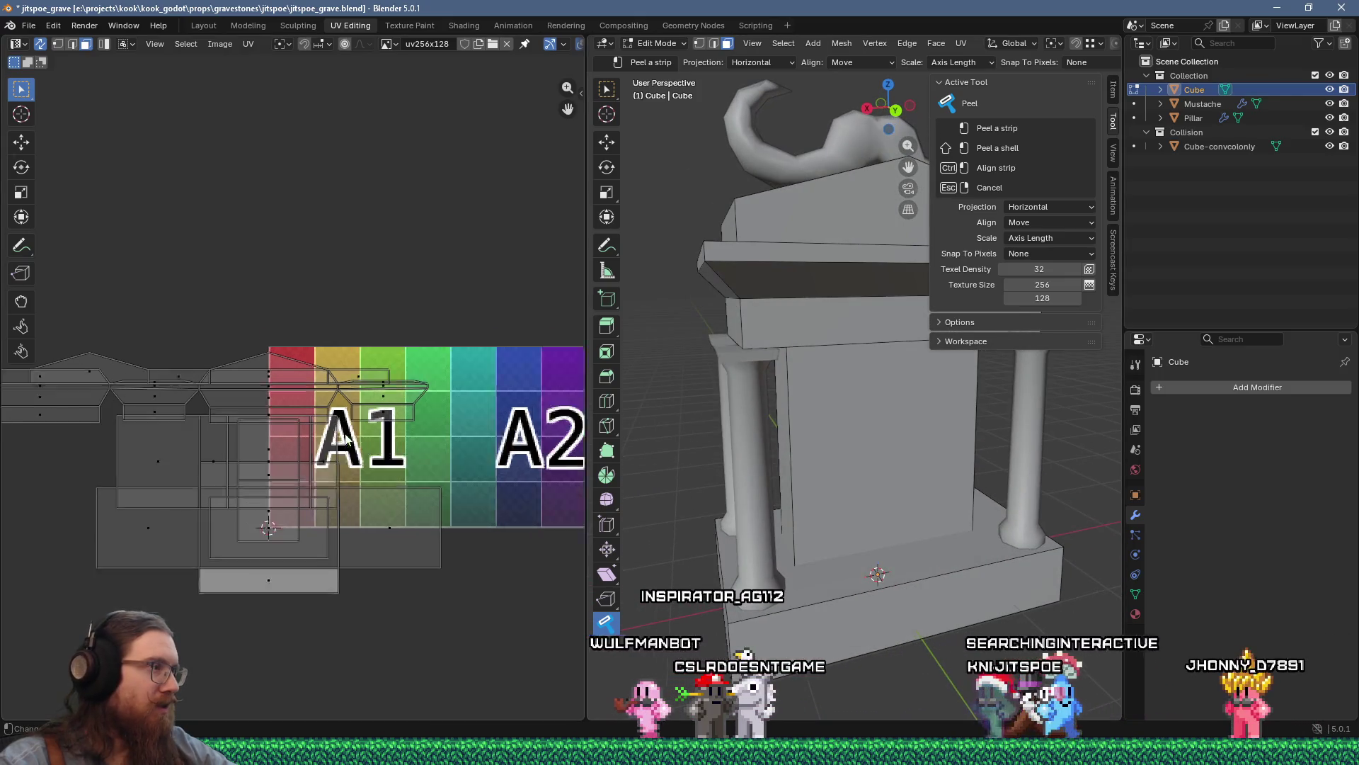
# Step: Select all UVs and move the whole layout below the texture
pyautogui.scroll(-5, 427, 451)
pyautogui.press('a')
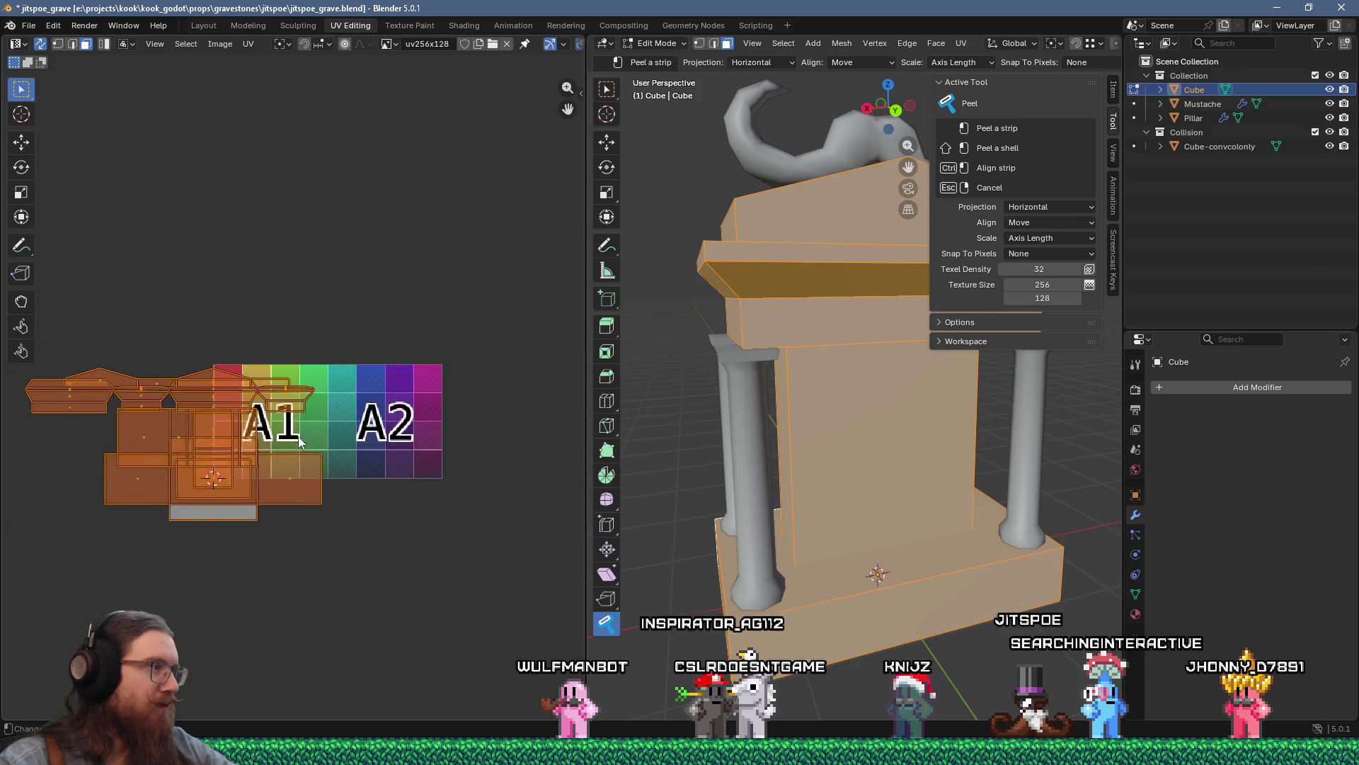
pyautogui.scroll(3, 299, 436)
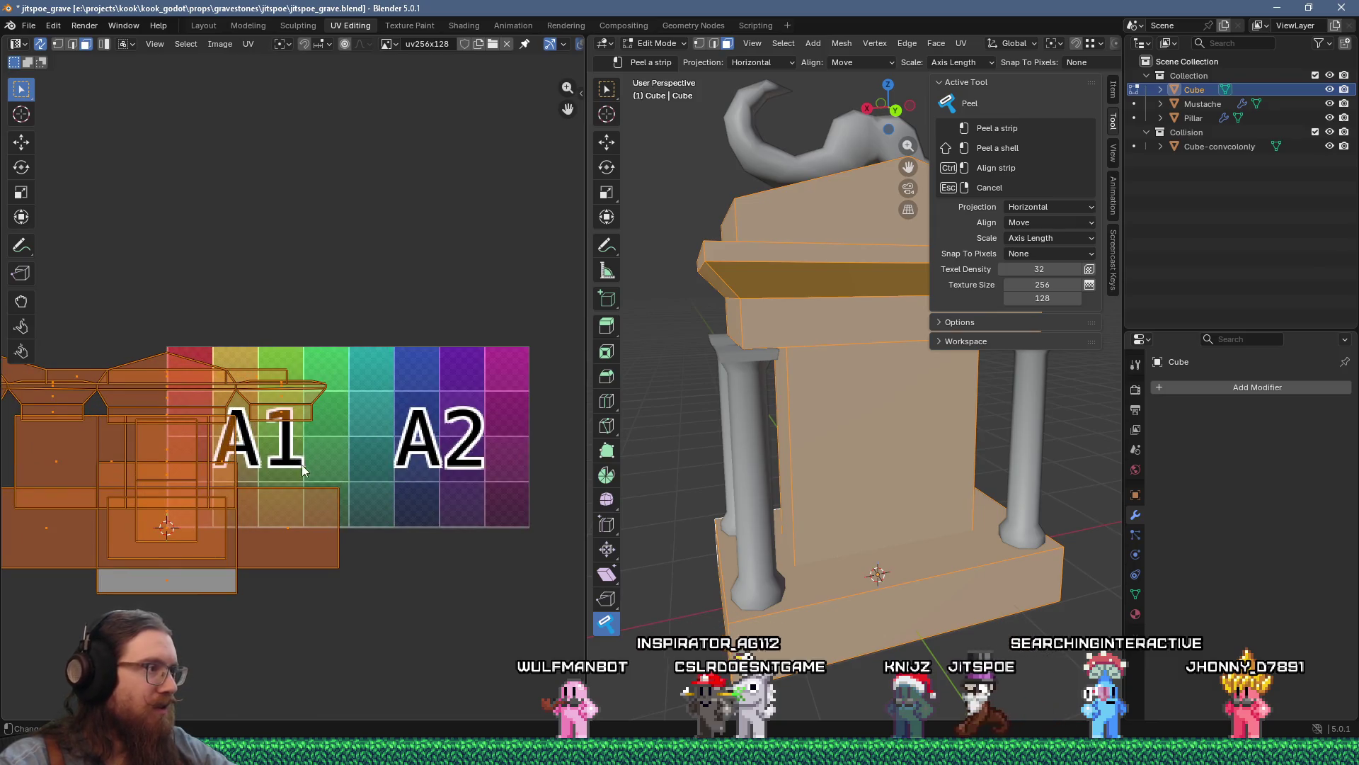
pyautogui.moveTo(293, 454)
pyautogui.mouseDown(button='middle')
pyautogui.moveTo(354, 309)
pyautogui.moveTo(318, 335)
pyautogui.mouseUp(button='middle')
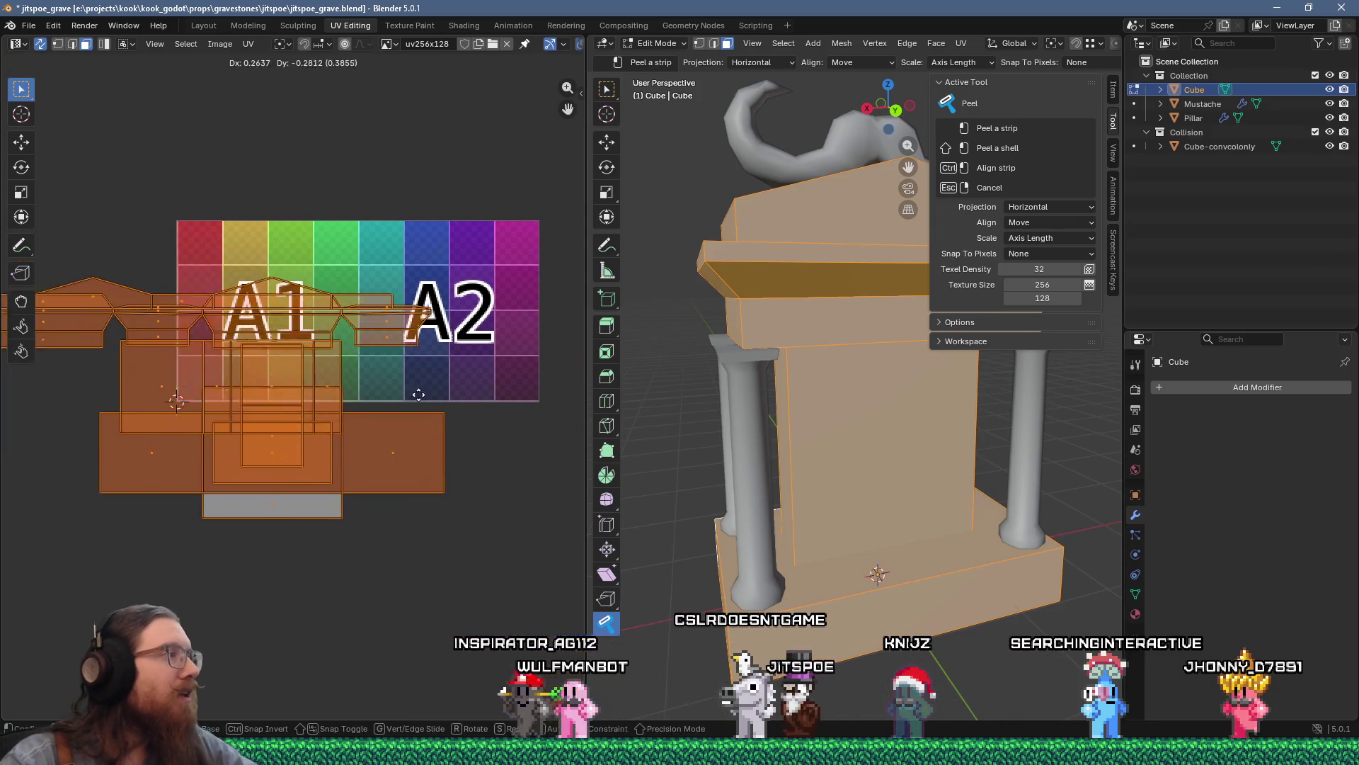
pyautogui.click(505, 502)
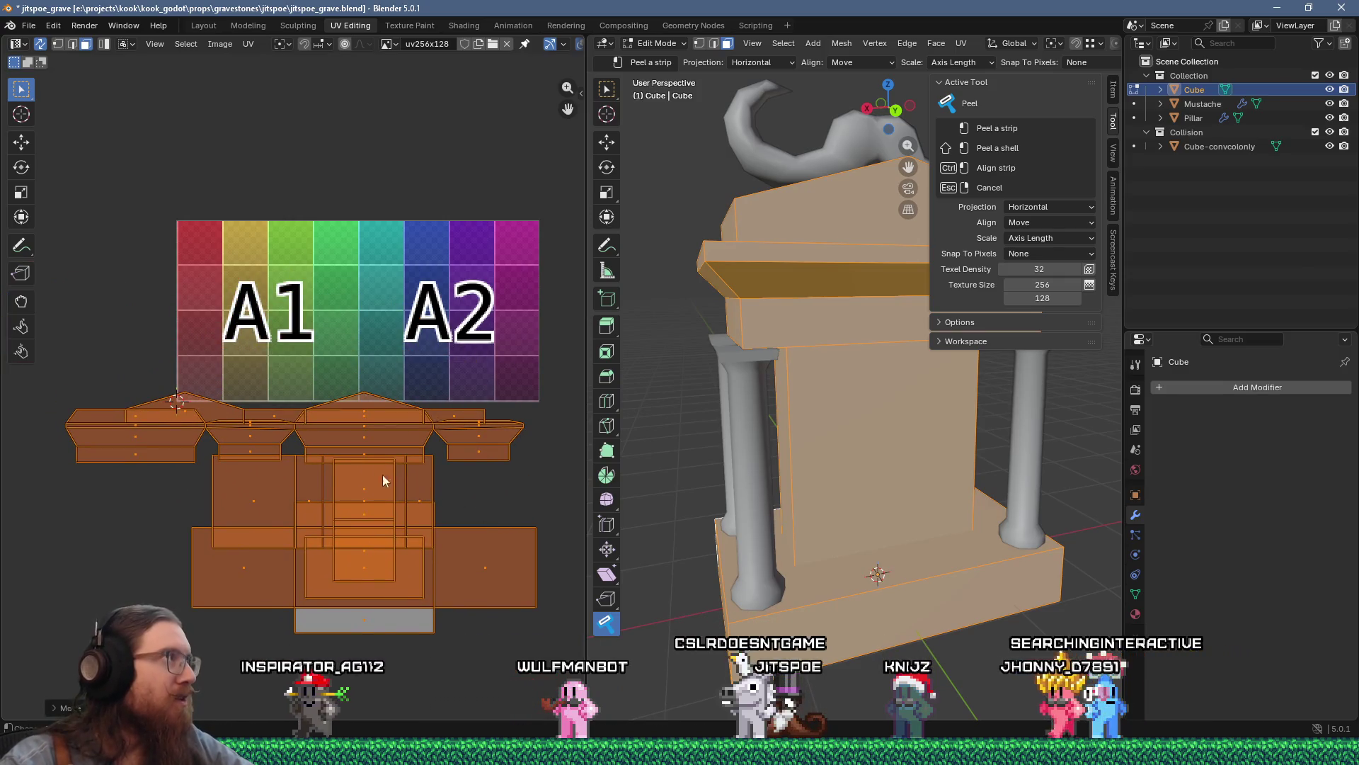
# Step: Move the ledge strip island up onto the texture's top row
pyautogui.click(156, 435)
pyautogui.scroll(2, 155, 432)
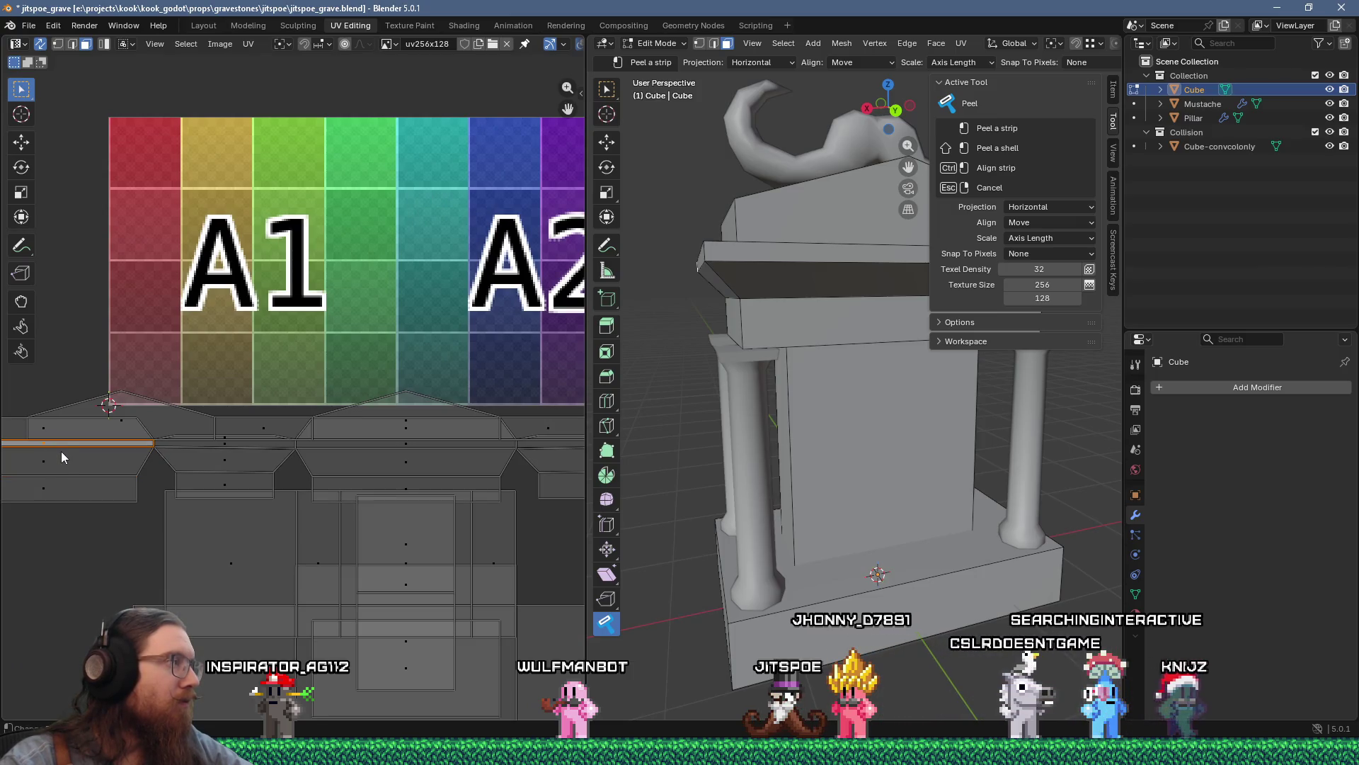
pyautogui.press('l')
pyautogui.scroll(-6, 68, 456)
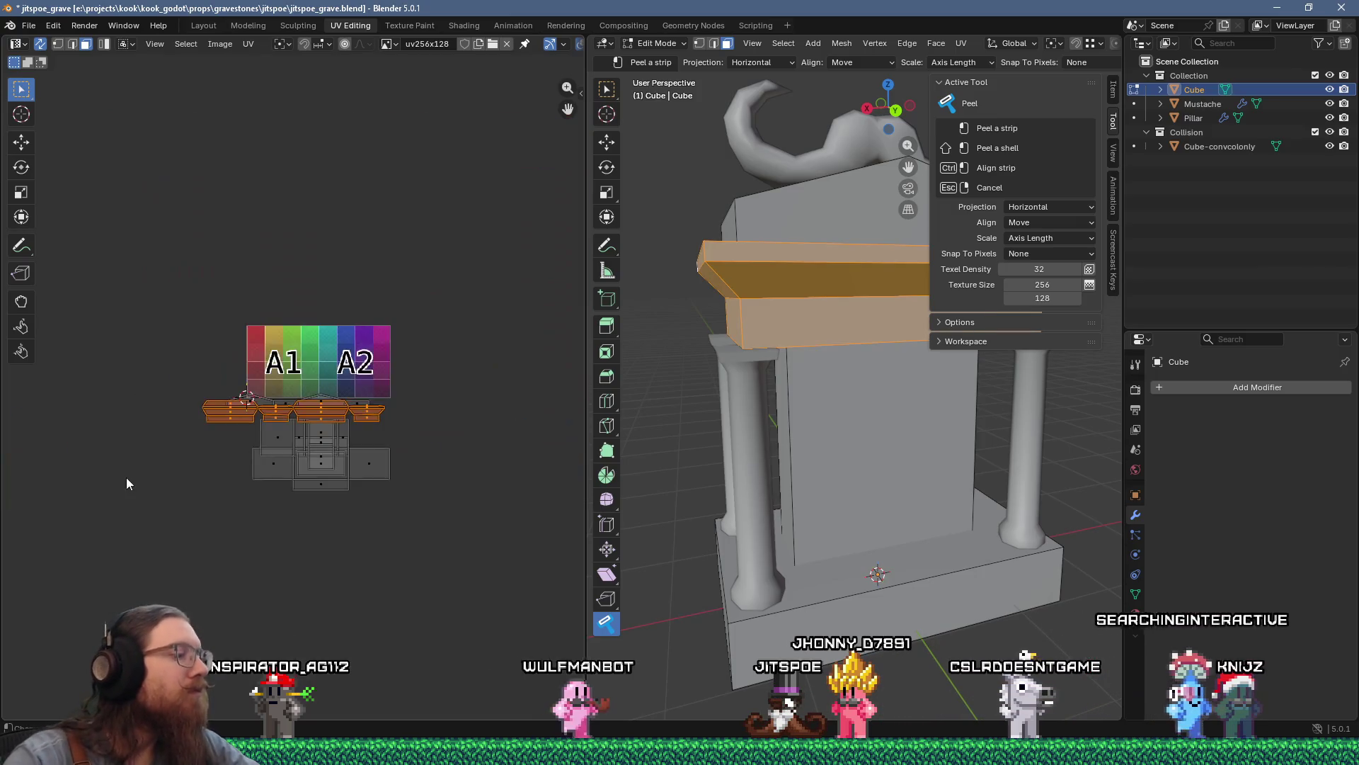
pyautogui.press('g')
pyautogui.click(161, 400)
pyautogui.scroll(4, 255, 356)
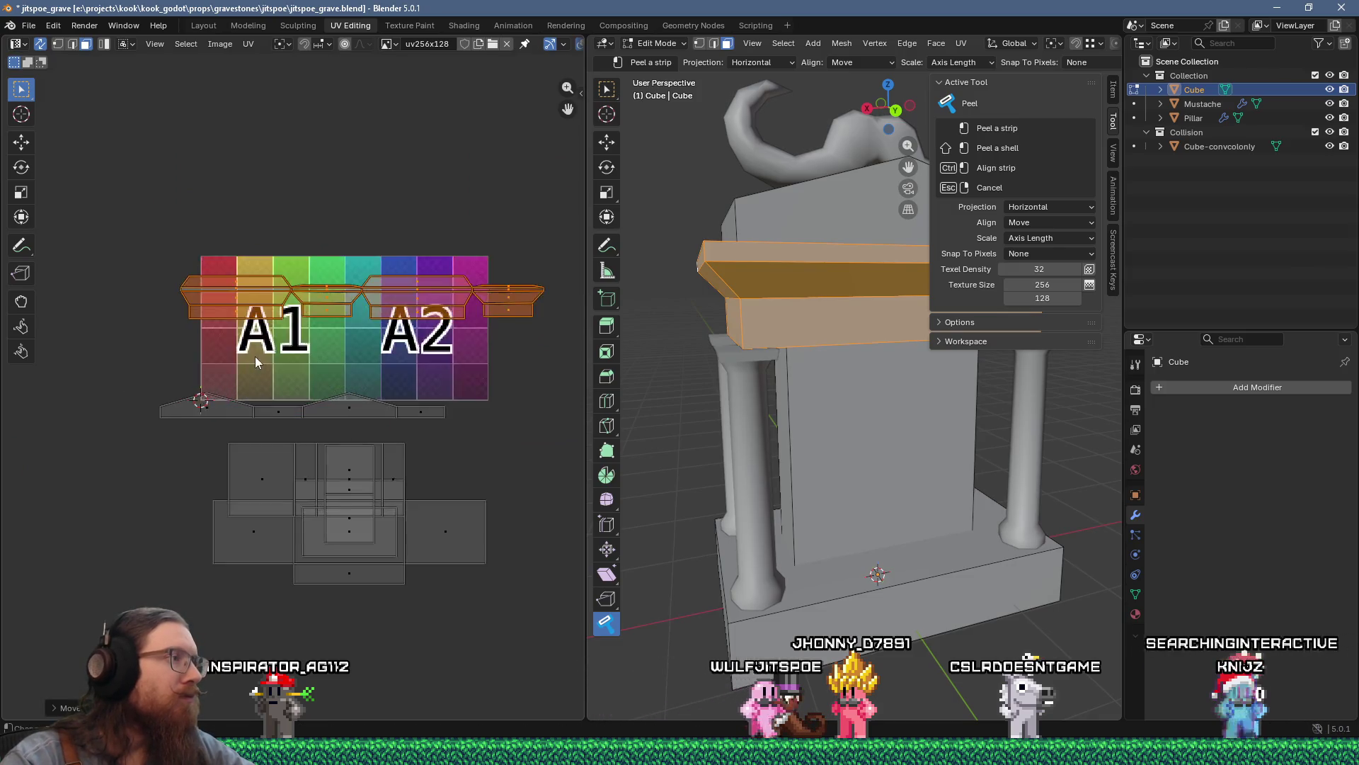
pyautogui.moveTo(315, 326); pyautogui.dragTo(347, 313)
# Step: Recentre the UV view and bring up the UV editor's Image menu
pyautogui.scroll(-4, 348, 319)
pyautogui.scroll(6, 358, 372)
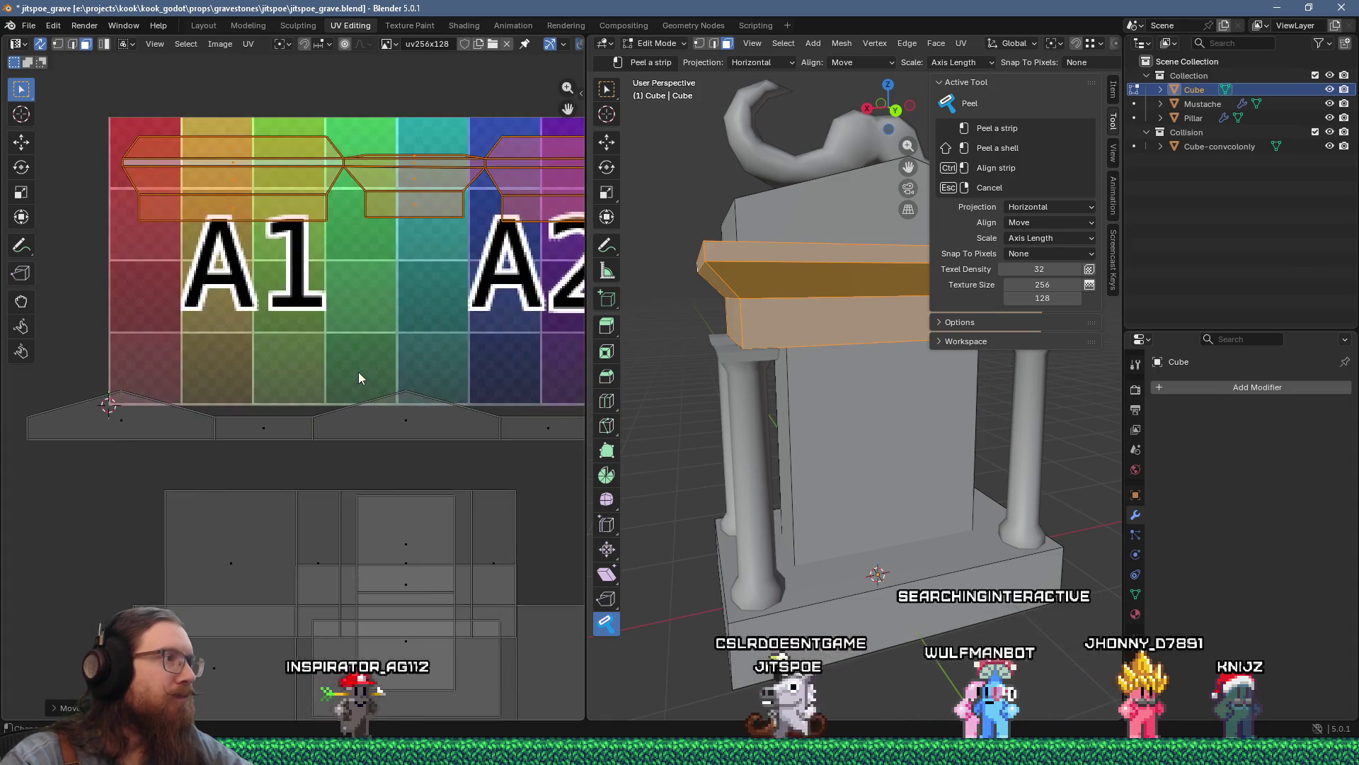
pyautogui.scroll(-4, 358, 372)
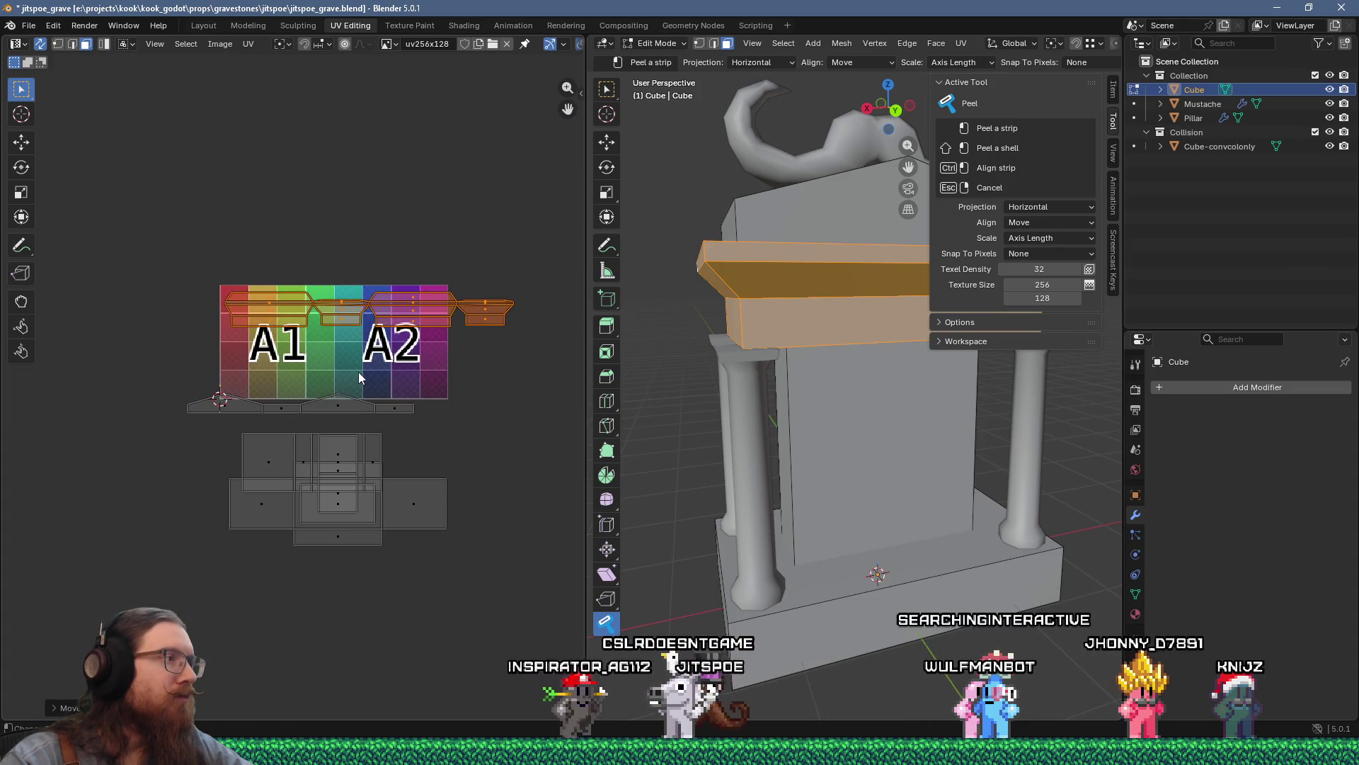
pyautogui.moveTo(436, 178); pyautogui.dragTo(397, 211, button='middle')
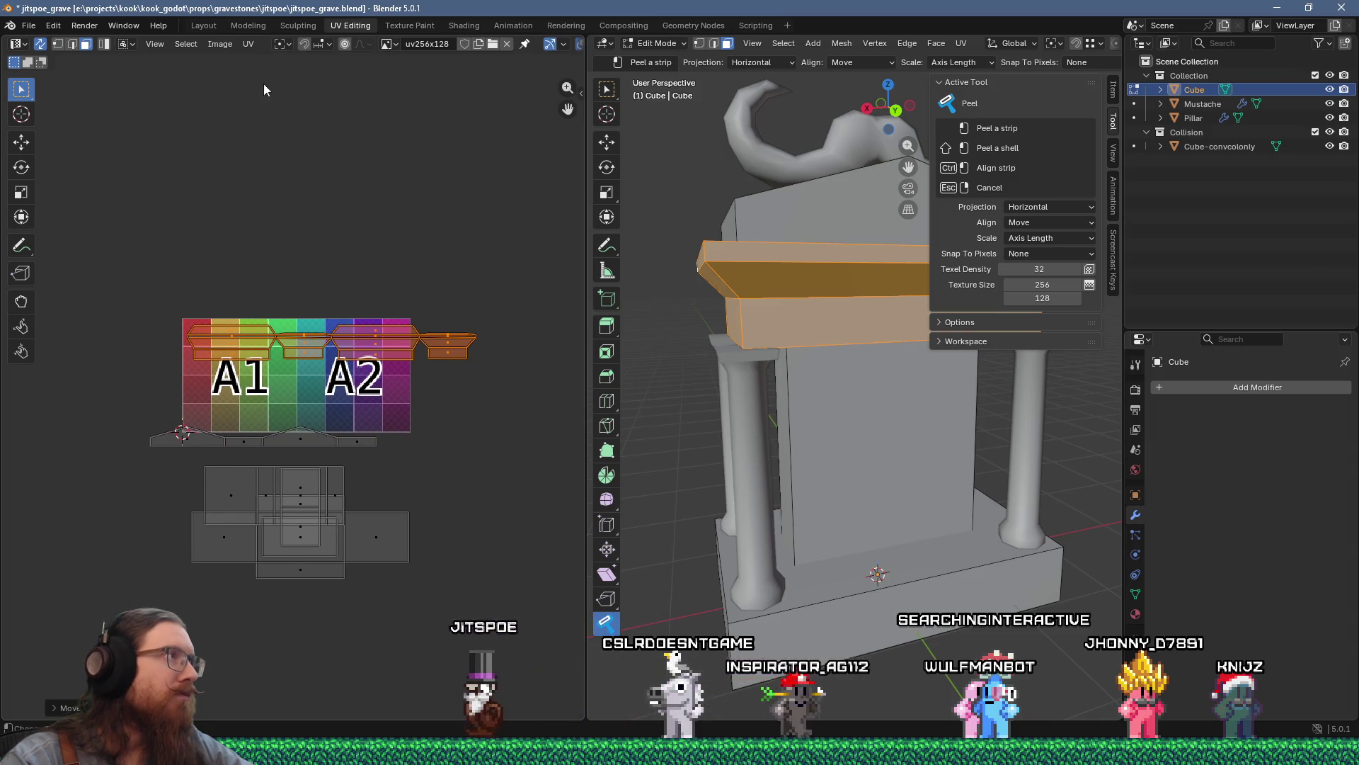
pyautogui.click(220, 44)
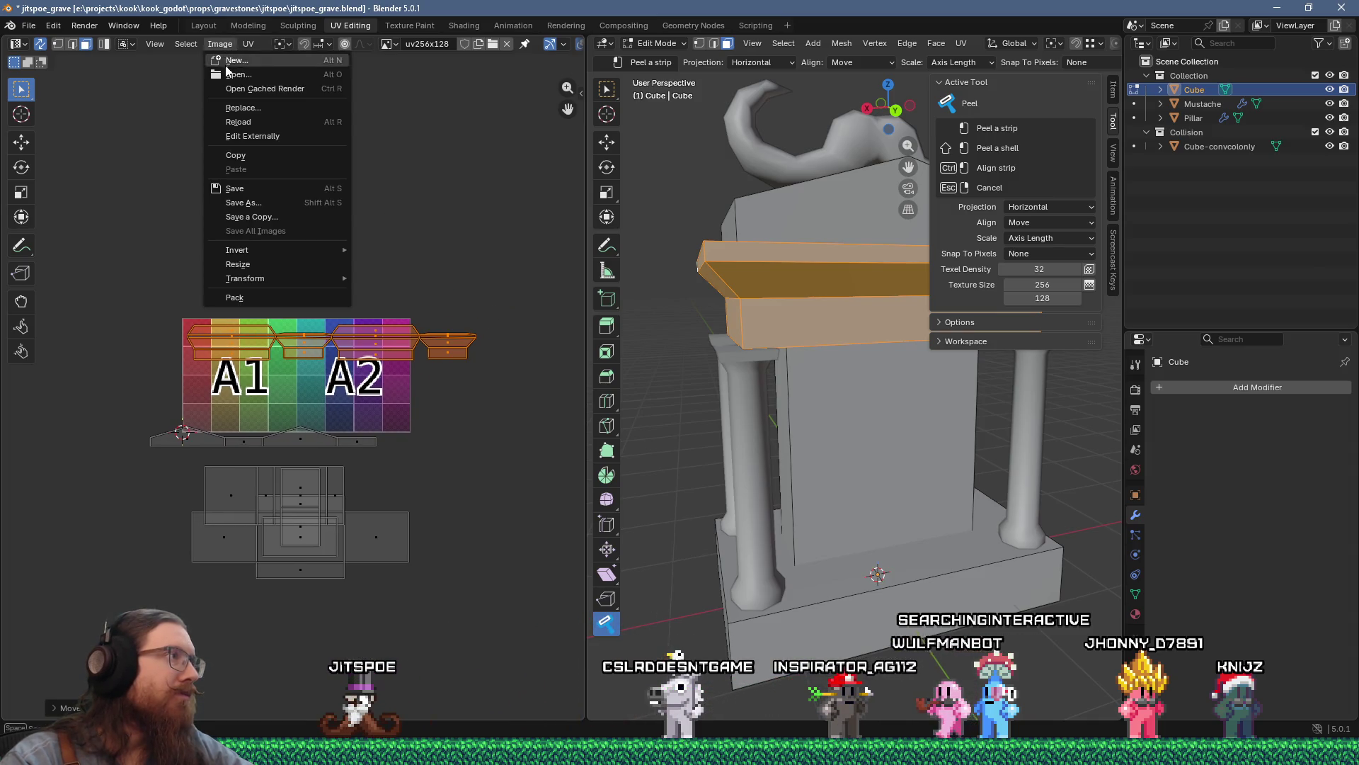
# Step: Open 256x256_color_grid_uv.png from e:\projects\kook\art_source\uvs as the UV texture
pyautogui.click(238, 74)
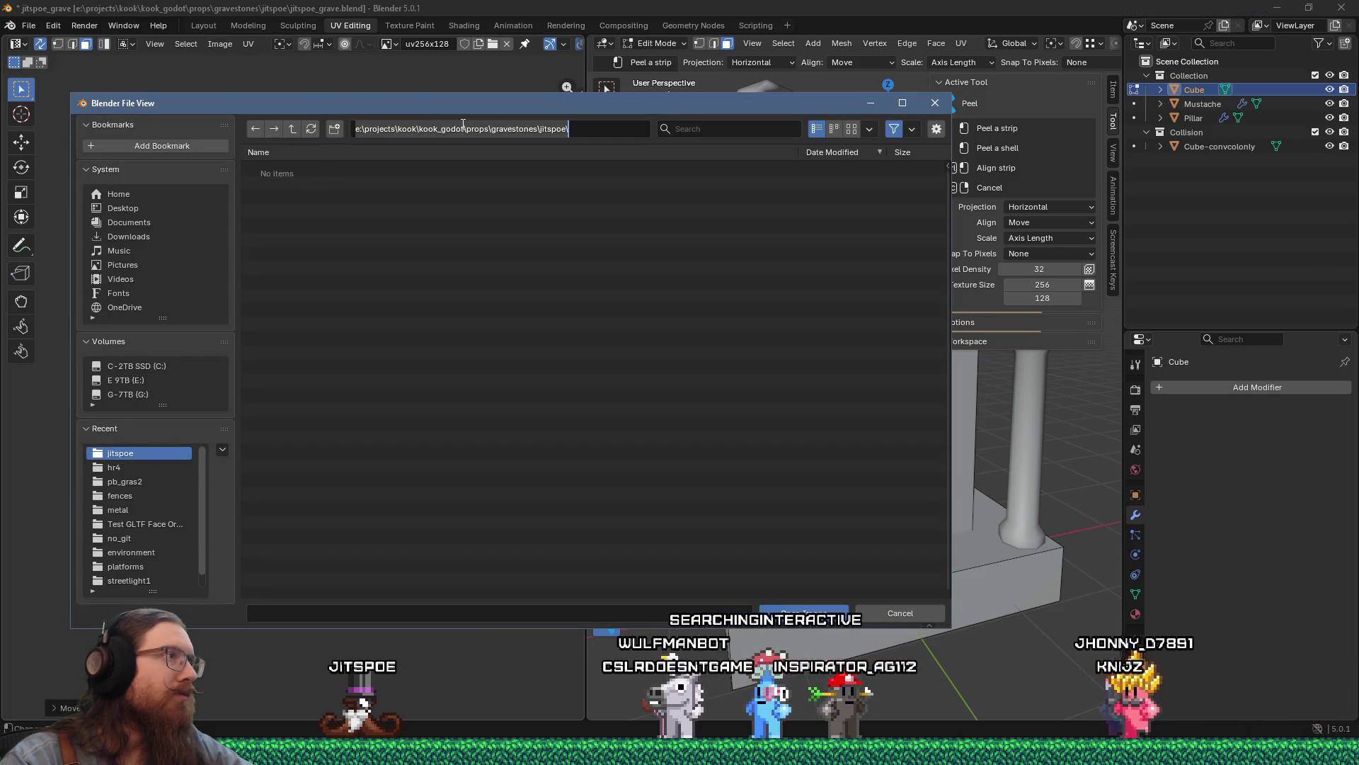
pyautogui.write('art_source\\')
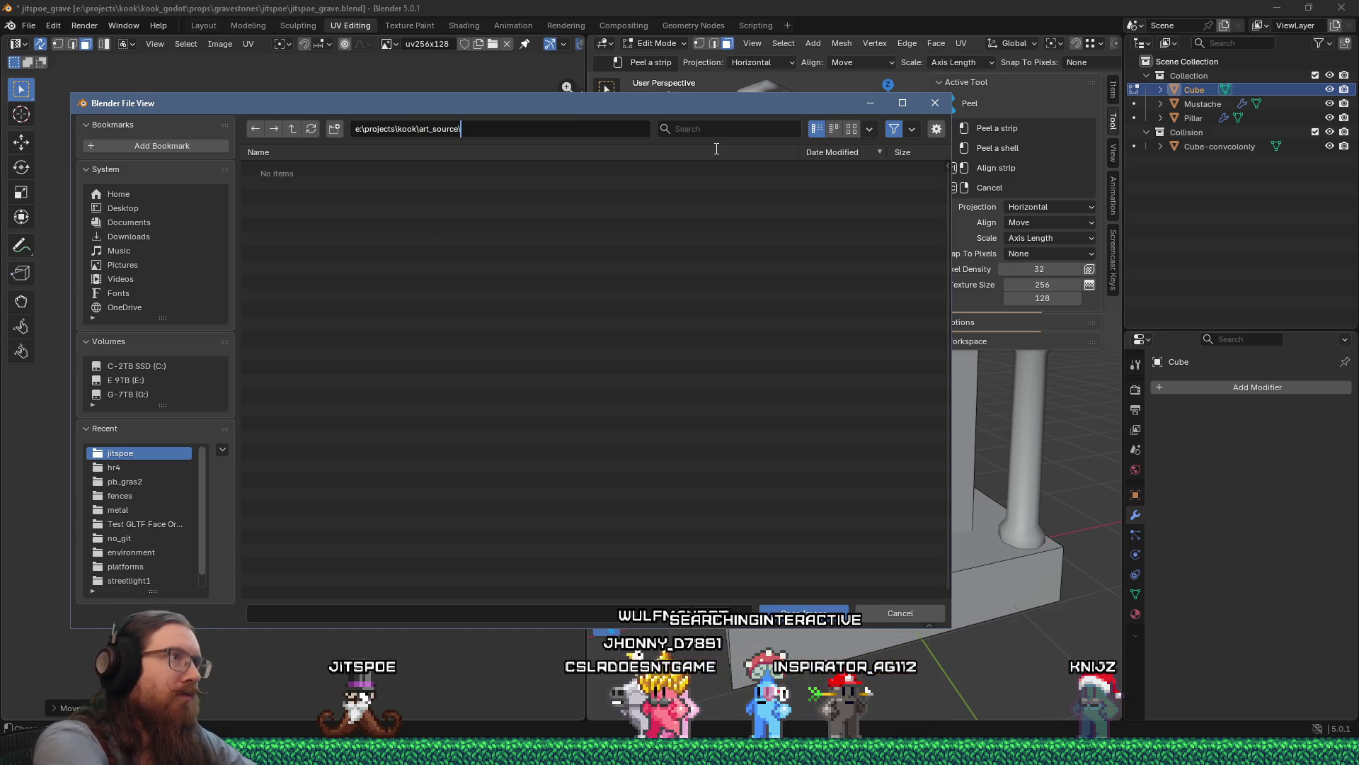
pyautogui.press('Return')
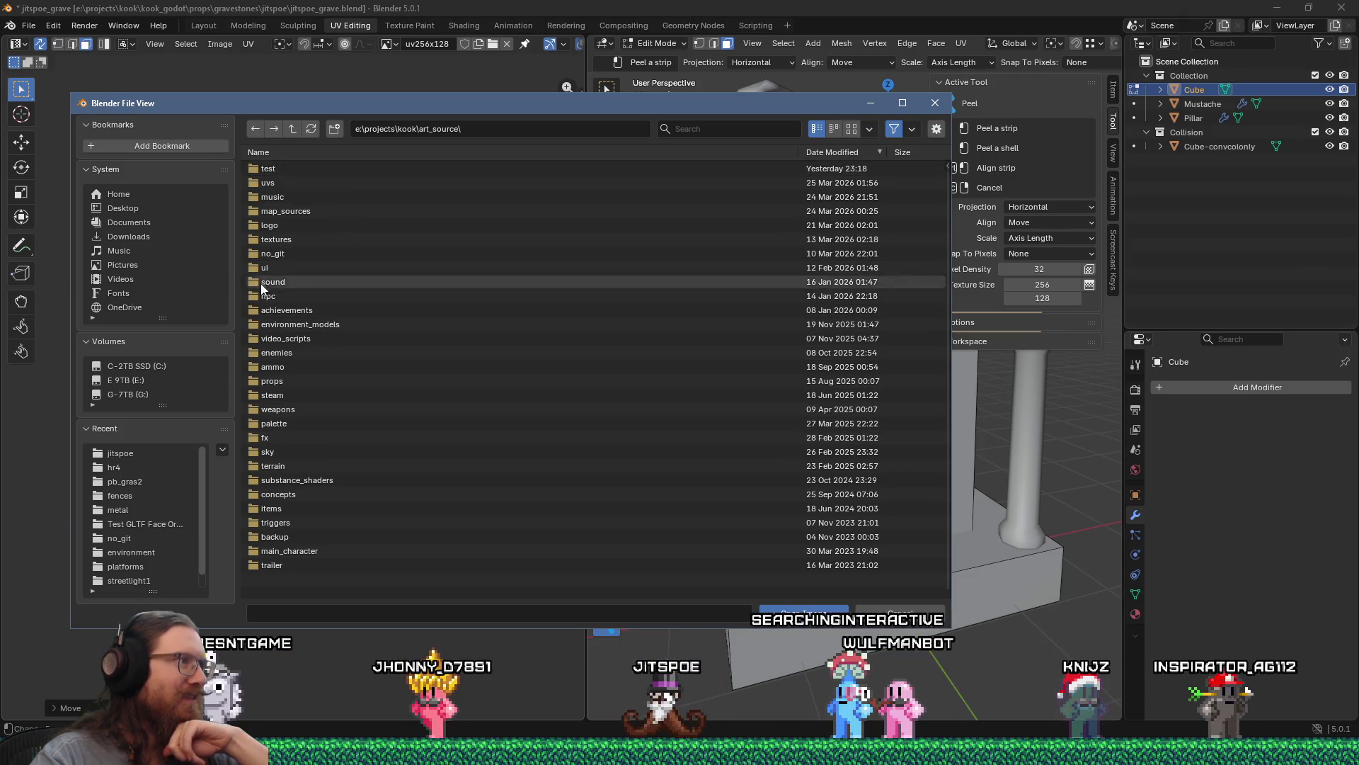
pyautogui.click(279, 184)
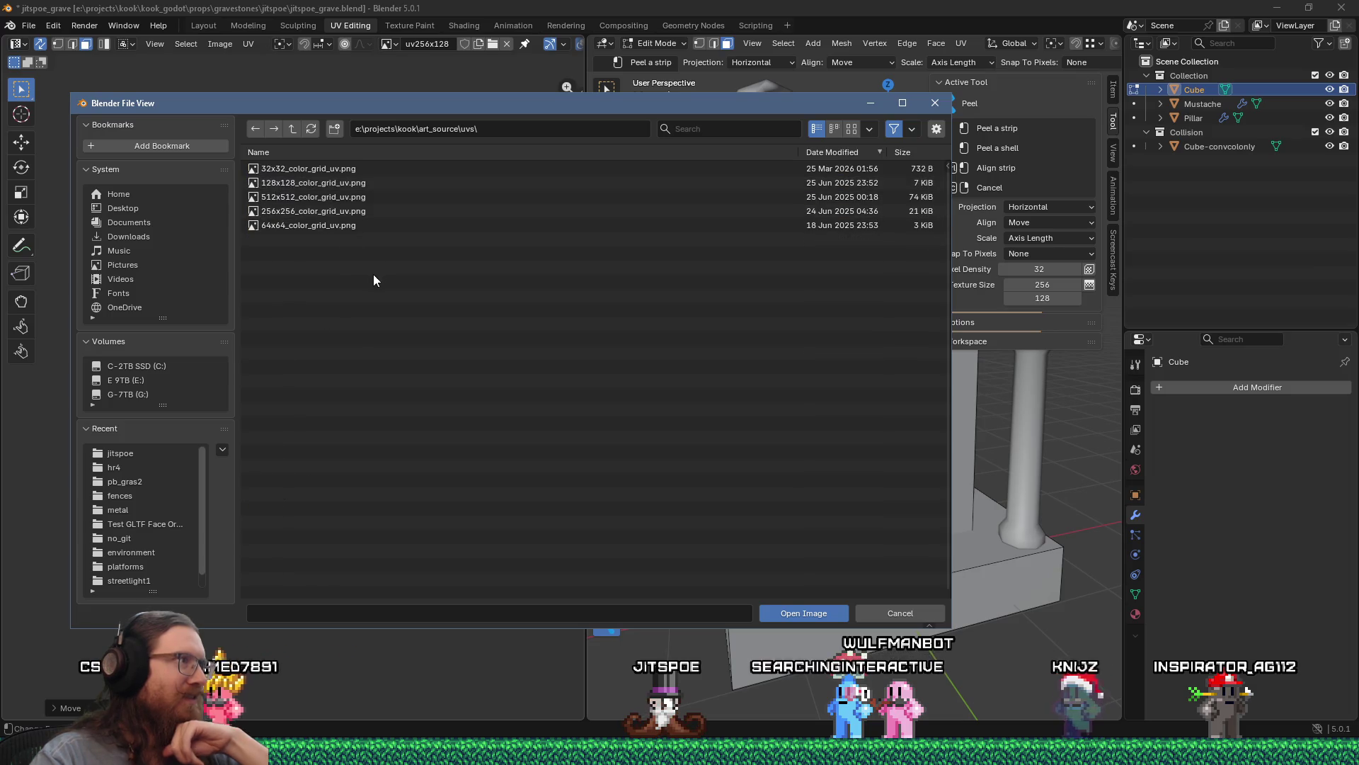
pyautogui.doubleClick(334, 211)
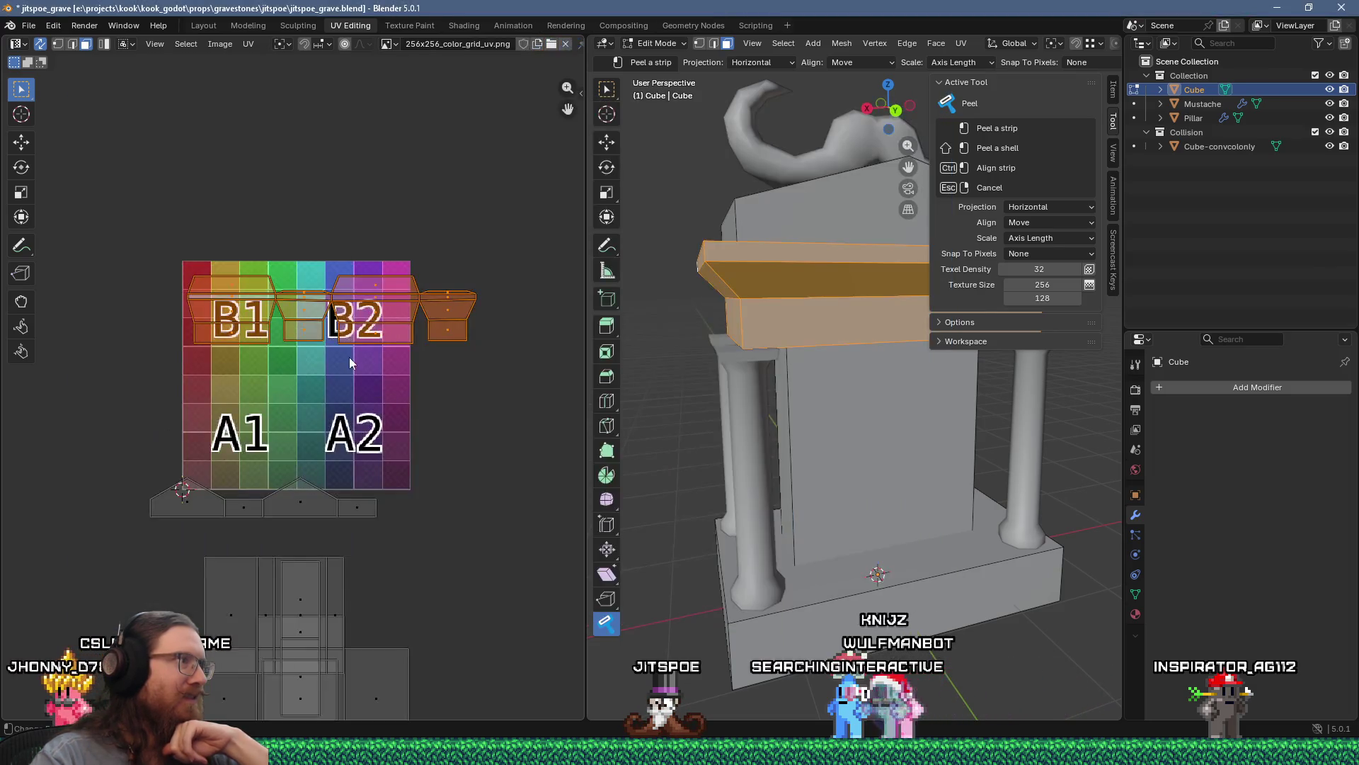
# Step: Select all UV islands and scale them to 0.5 along Y
pyautogui.scroll(-1, 350, 361)
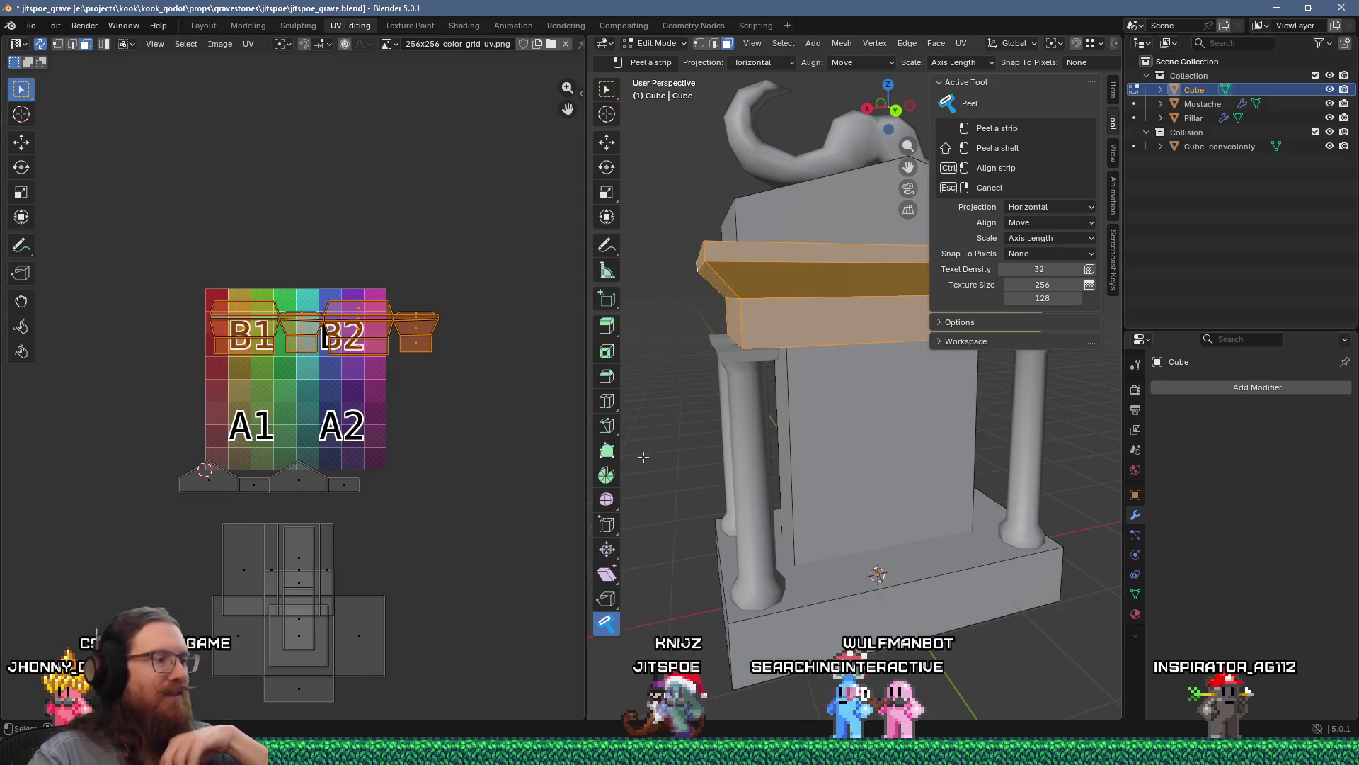
pyautogui.press('a')
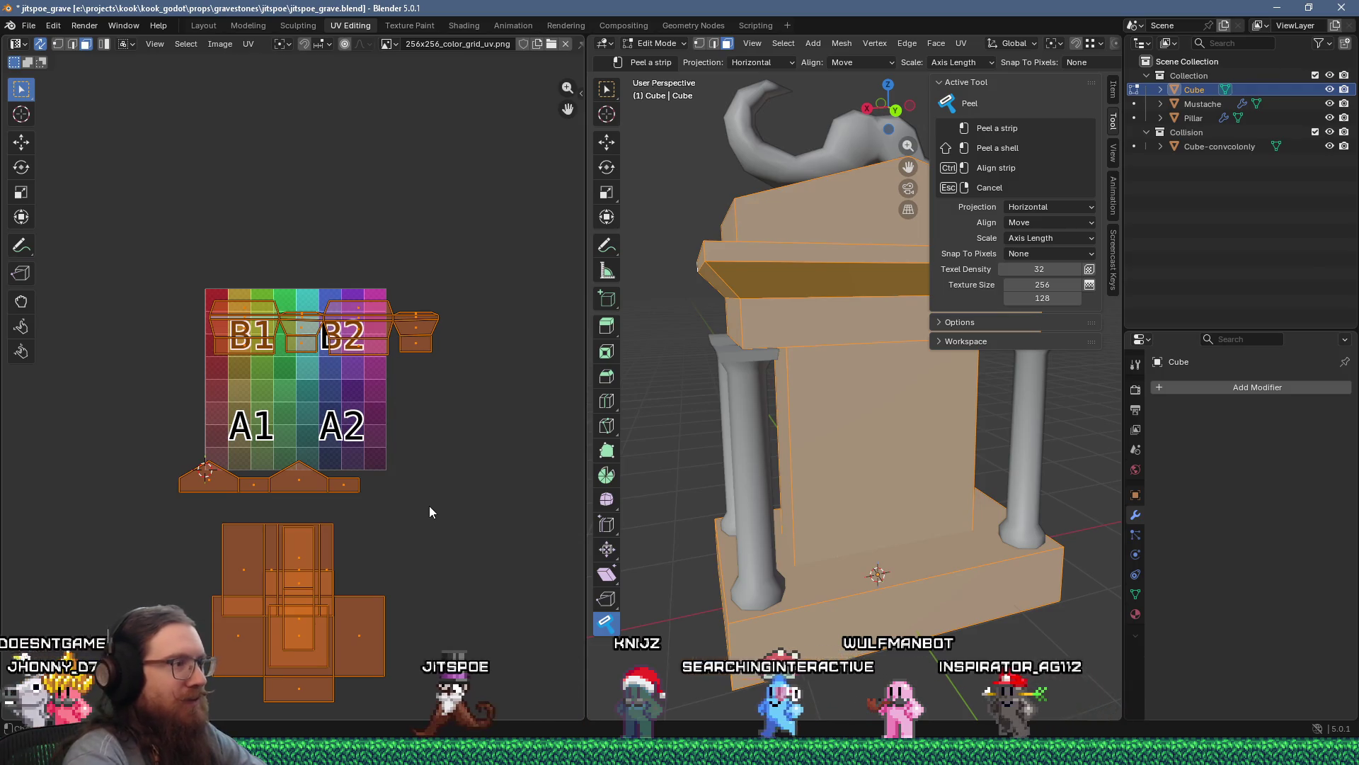
pyautogui.press('s')
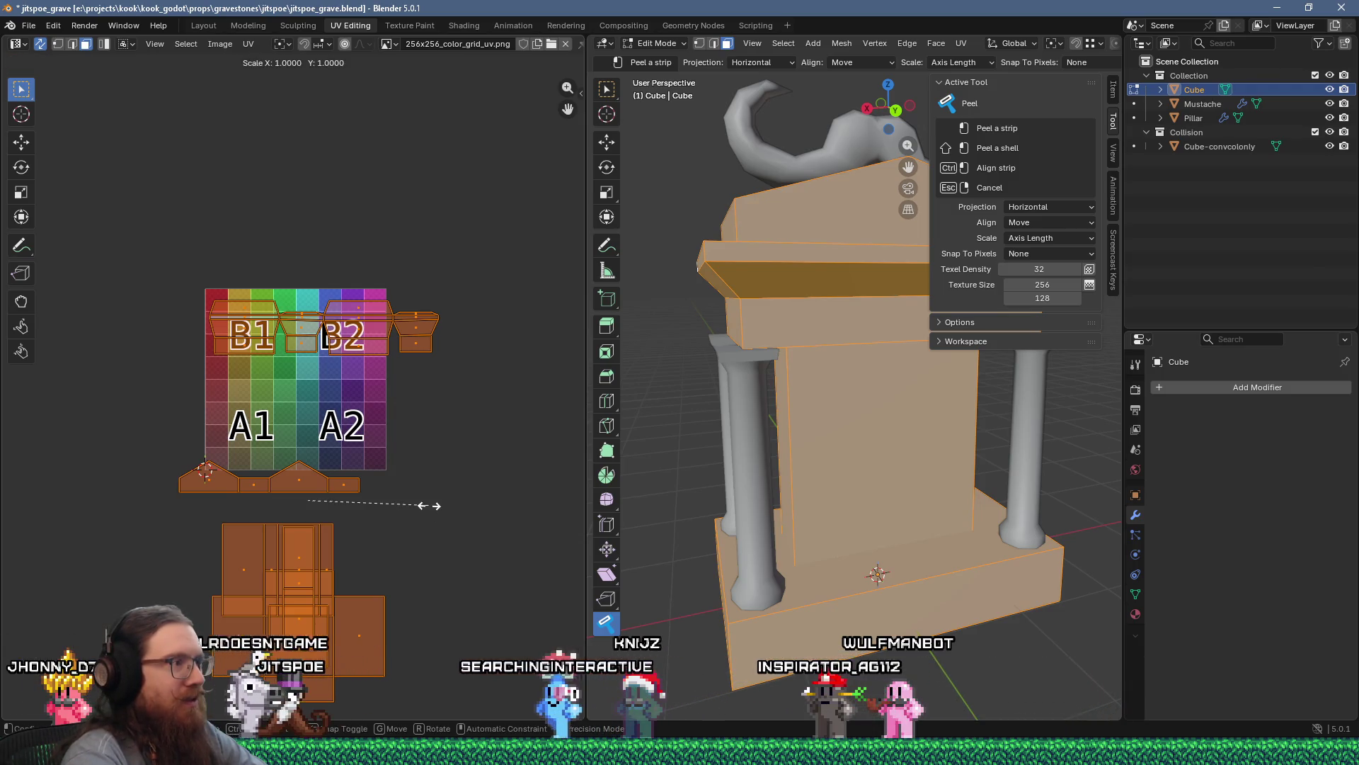
pyautogui.write('-y0.5')
pyautogui.press('Return')
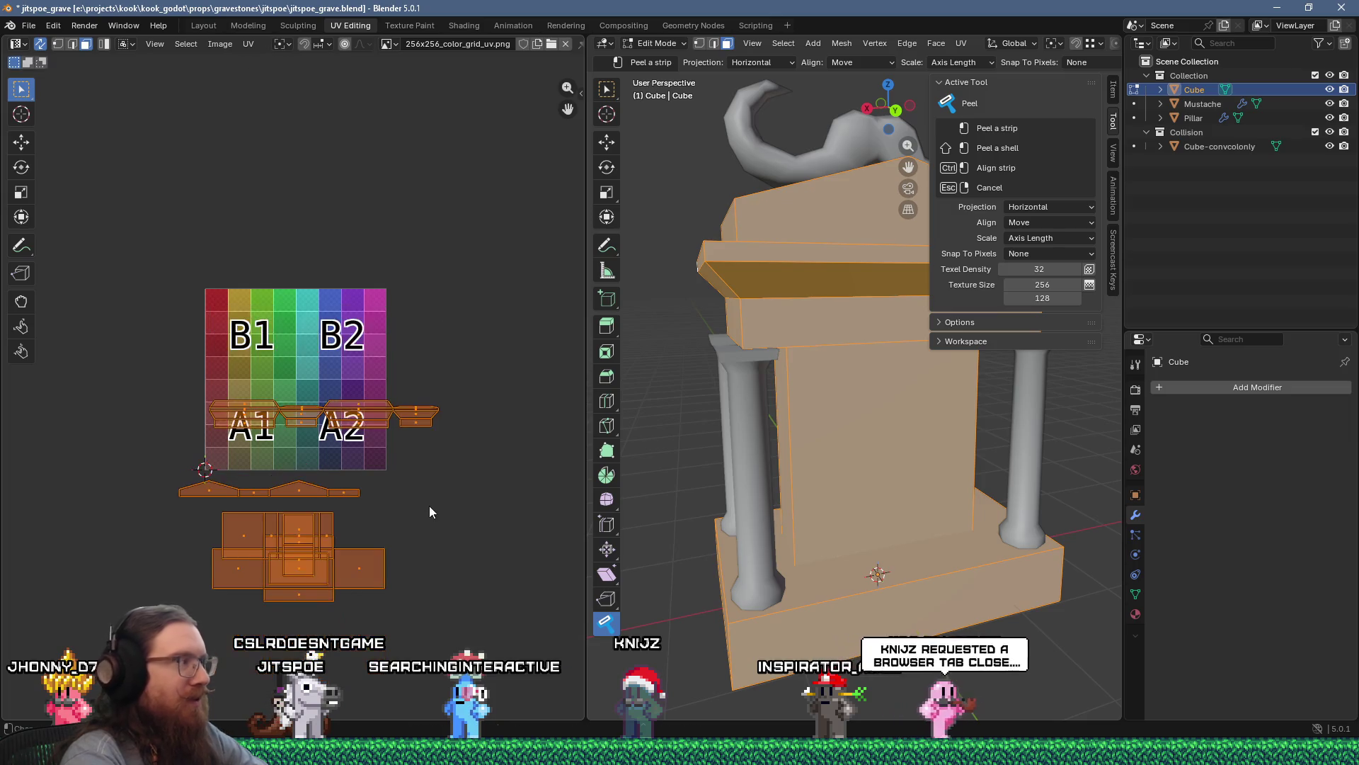
# Step: Save jitspoe_grave.blend and bring up Task View
pyautogui.click(28, 26)
pyautogui.click(43, 124)
pyautogui.press('super+Tab')
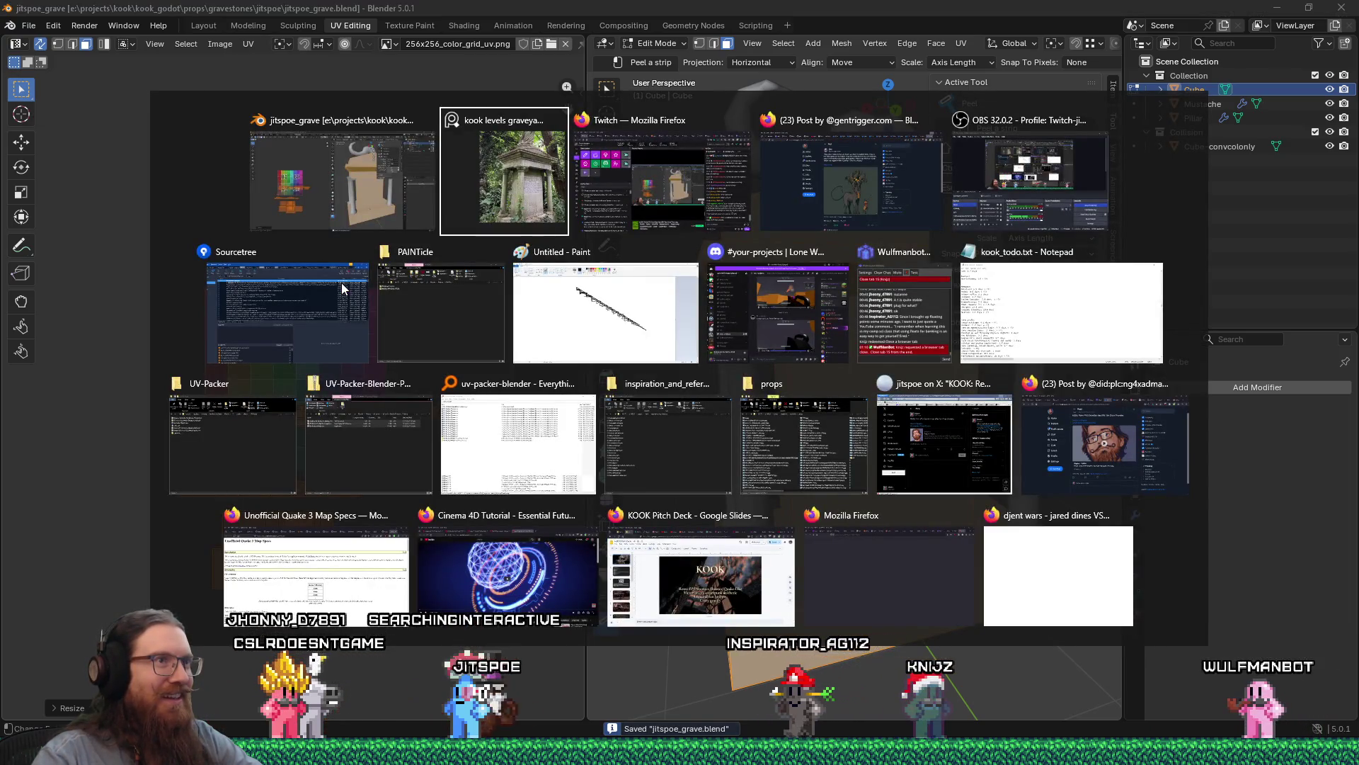
# Step: Switch to Firefox and its Google 'ambient_general' results tab
pyautogui.press('Right')
pyautogui.press('Right')
pyautogui.press('Return')
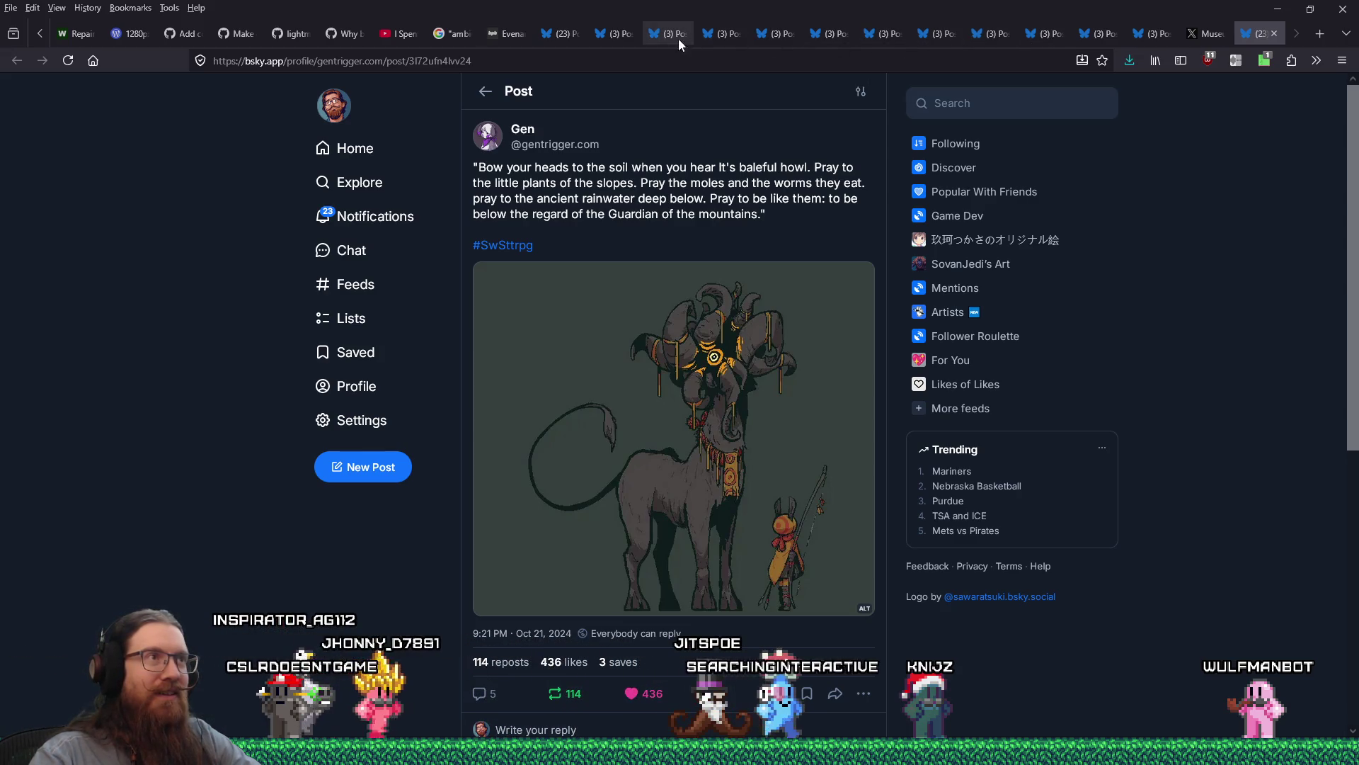
pyautogui.click(465, 32)
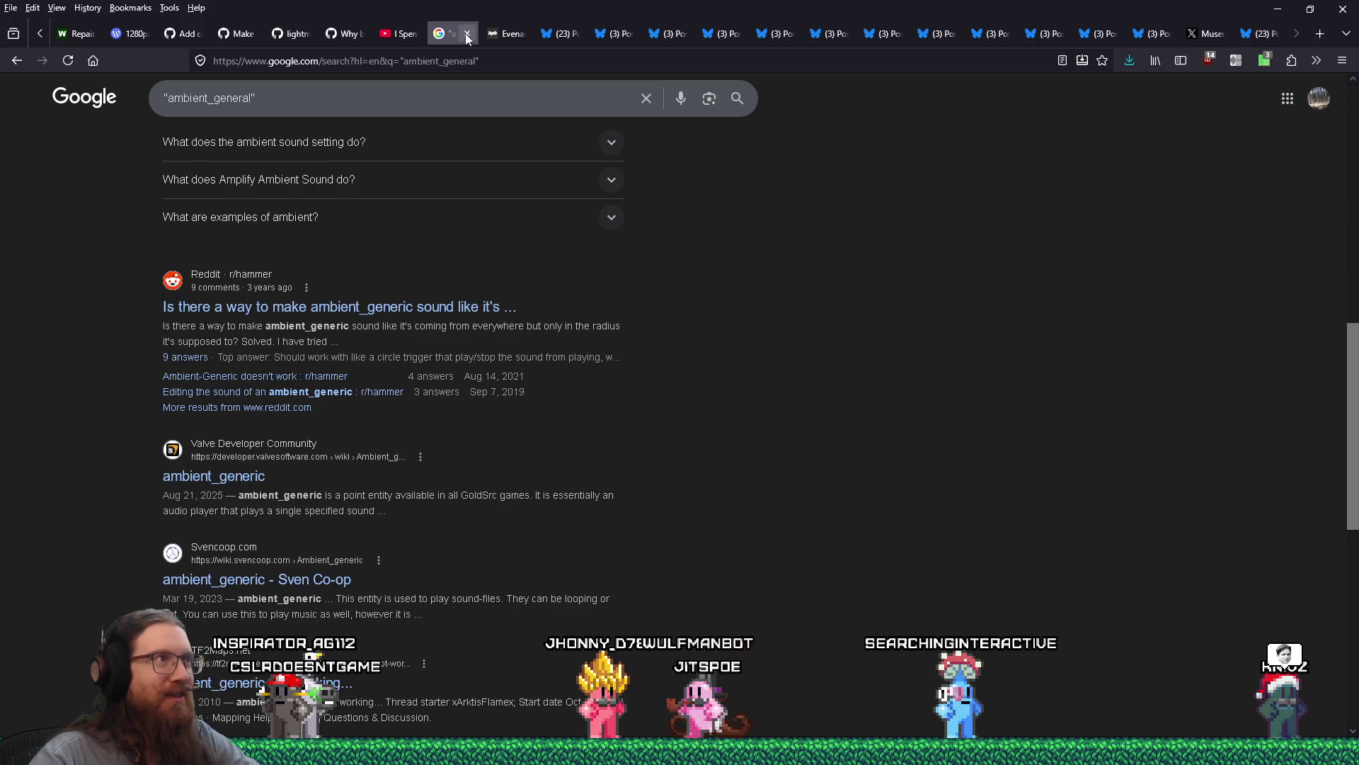
# Step: Close the Google search tab and scroll through the blog article
pyautogui.click(467, 34)
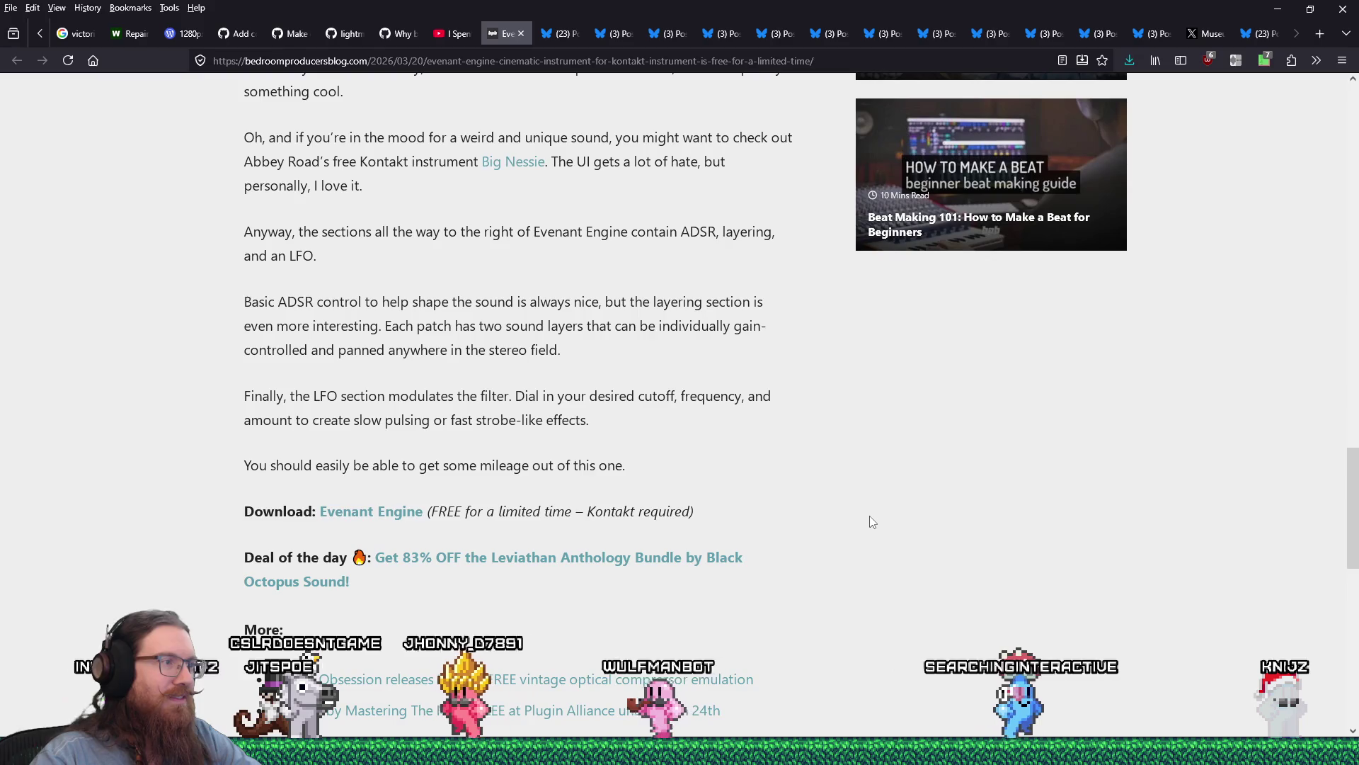
pyautogui.scroll(5, 870, 519)
pyautogui.scroll(20, 870, 522)
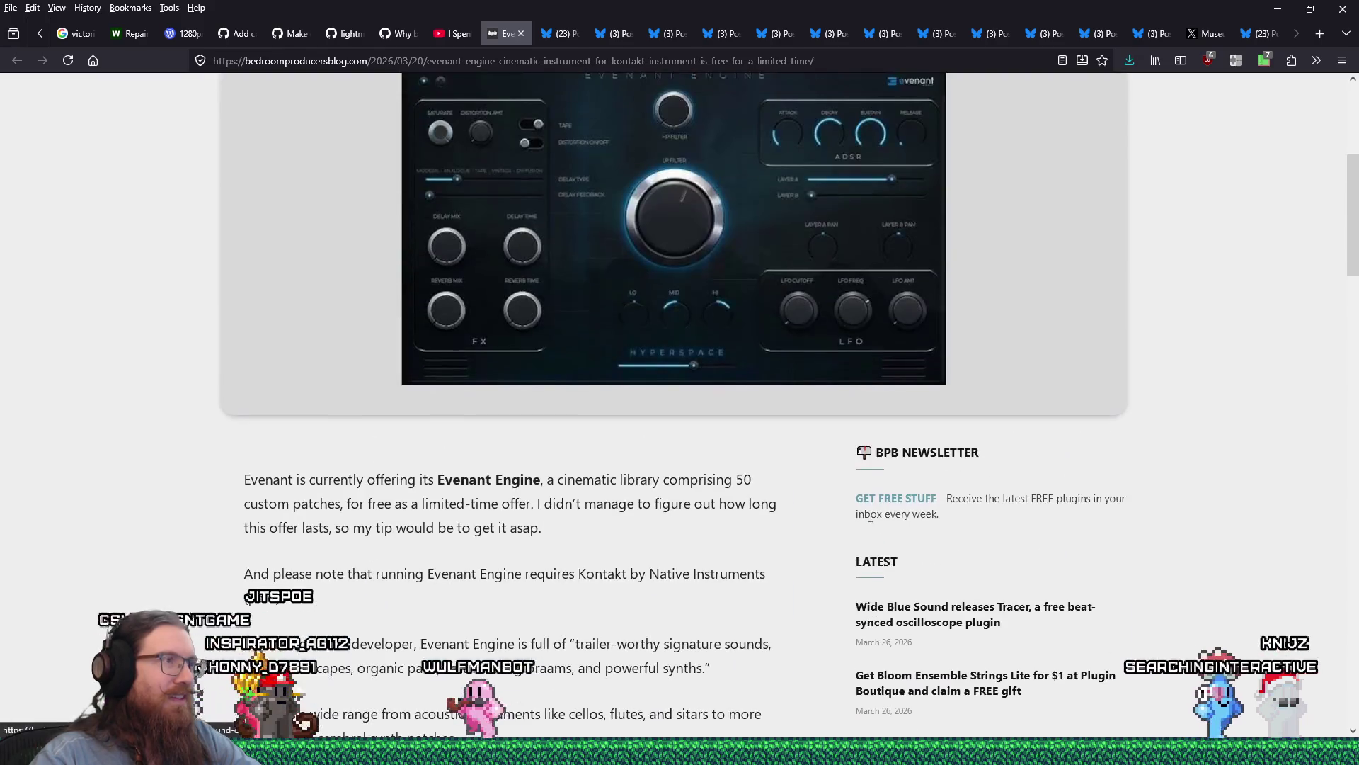
pyautogui.scroll(-12, 870, 521)
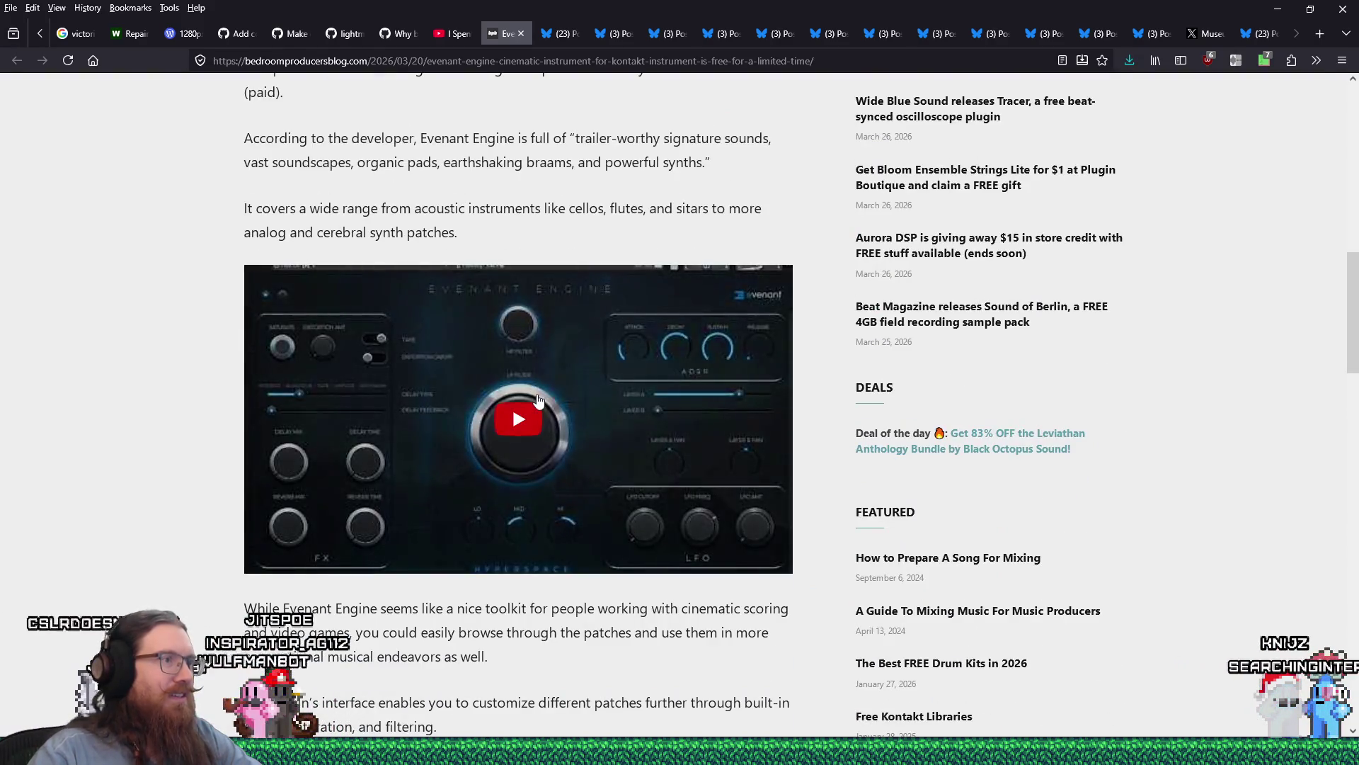
pyautogui.scroll(-15, 538, 400)
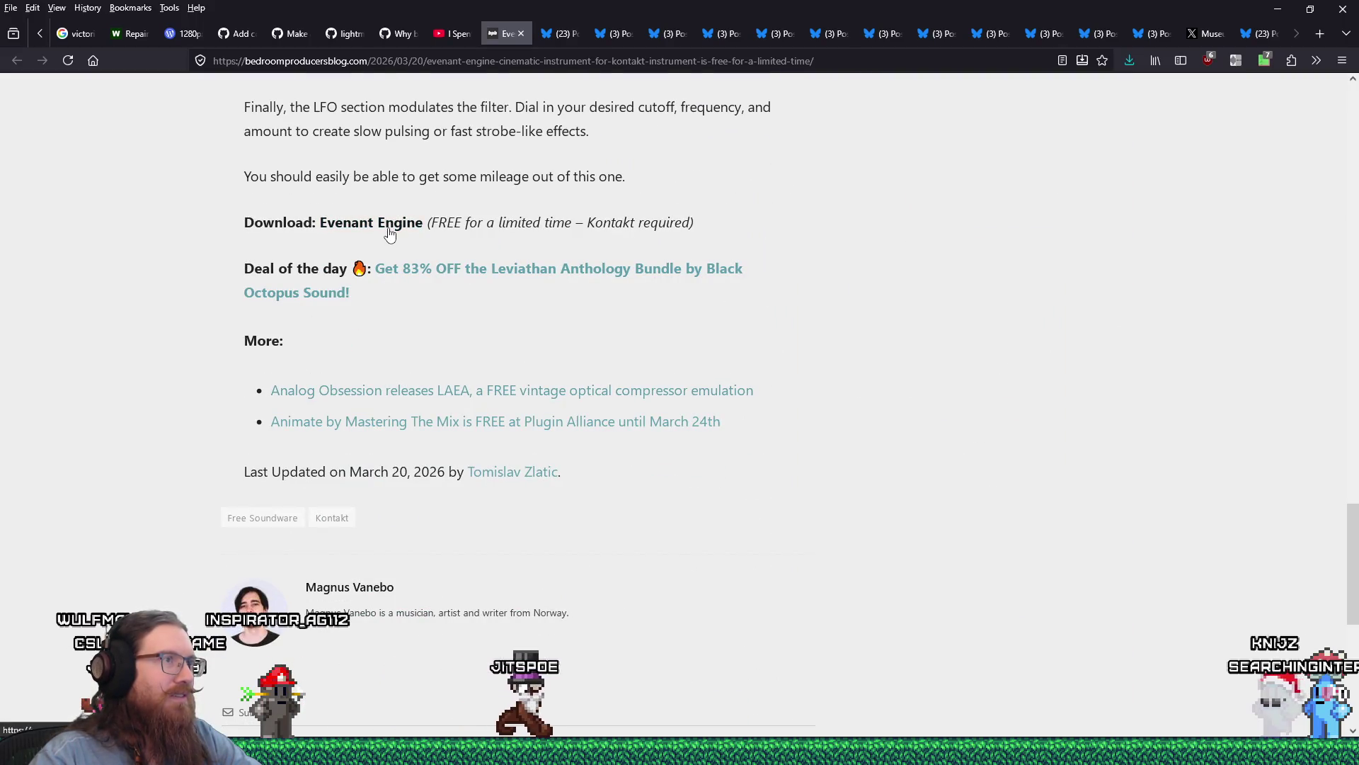
# Step: Visit the Evenant Engine download page, then return to the article and copy its address
pyautogui.click(538, 35)
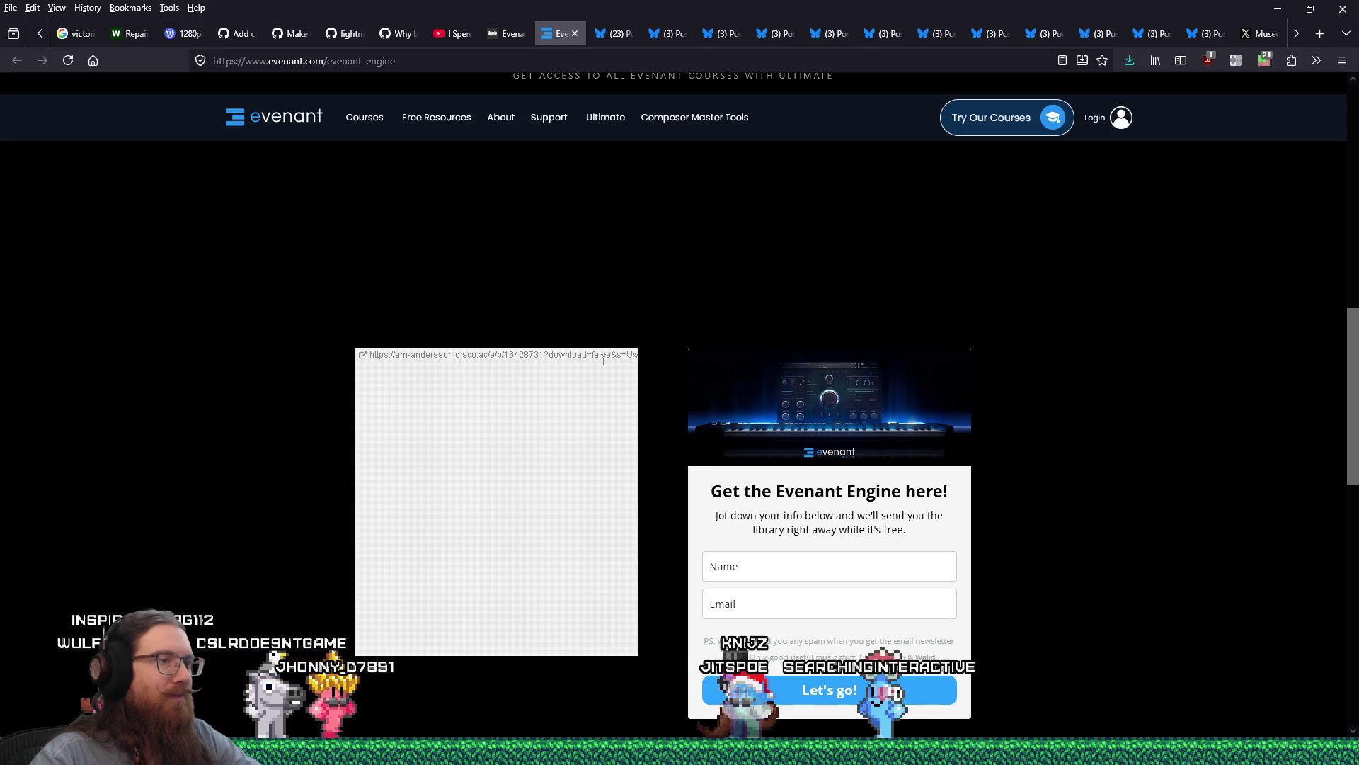
pyautogui.scroll(-3, 604, 360)
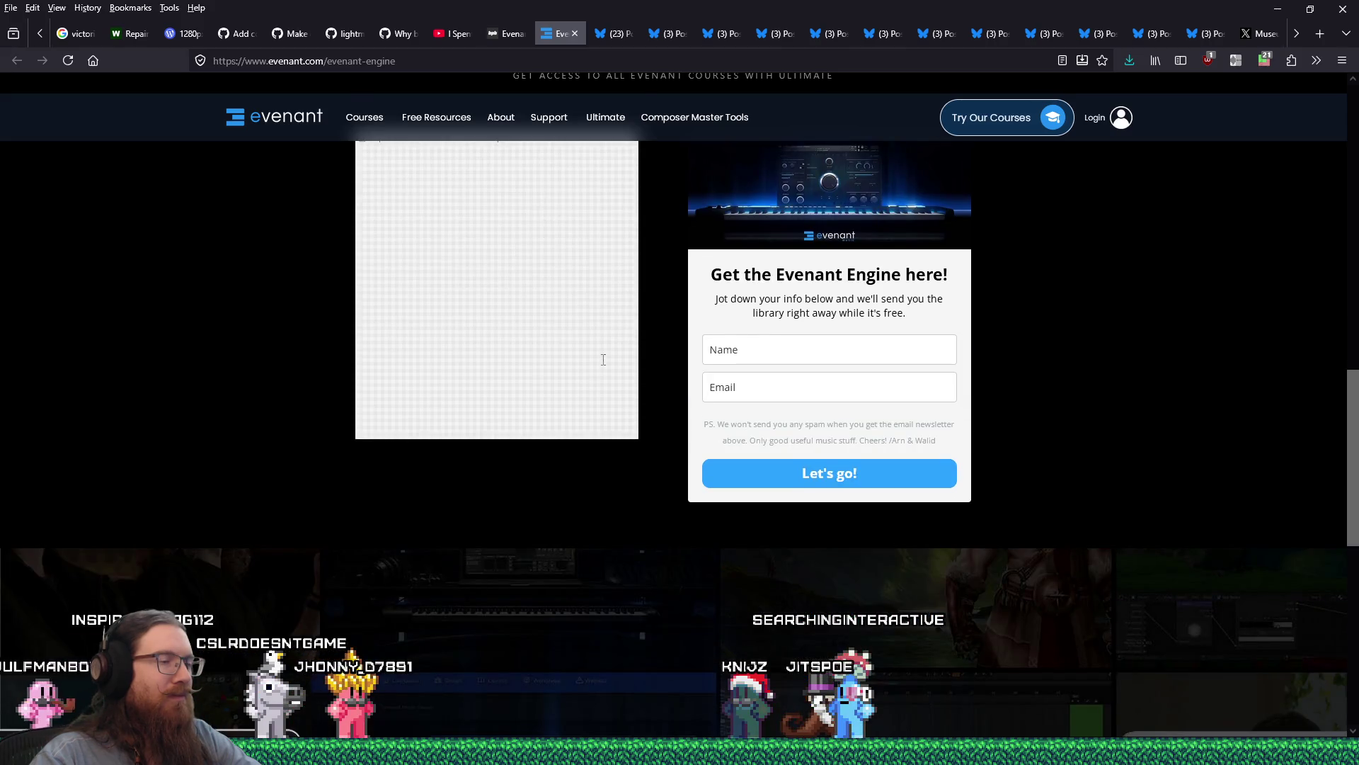
pyautogui.scroll(-4, 603, 360)
pyautogui.scroll(10, 601, 356)
pyautogui.hotkey('ctrl', 'pageup')
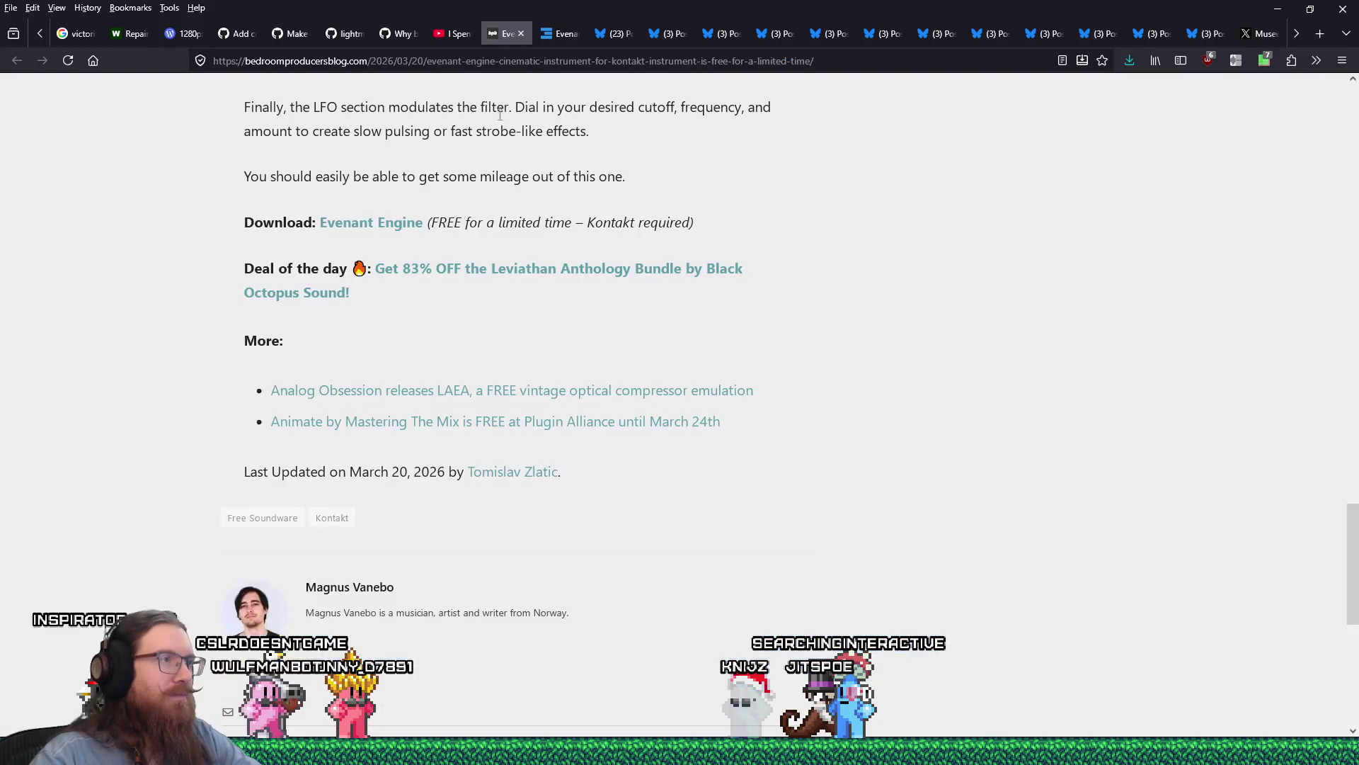
pyautogui.rightClick(437, 63)
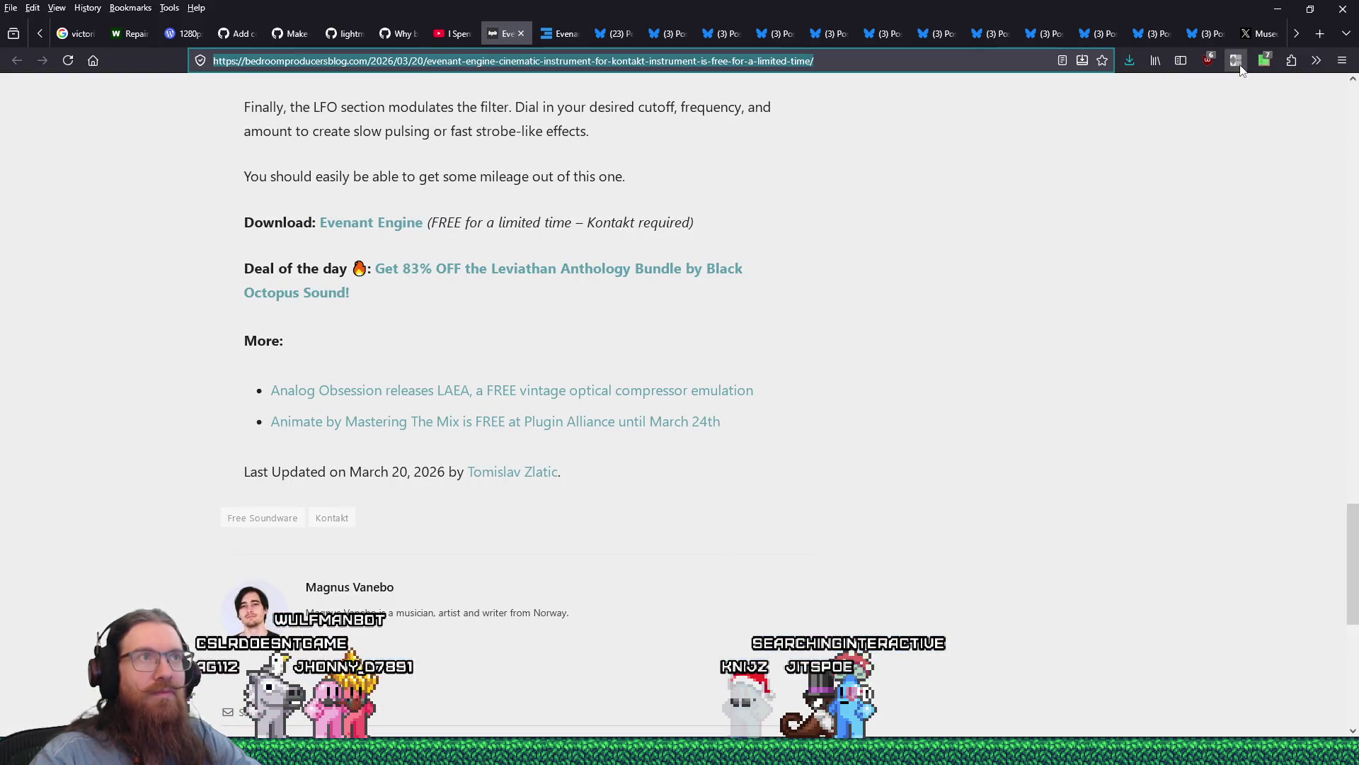
# Step: Load the article in a new private window and start the embedded Evenant Engine video
pyautogui.click(1342, 60)
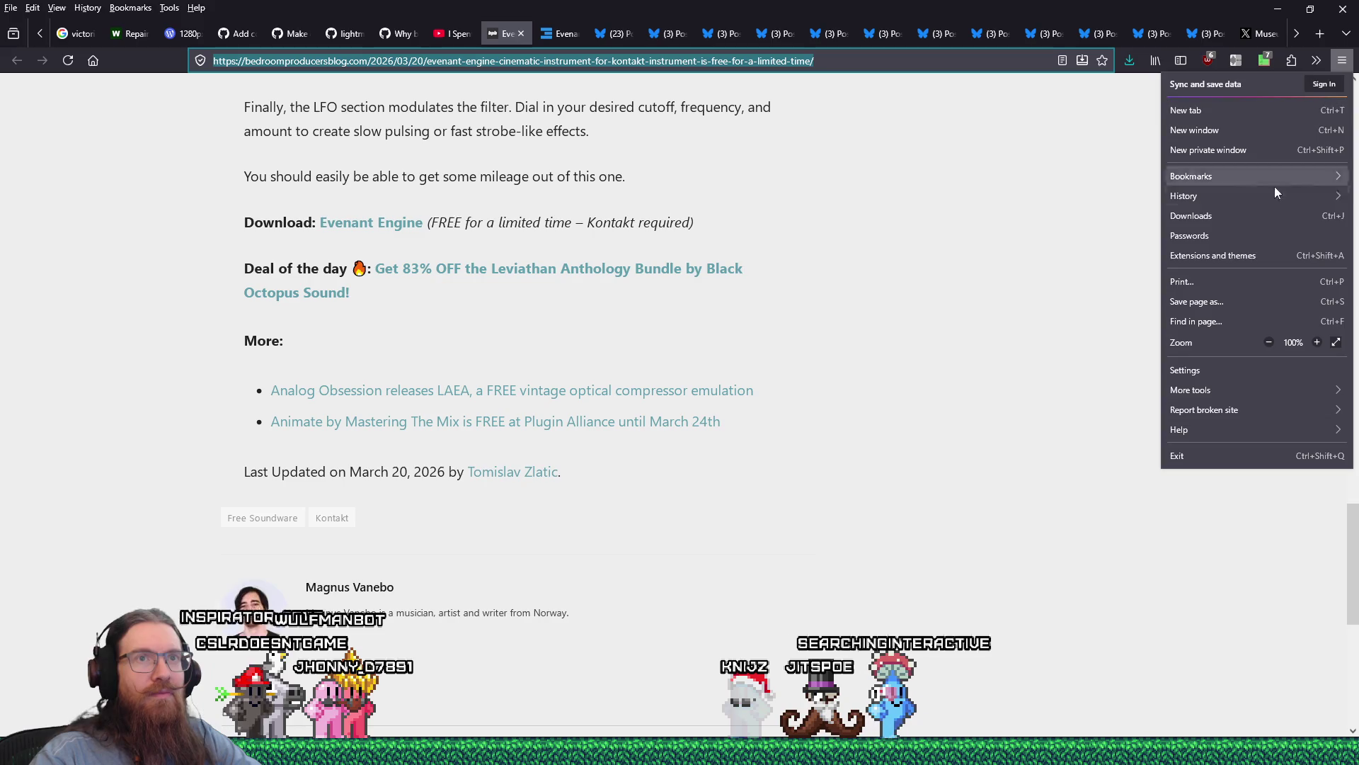
pyautogui.click(1248, 150)
pyautogui.rightClick(557, 60)
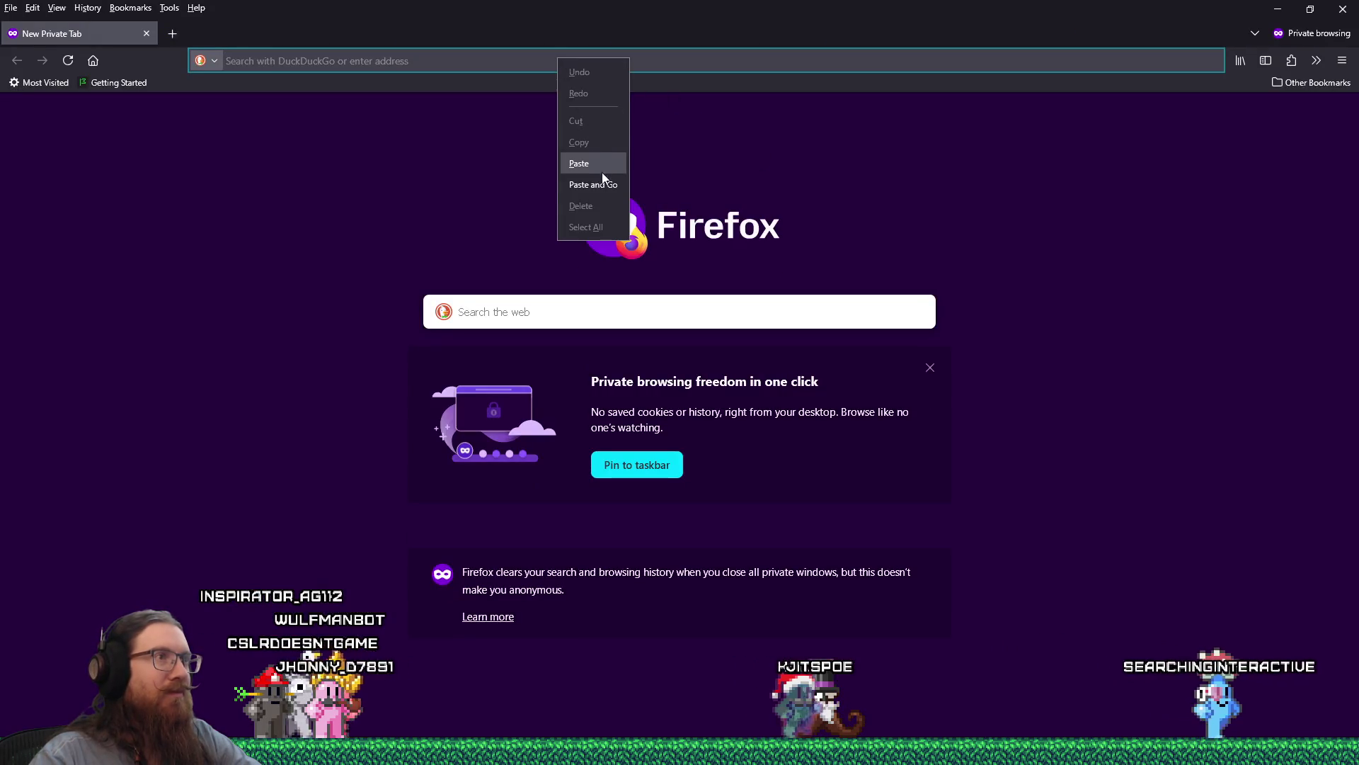
pyautogui.click(598, 183)
pyautogui.scroll(-15, 657, 283)
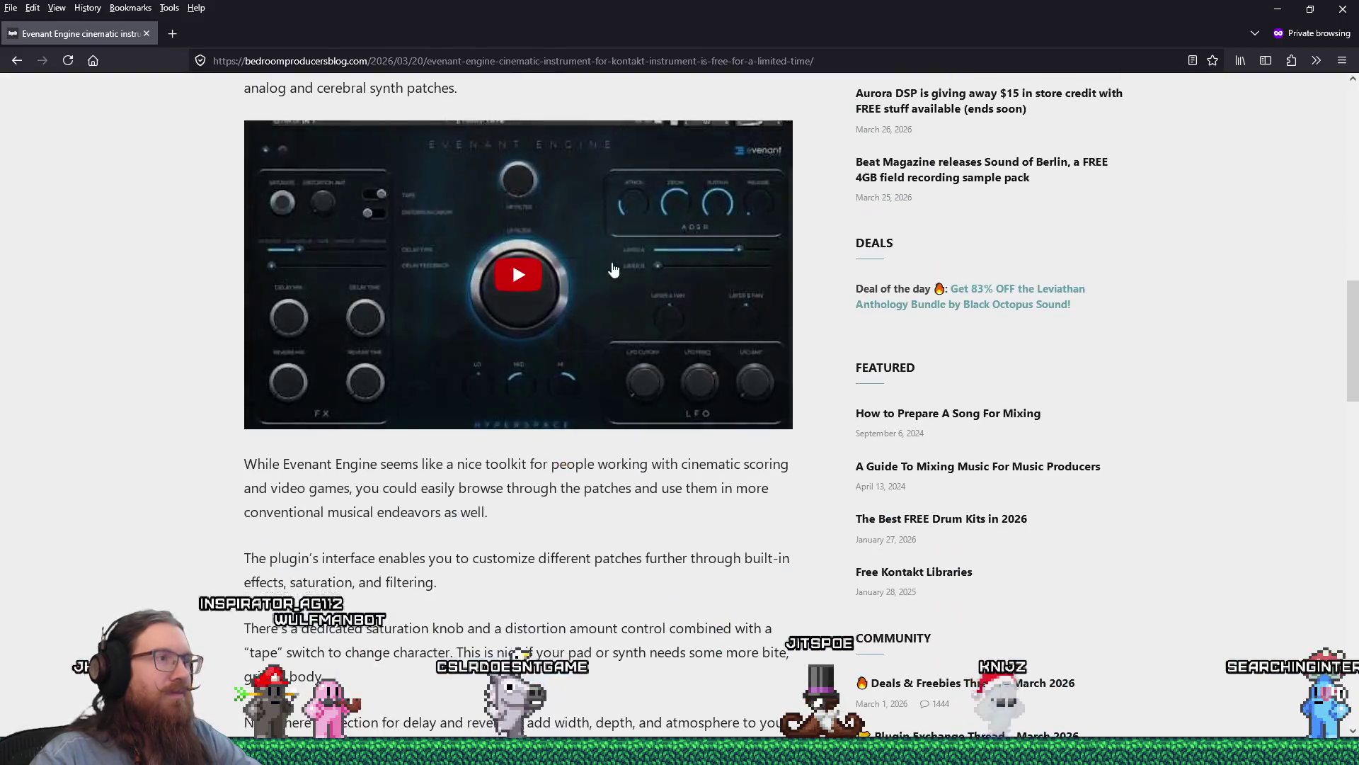
pyautogui.click(575, 253)
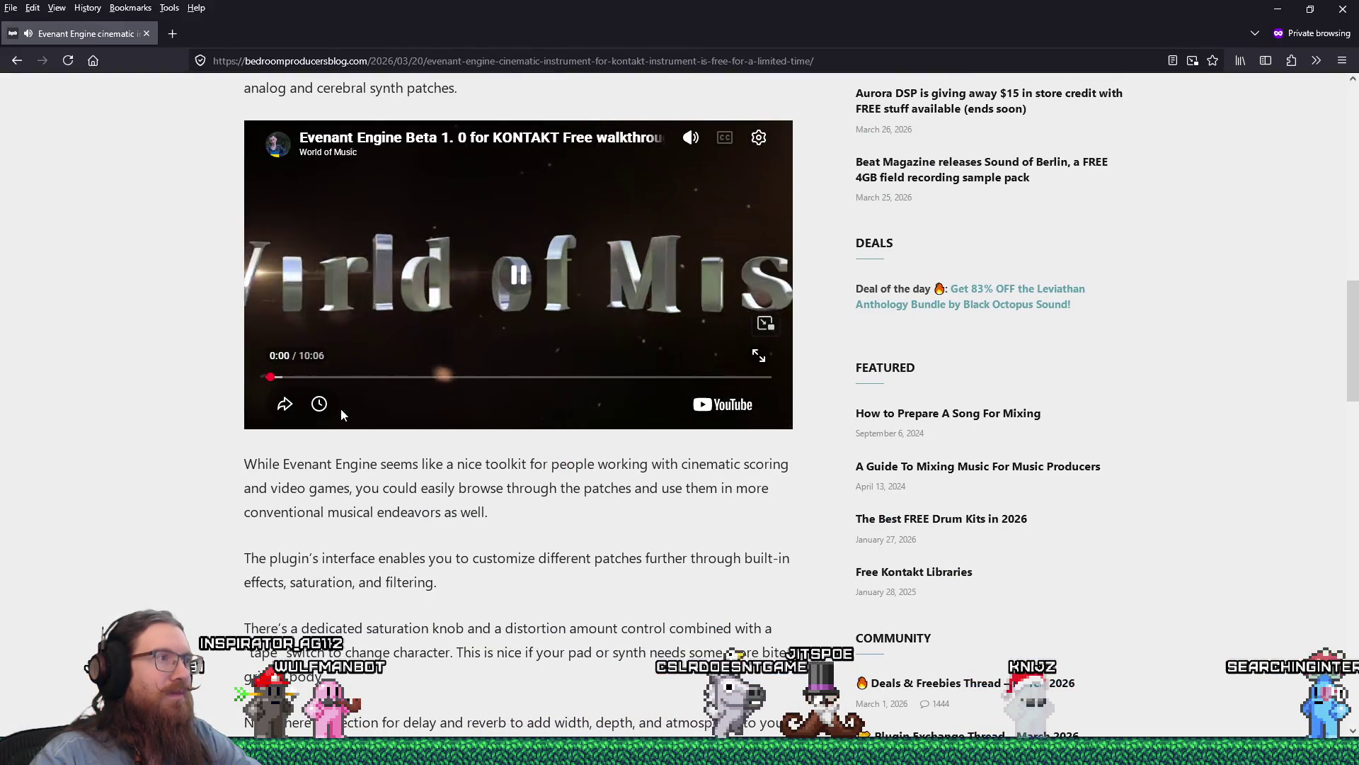
# Step: Seek the video ahead through 0:35, 1:21, 1:49, 2:13 and 2:33
pyautogui.click(296, 378)
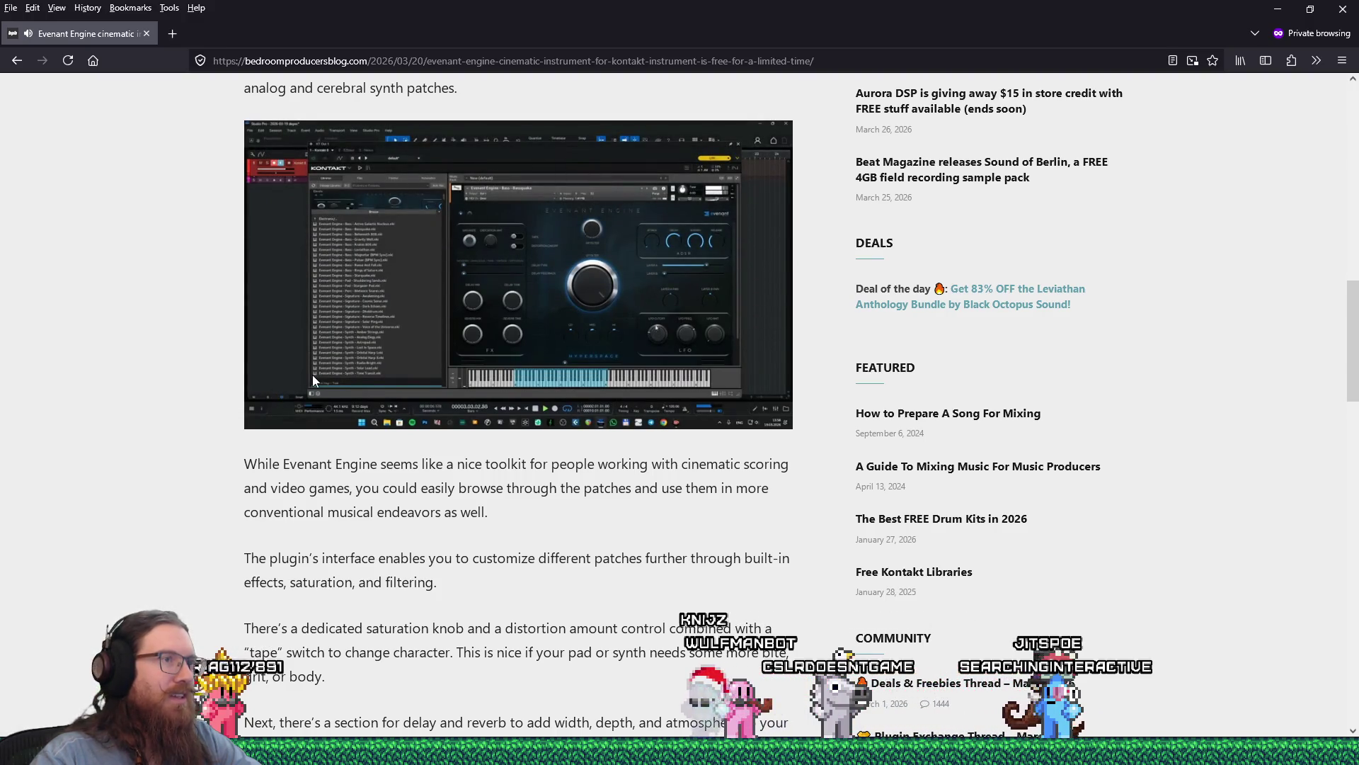
pyautogui.moveTo(329, 383)
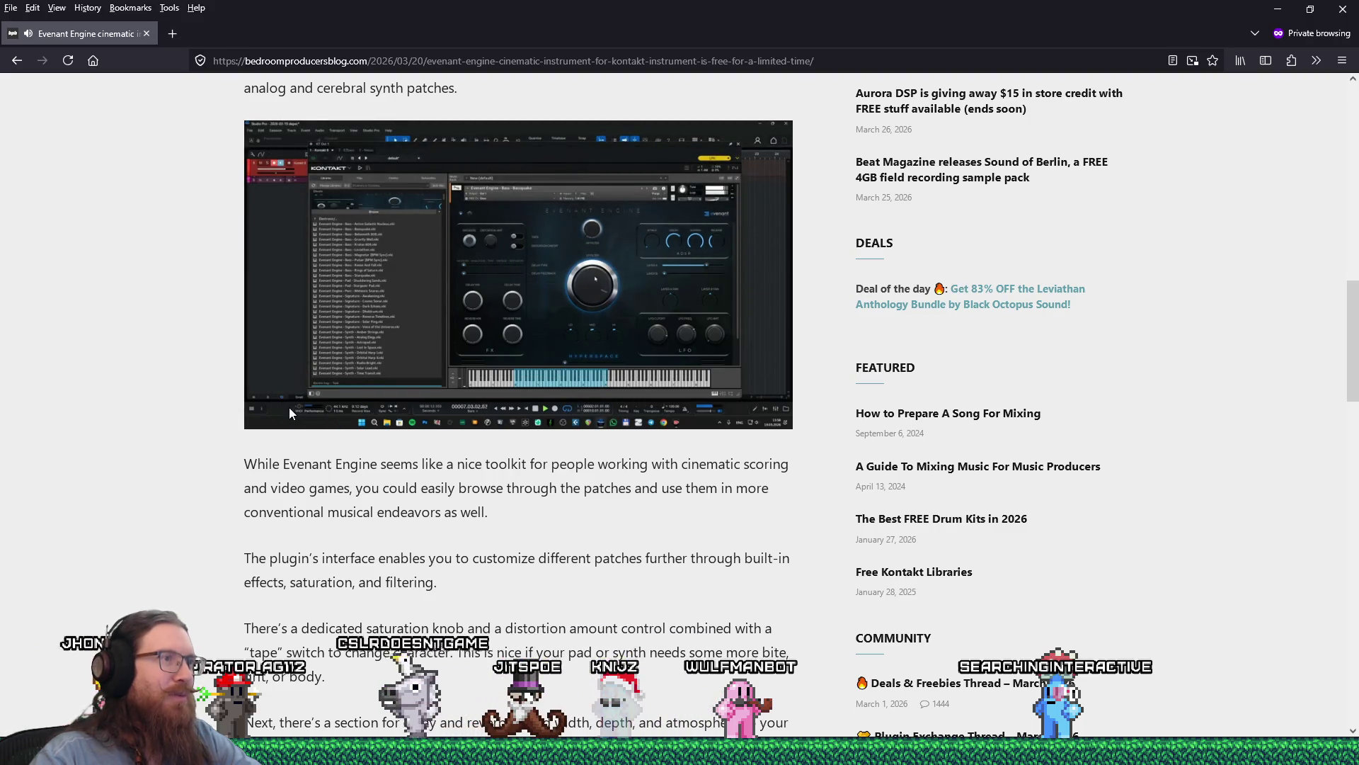
pyautogui.moveTo(294, 397)
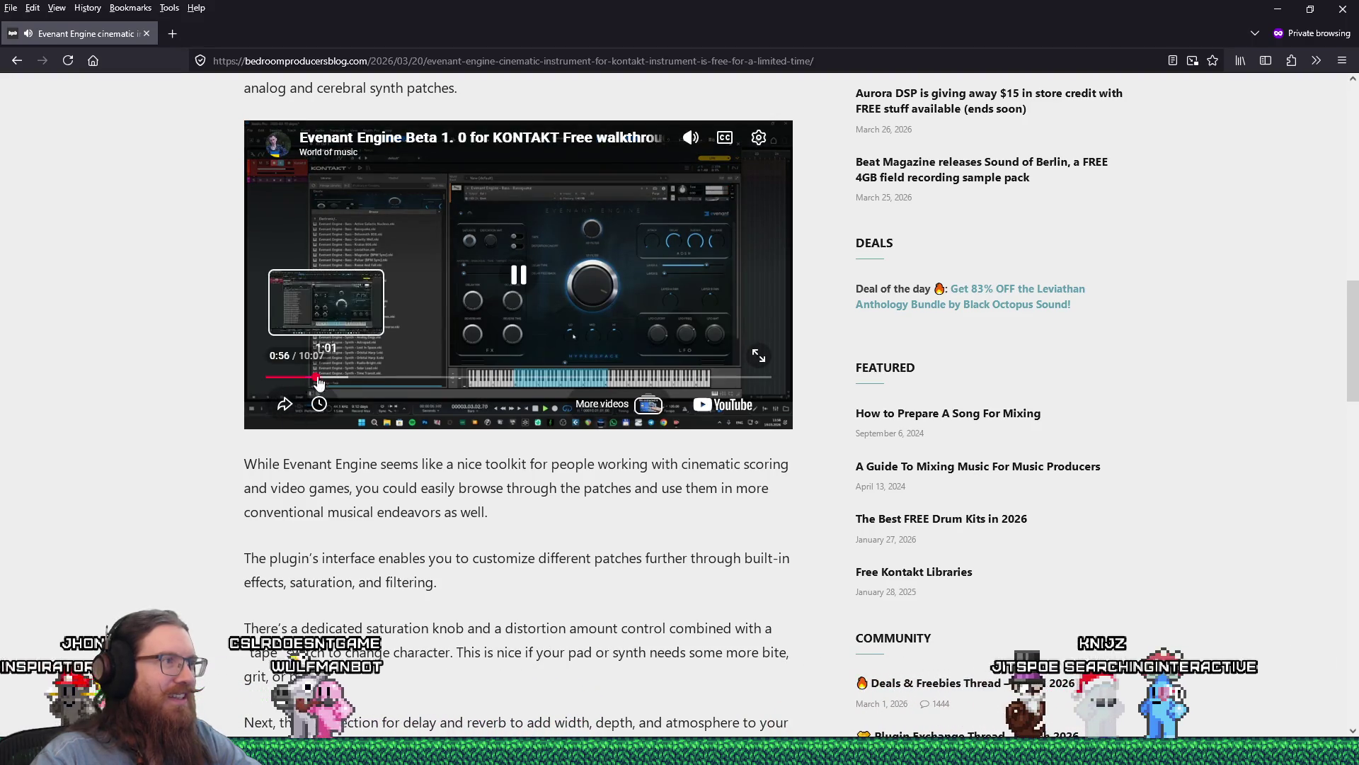
pyautogui.click(335, 381)
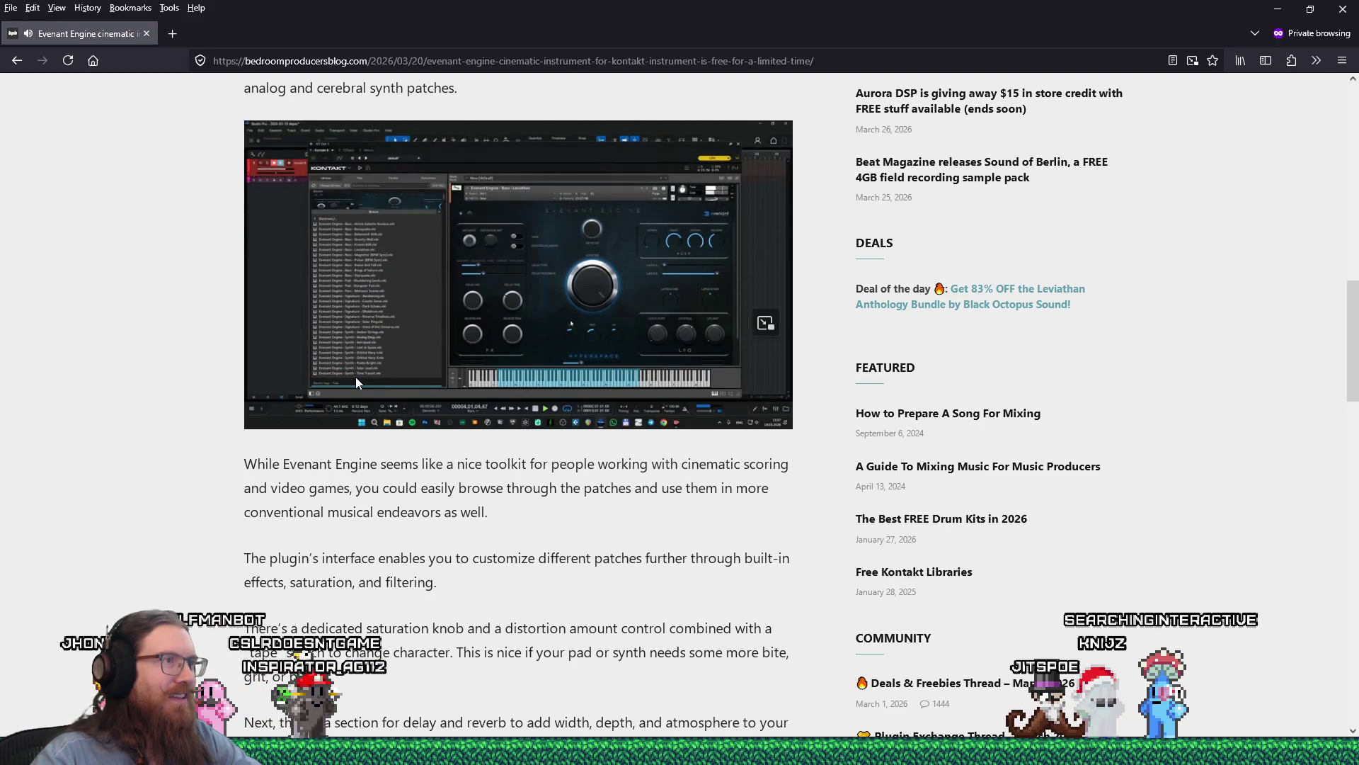
pyautogui.click(356, 379)
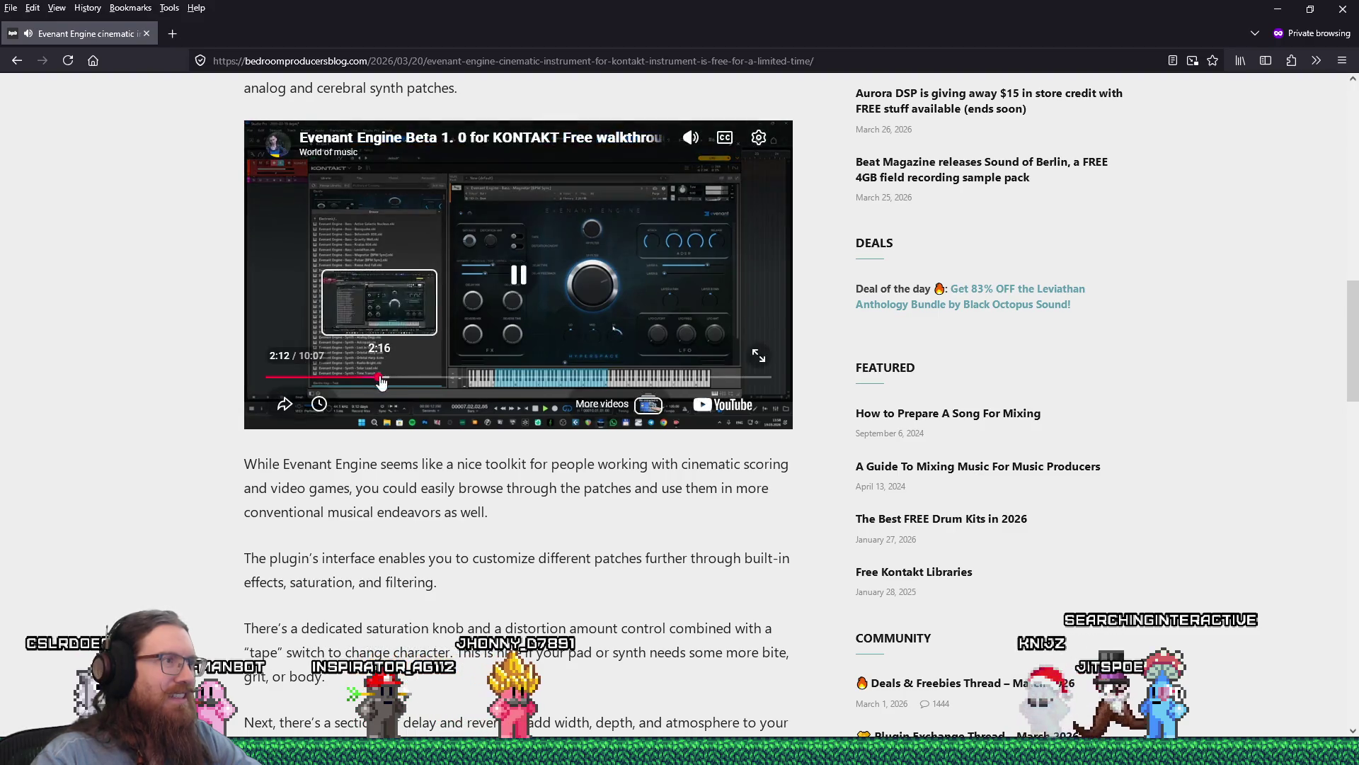
pyautogui.click(380, 379)
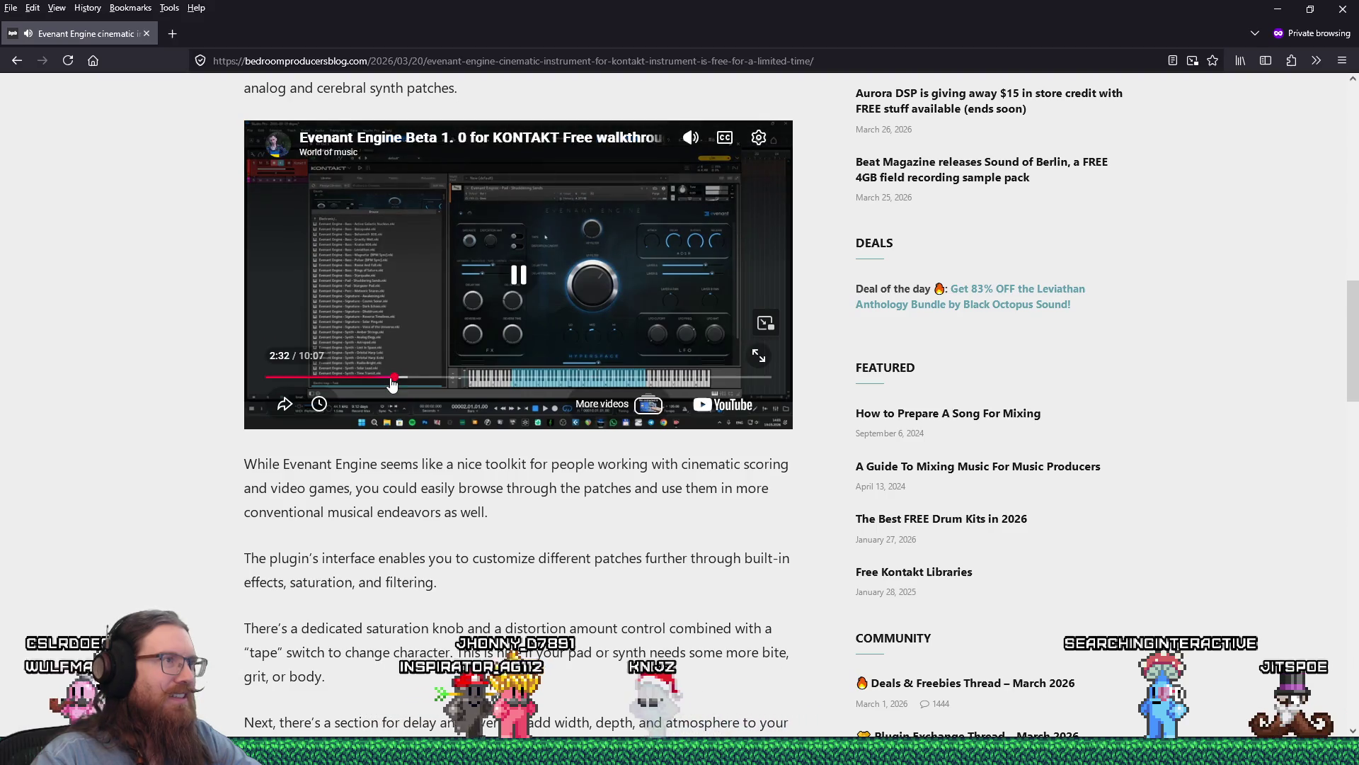
pyautogui.click(392, 378)
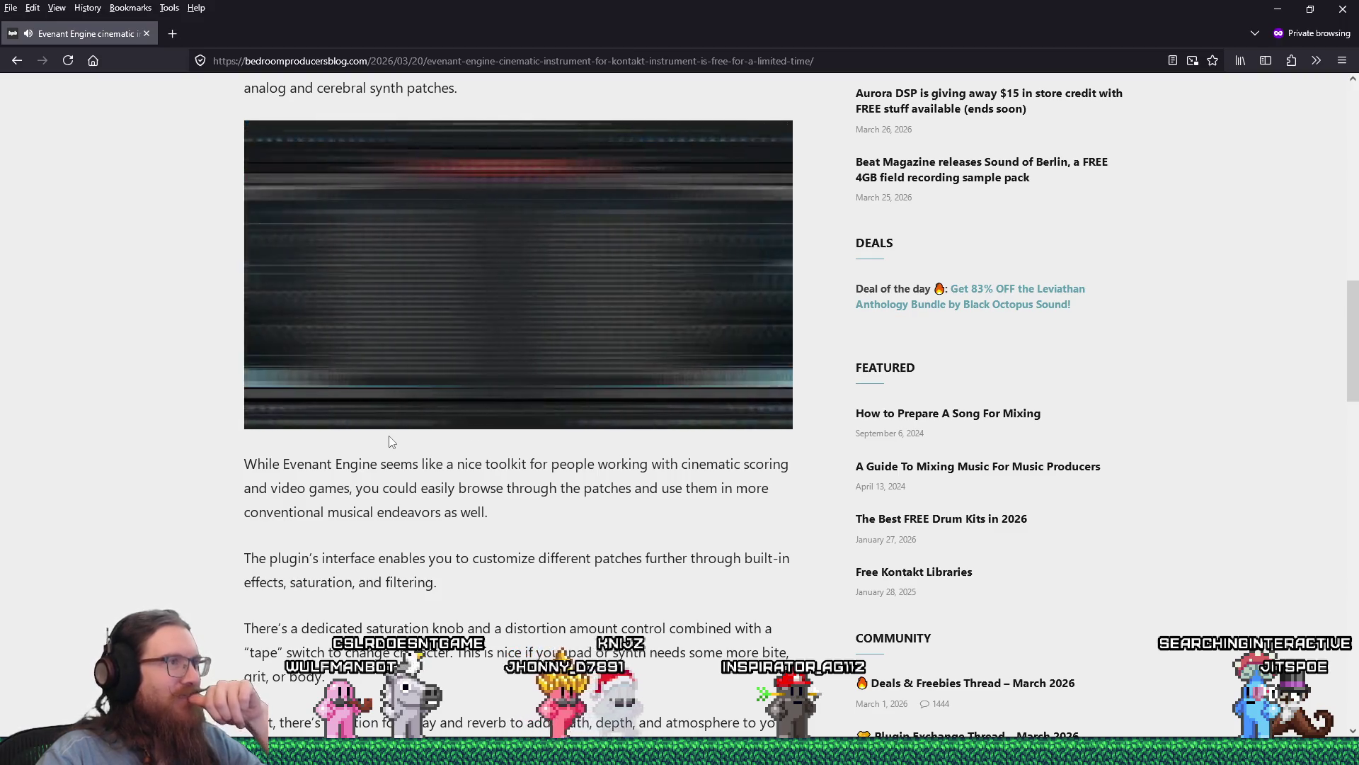
# Step: Jump to about 3:09 and play the video full screen
pyautogui.moveTo(395, 430)
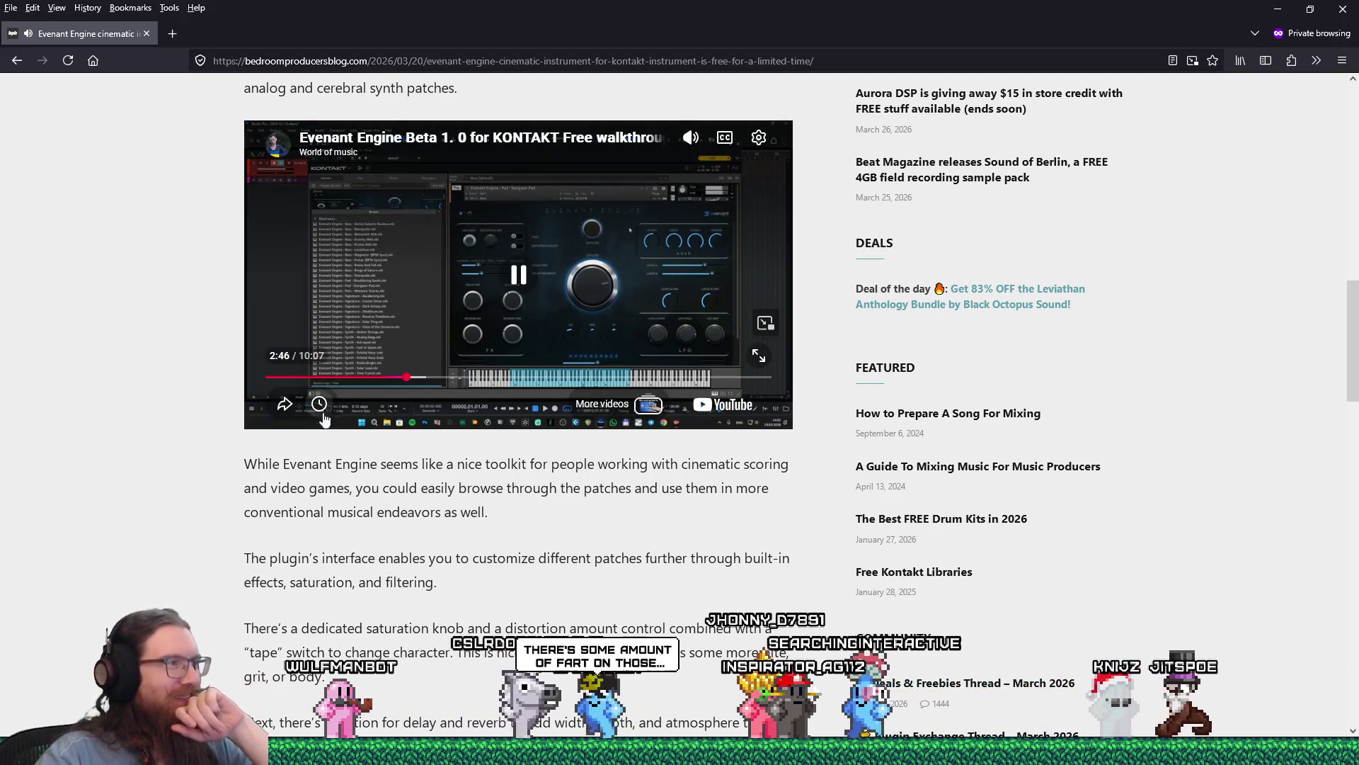
pyautogui.click(423, 378)
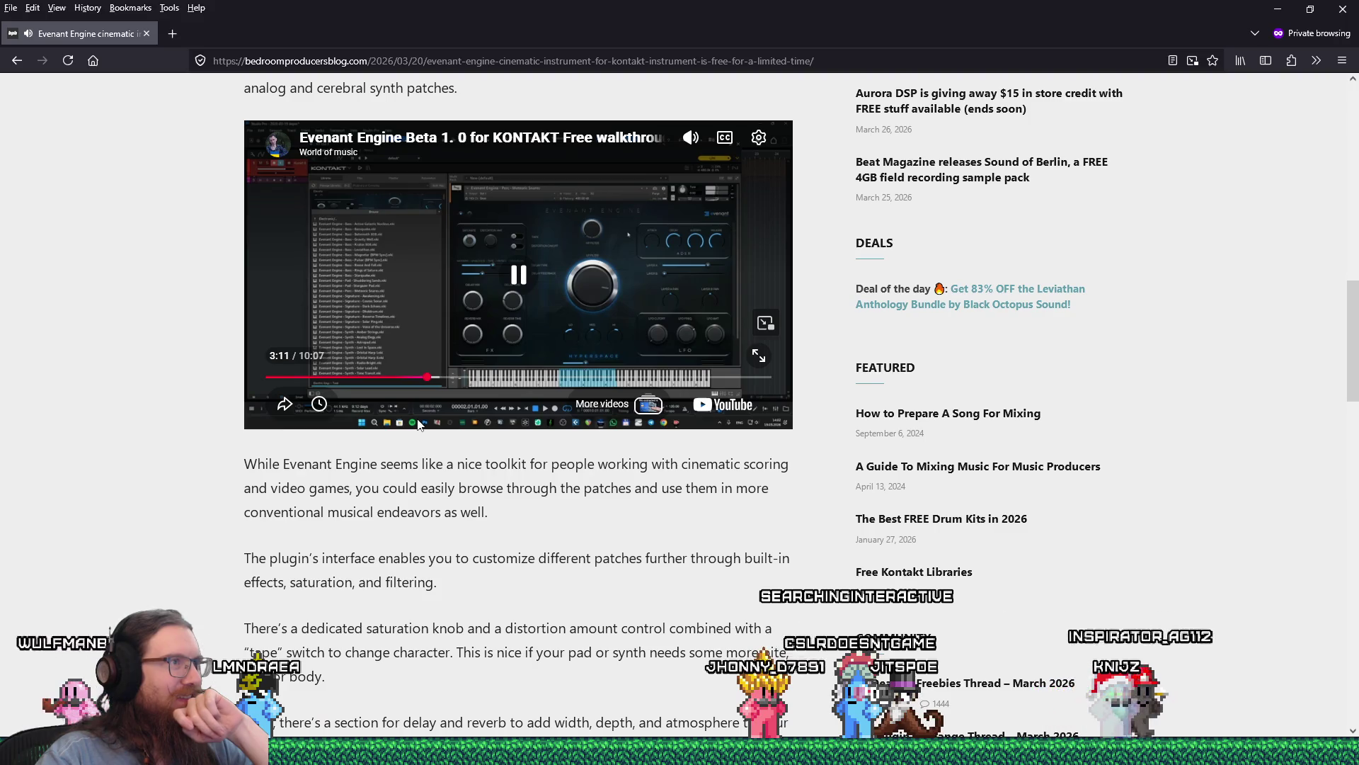
pyautogui.click(758, 355)
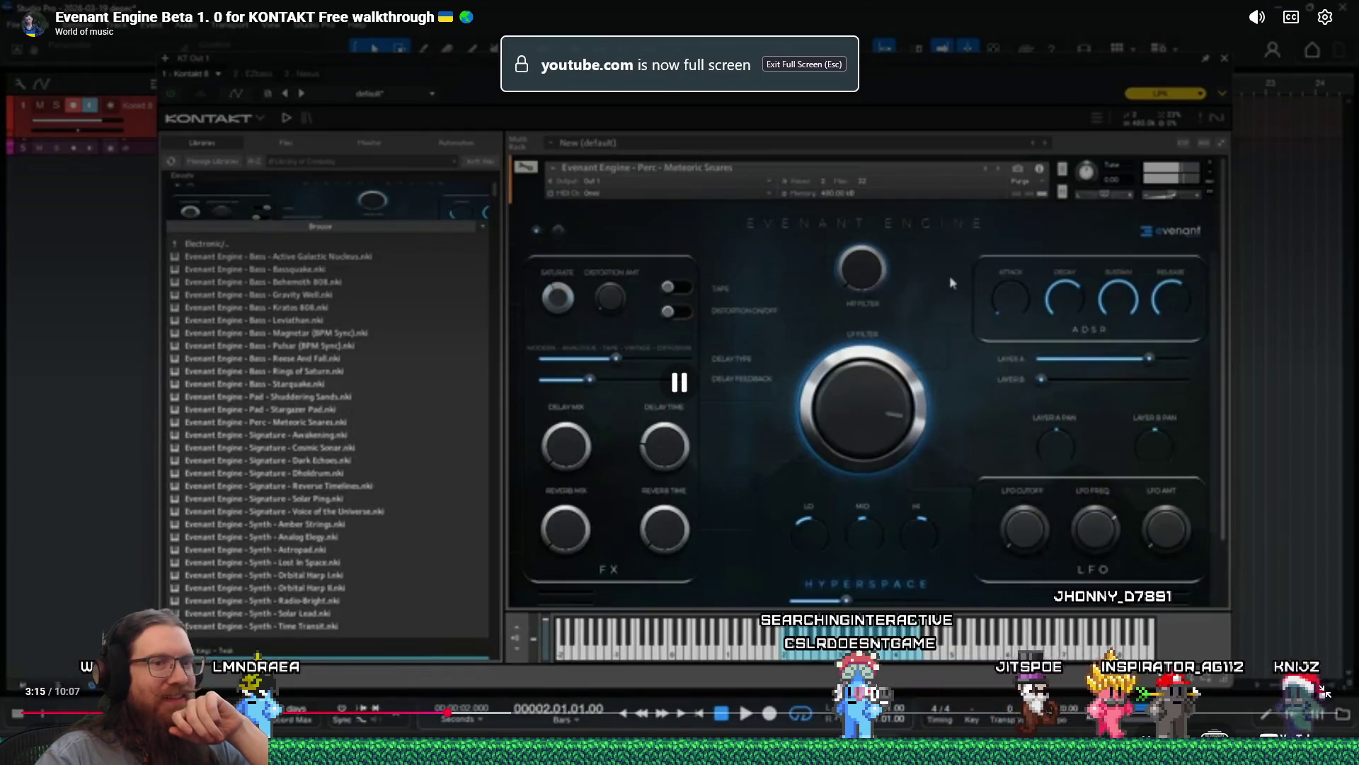
# Step: Open and close the playback settings, then pause and resume the video
pyautogui.click(1324, 17)
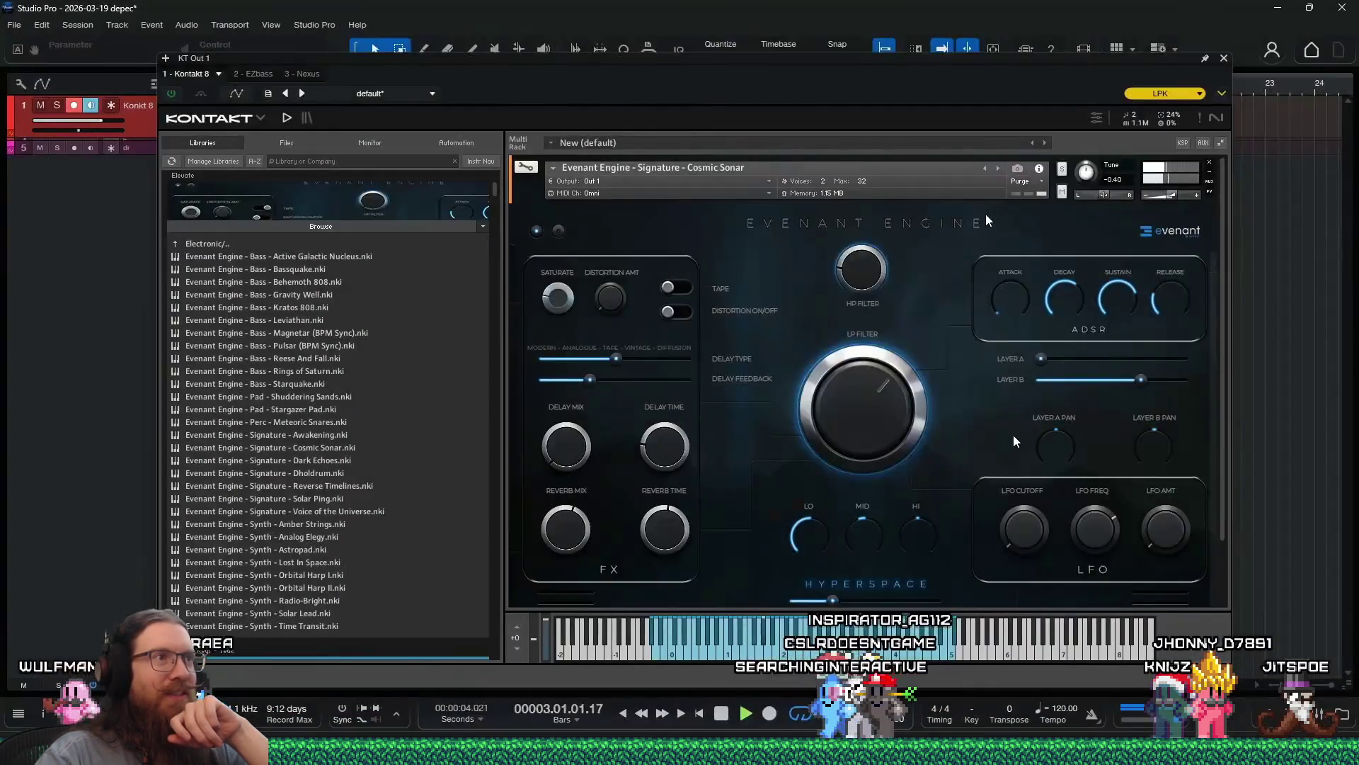
pyautogui.click(841, 467)
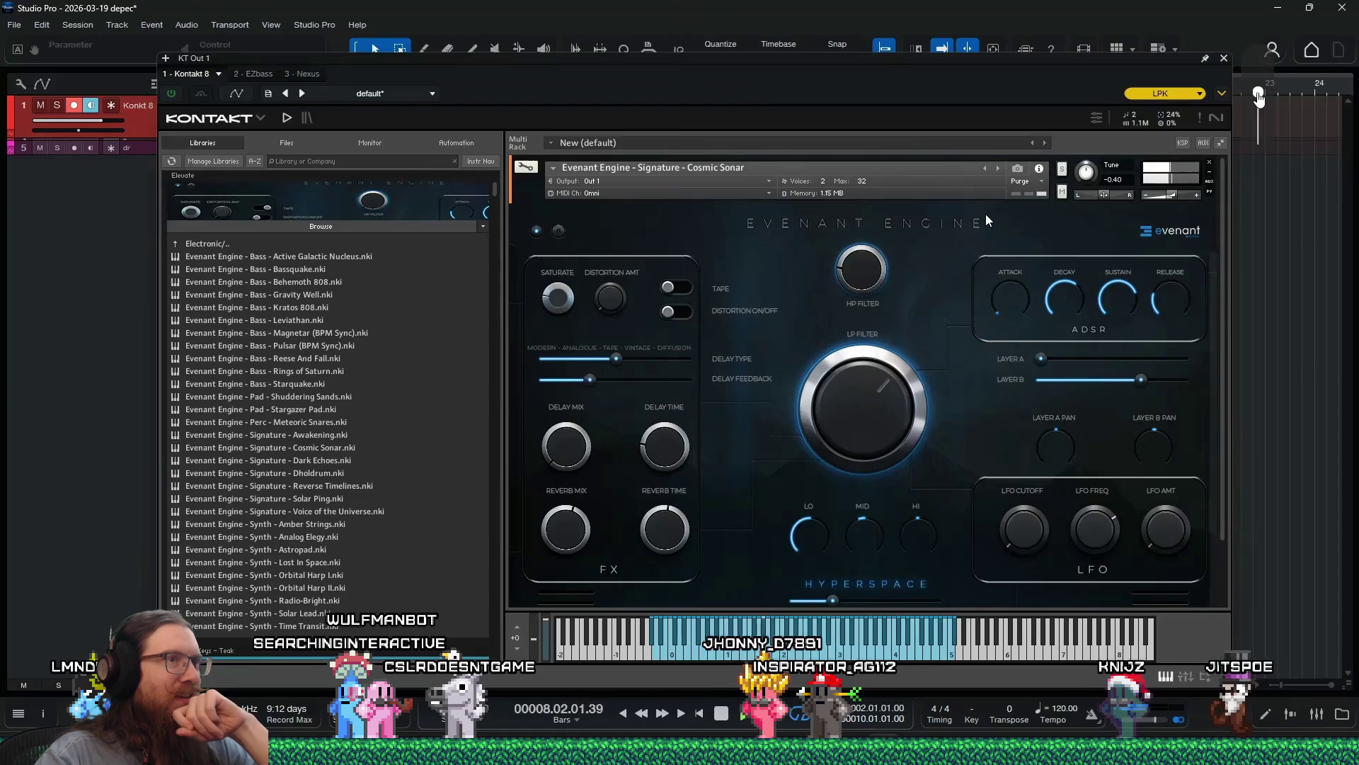
pyautogui.moveTo(531, 621)
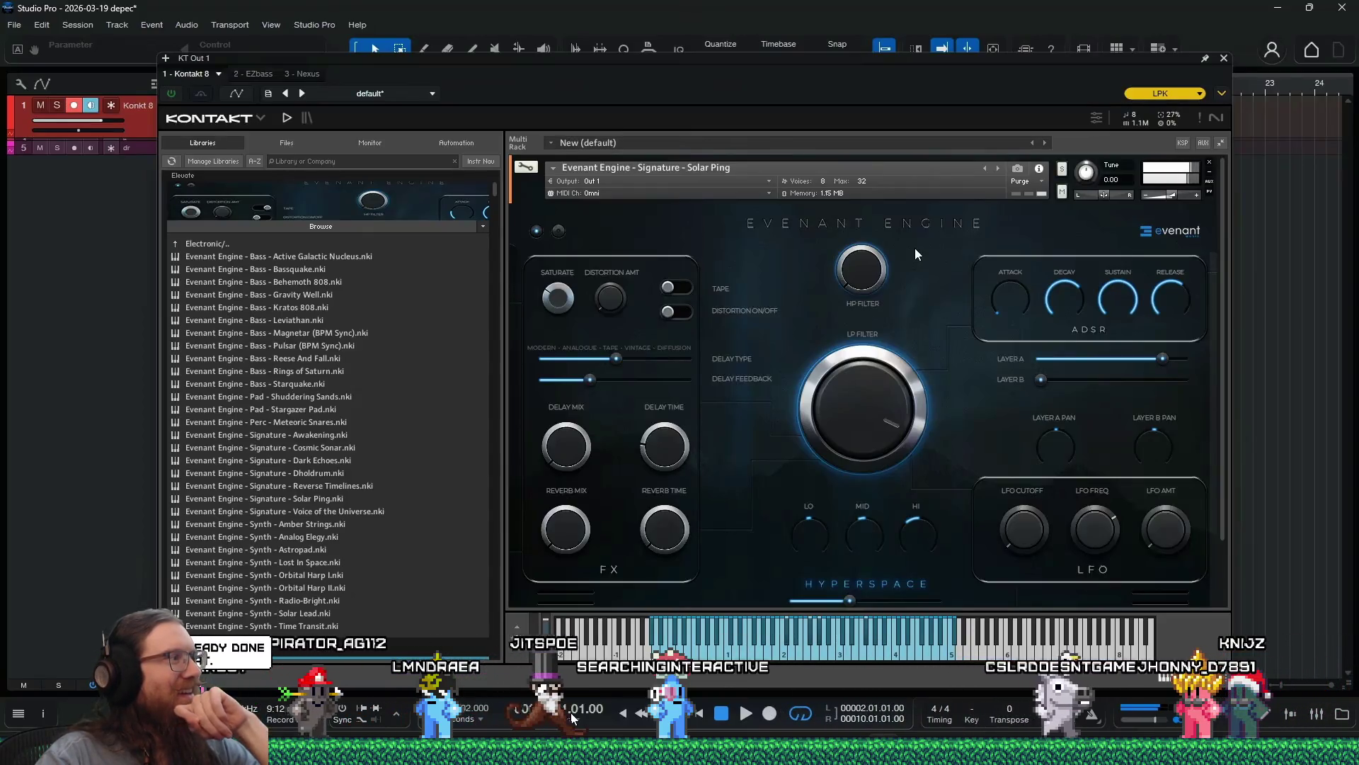
pyautogui.press('space')
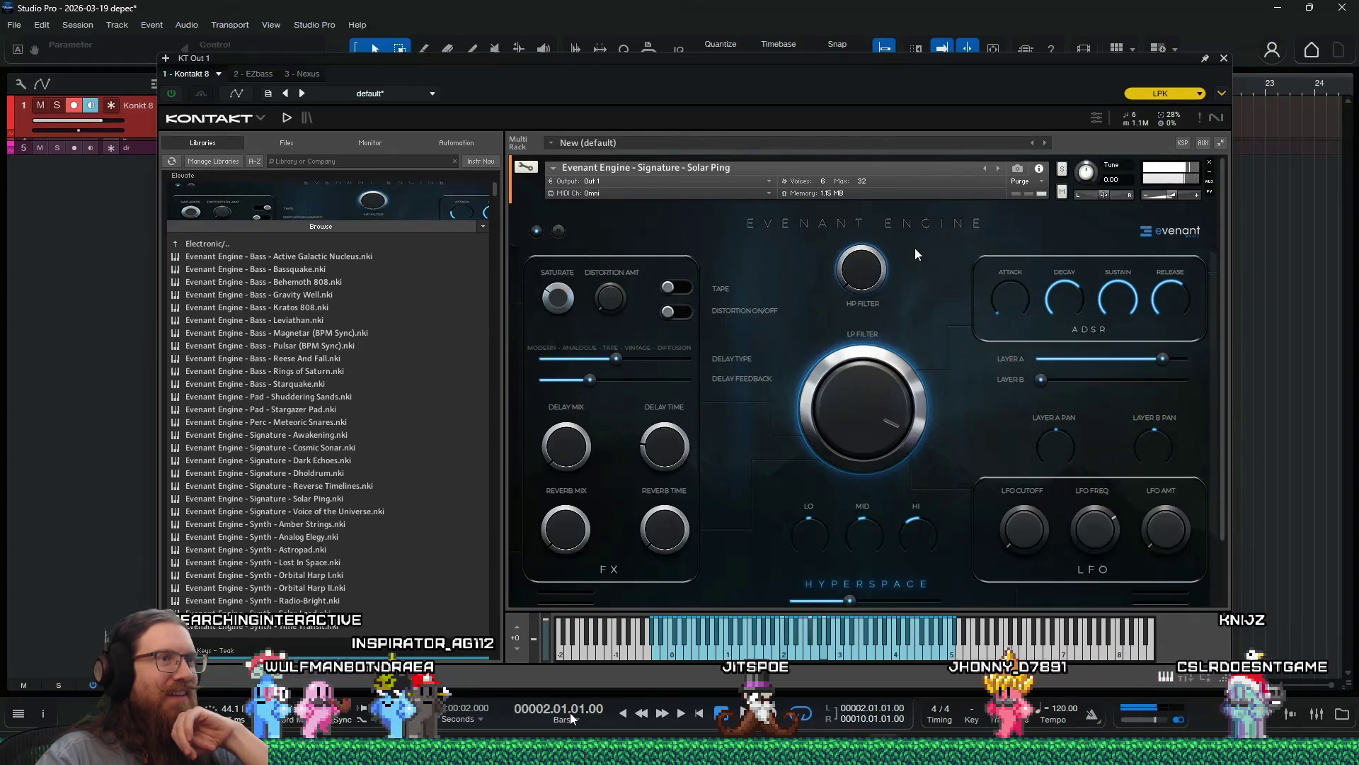
pyautogui.press('space')
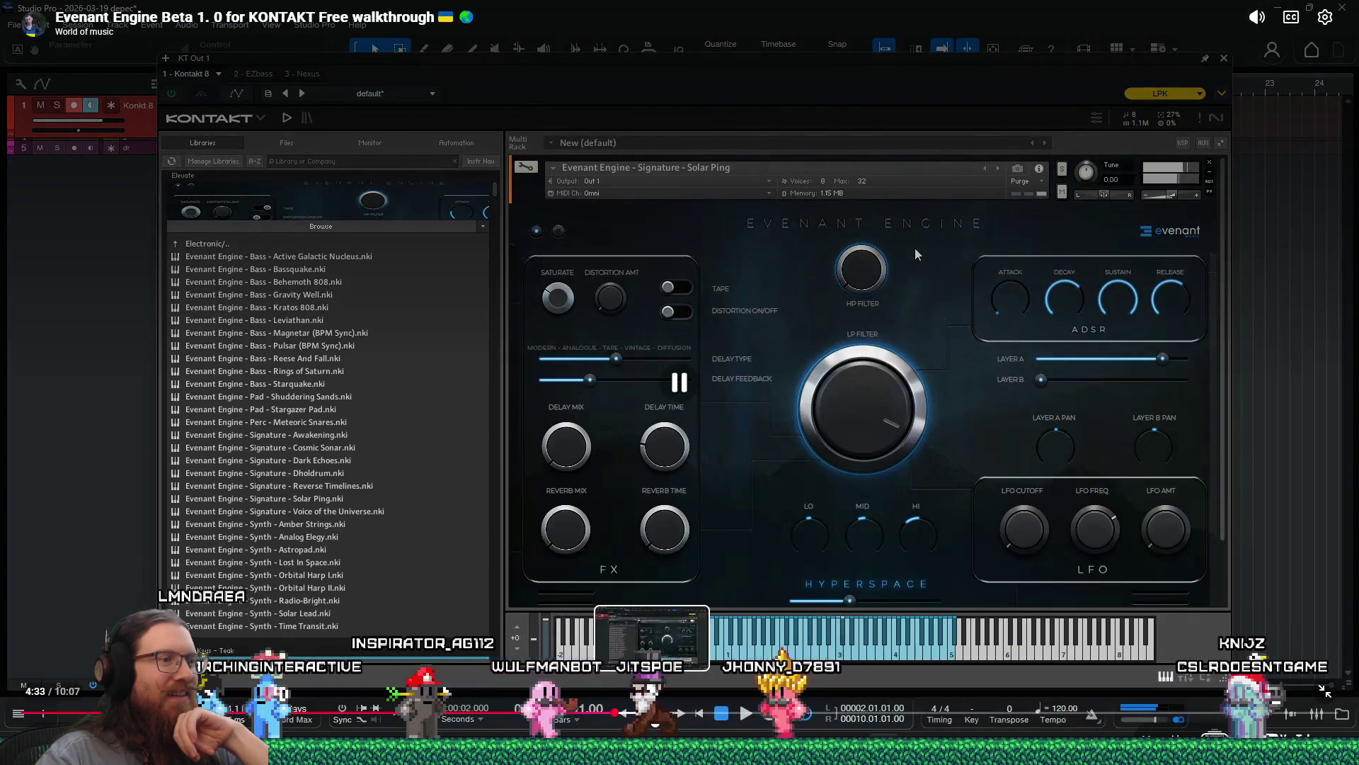
# Step: Seek past 4:50, Analog Elegy, Astropad, Solar Lead and Time Transit to 7:16
pyautogui.click(669, 717)
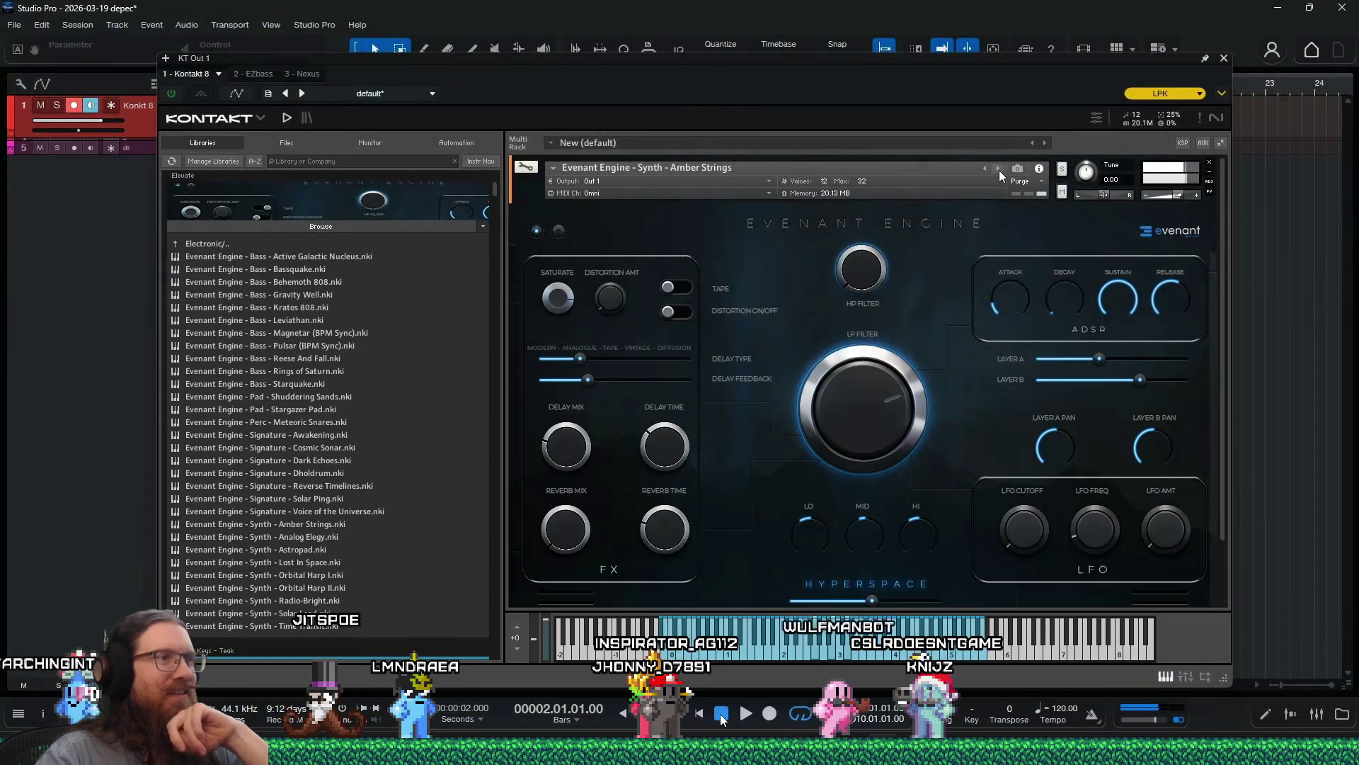
pyautogui.moveTo(711, 717)
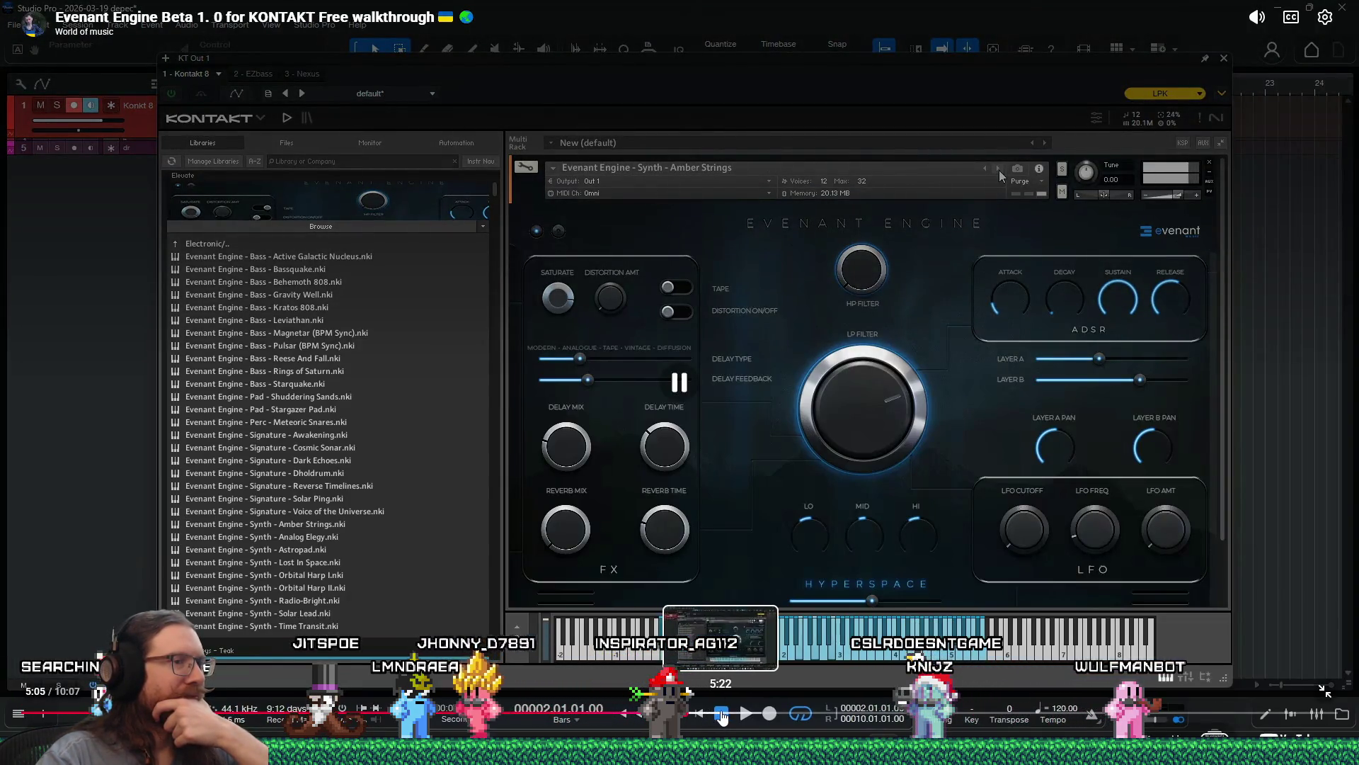
pyautogui.click(722, 715)
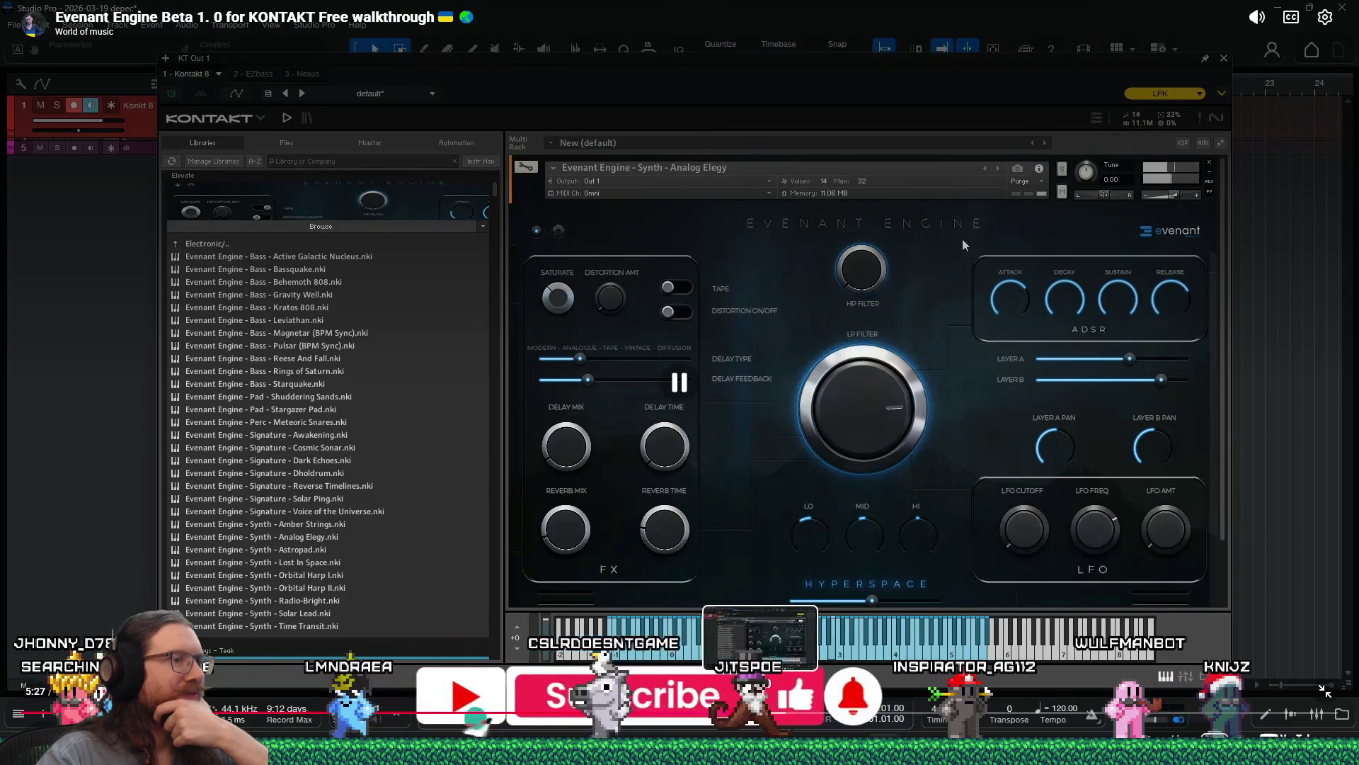
pyautogui.click(778, 711)
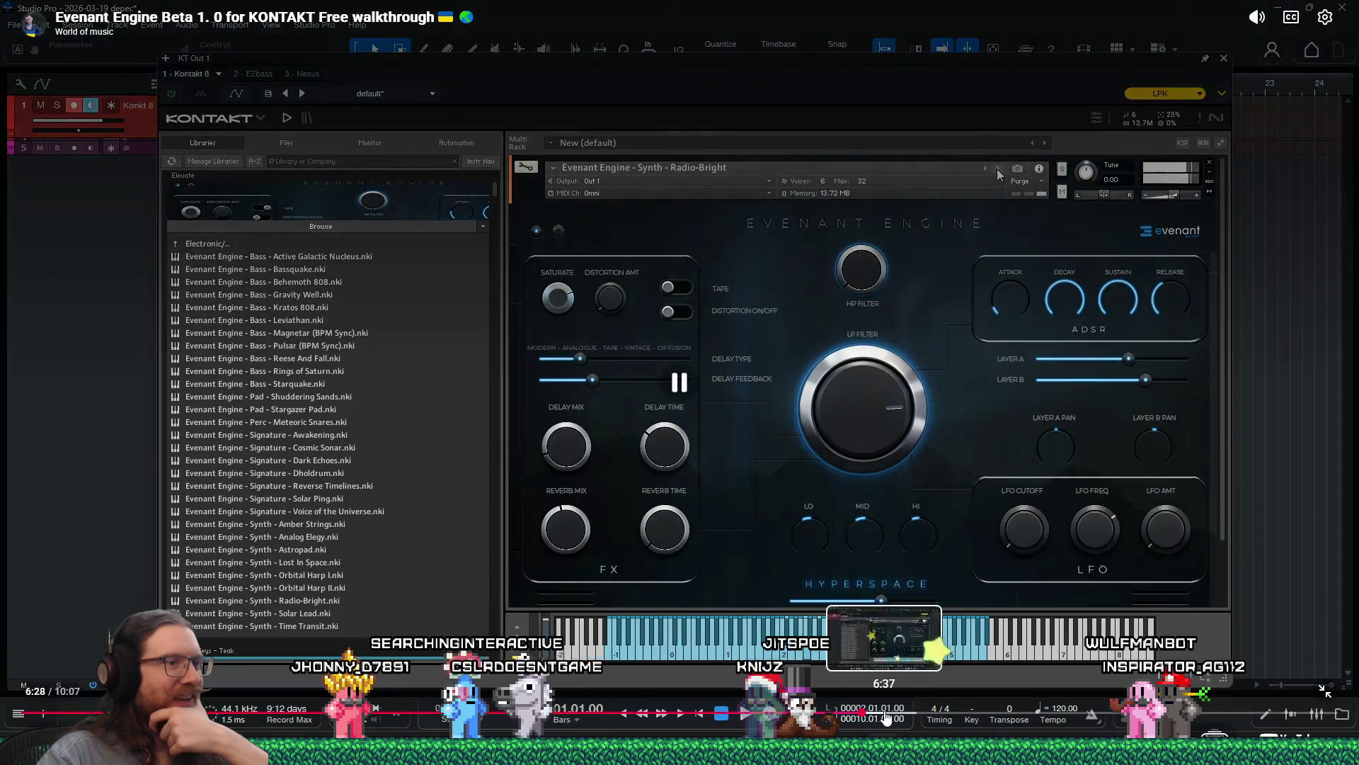
pyautogui.click(886, 717)
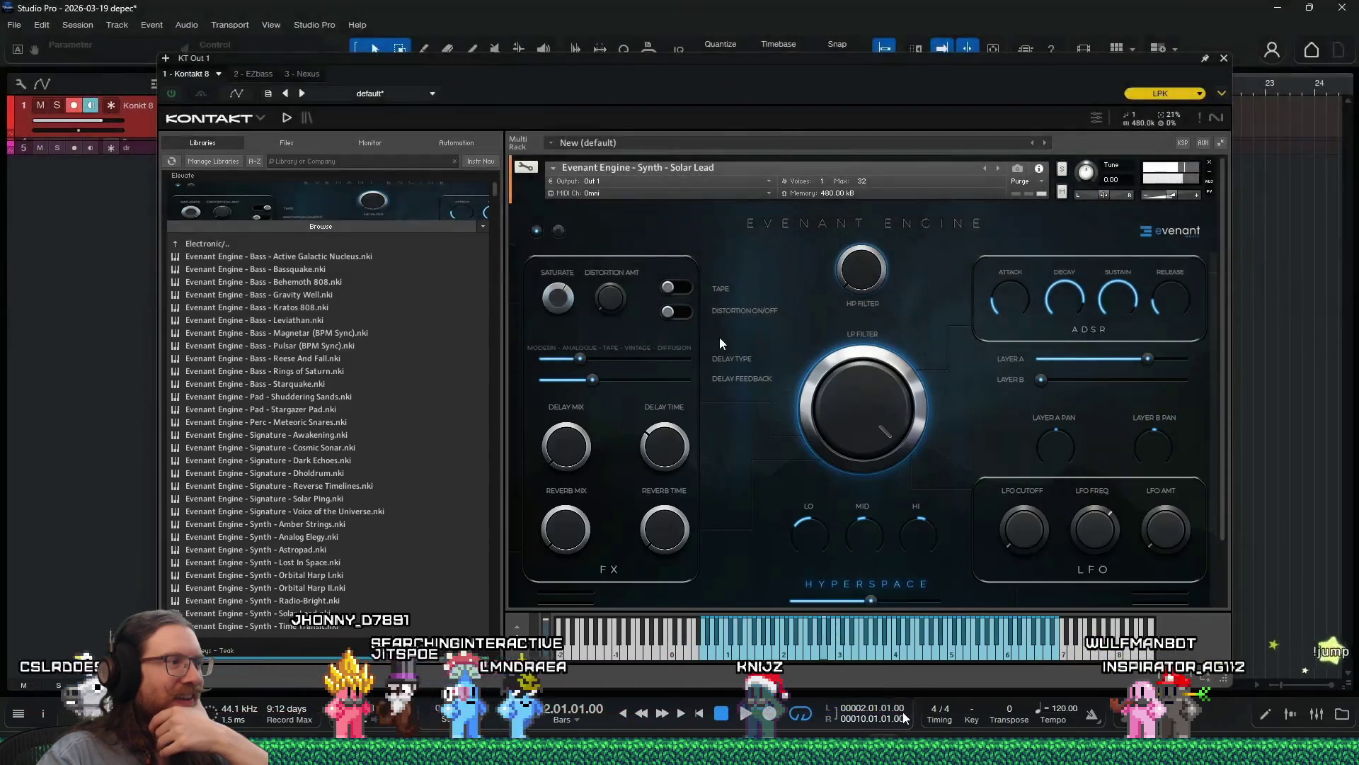
pyautogui.click(915, 716)
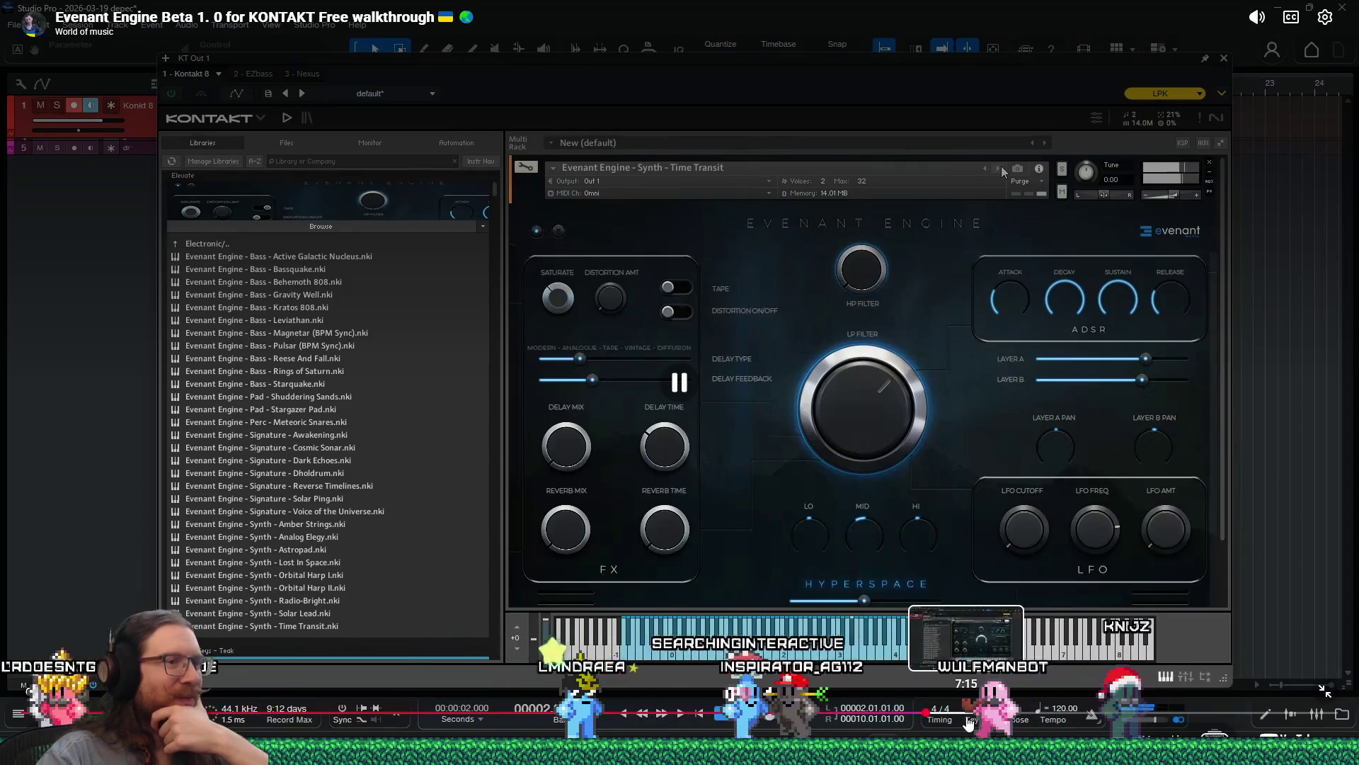
pyautogui.click(970, 722)
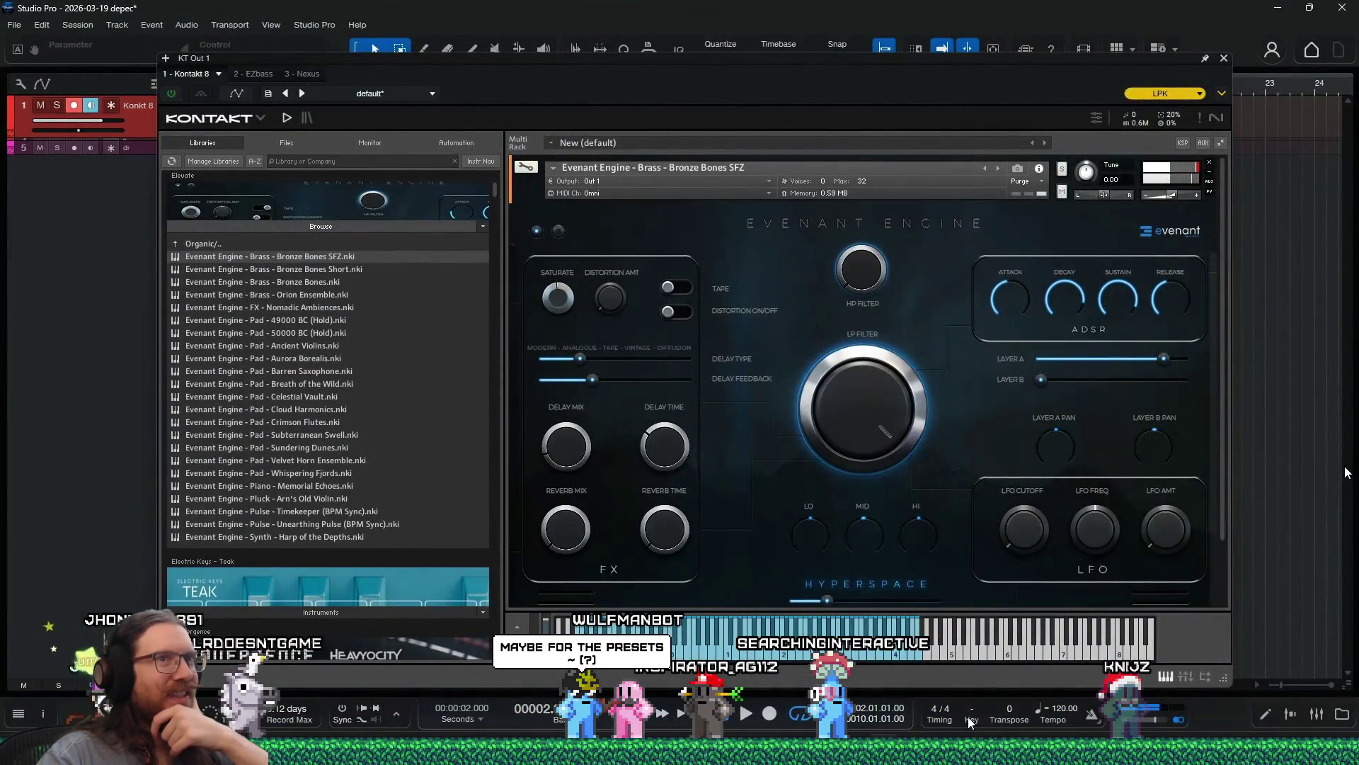
# Step: Pause, then skip to the Orion Ensemble, Ancient Violins and Breath of the Wild demos
pyautogui.press('space')
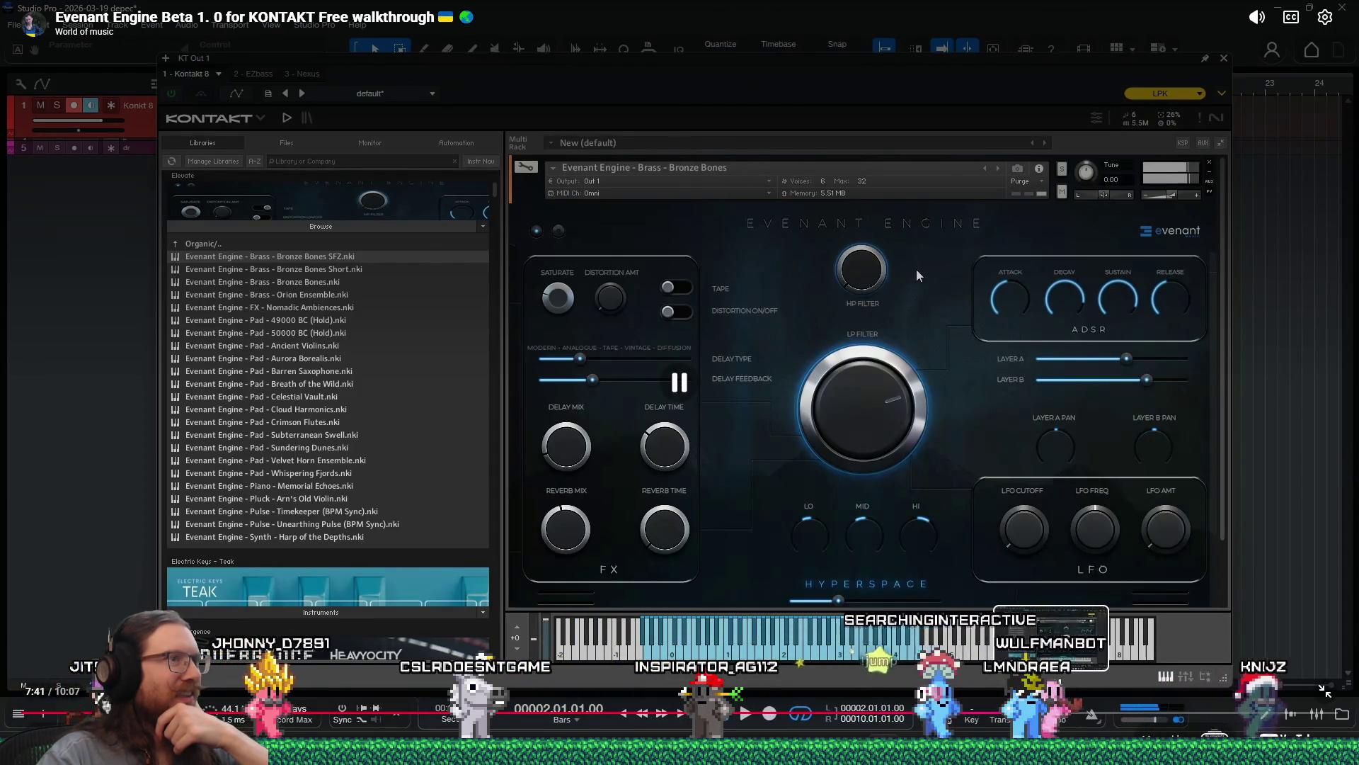
pyautogui.click(1057, 714)
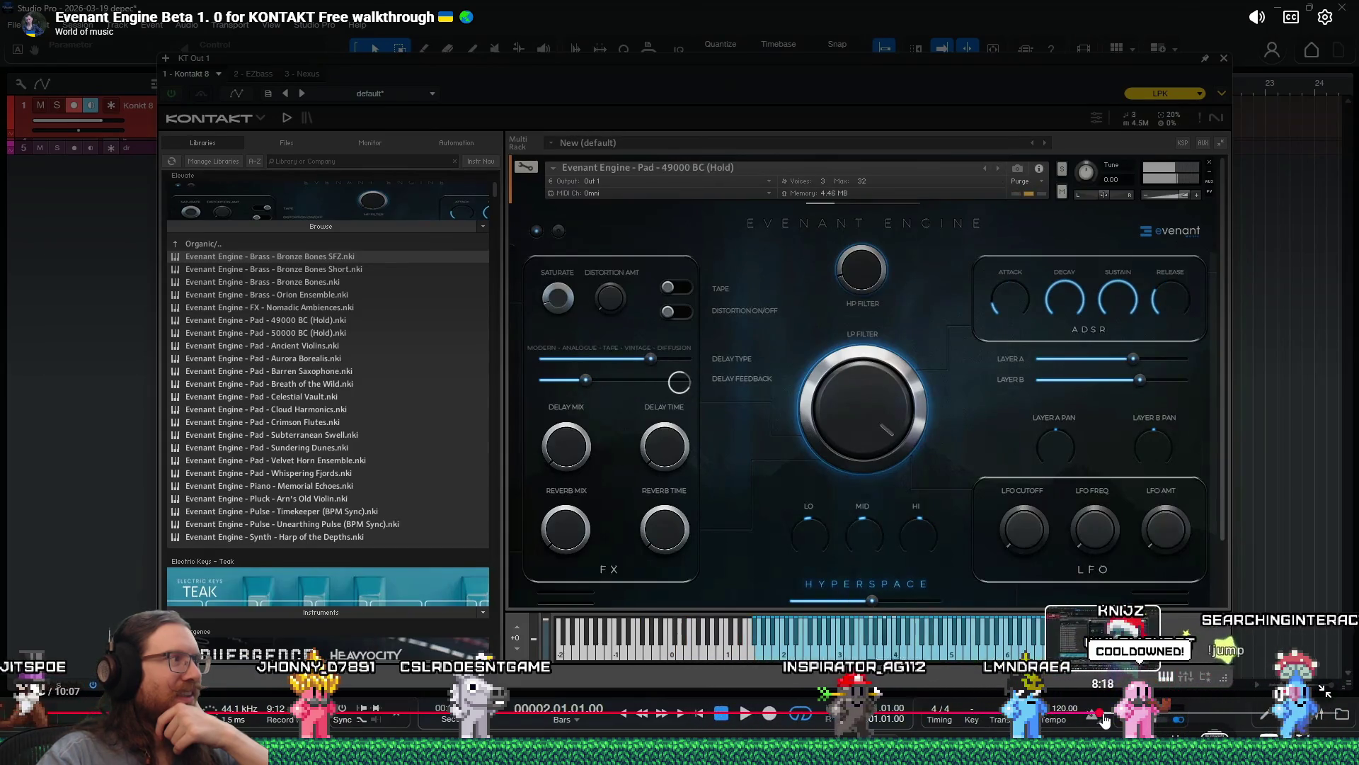
pyautogui.click(1101, 714)
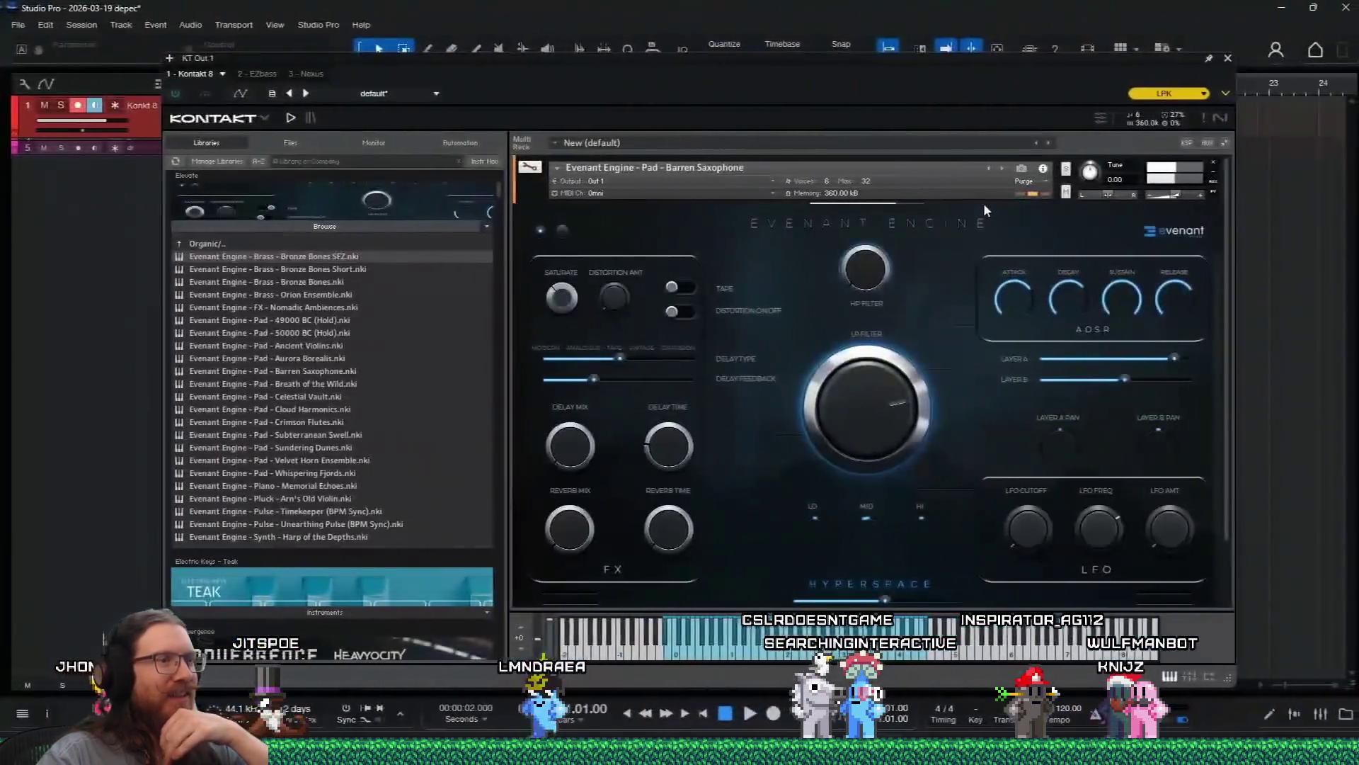
pyautogui.click(980, 204)
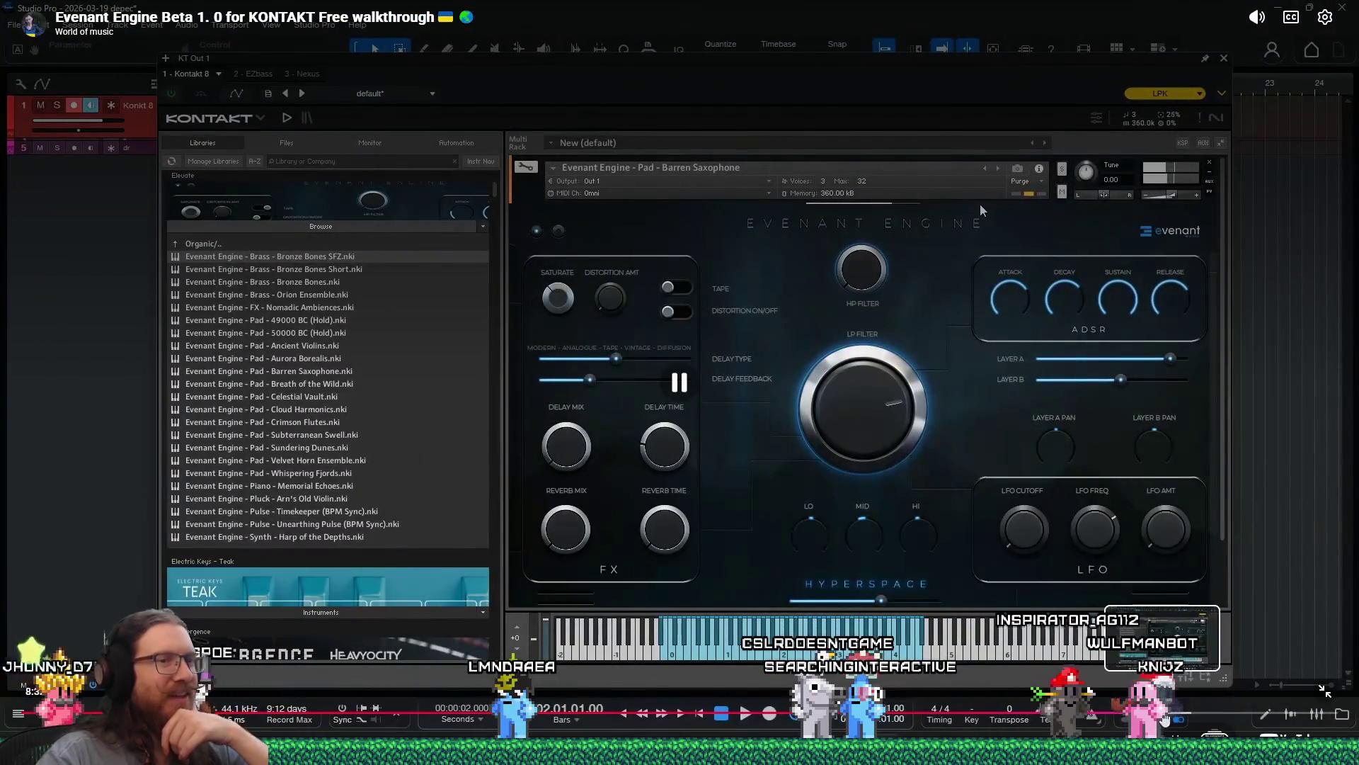
pyautogui.click(1196, 719)
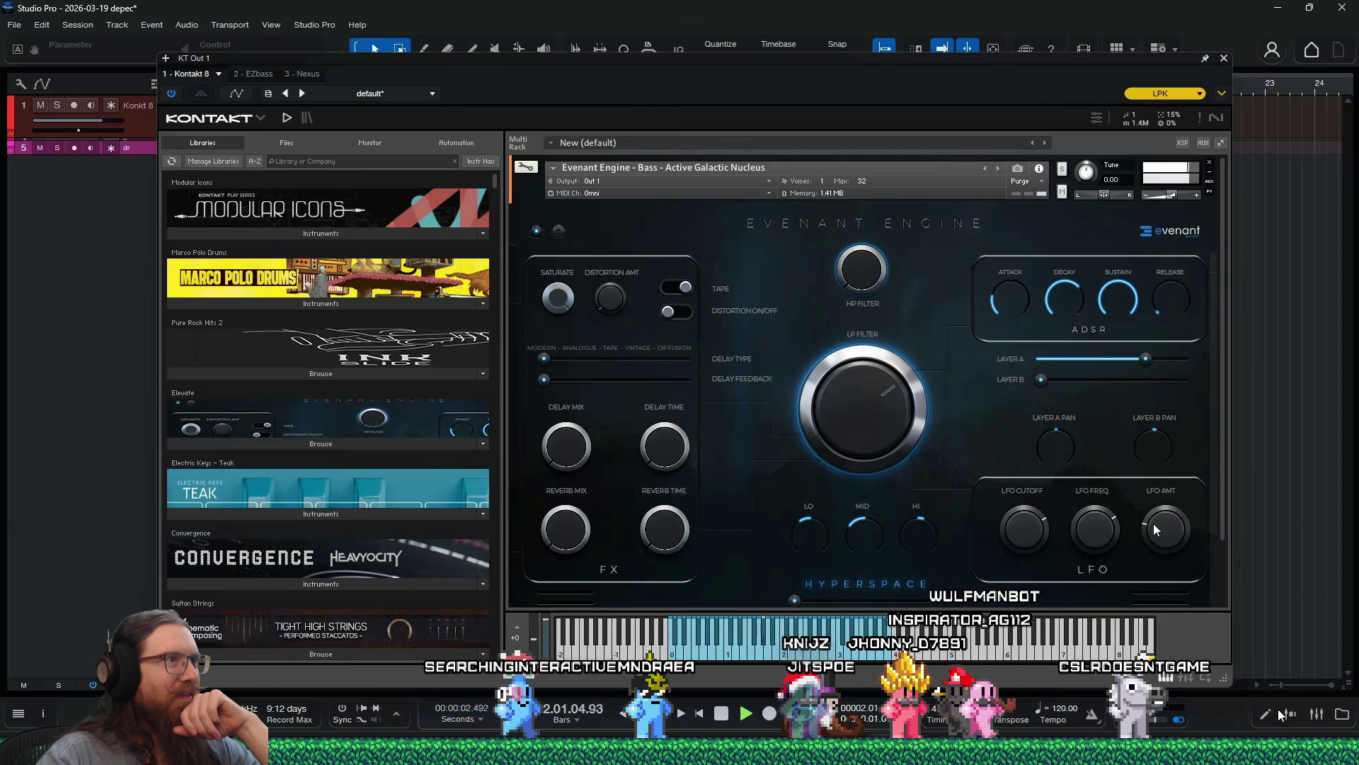
# Step: Skip the YouTube walkthrough to its end at 10:06 and exit full screen to the Bedroom Producers Blog article
pyautogui.click(1318, 716)
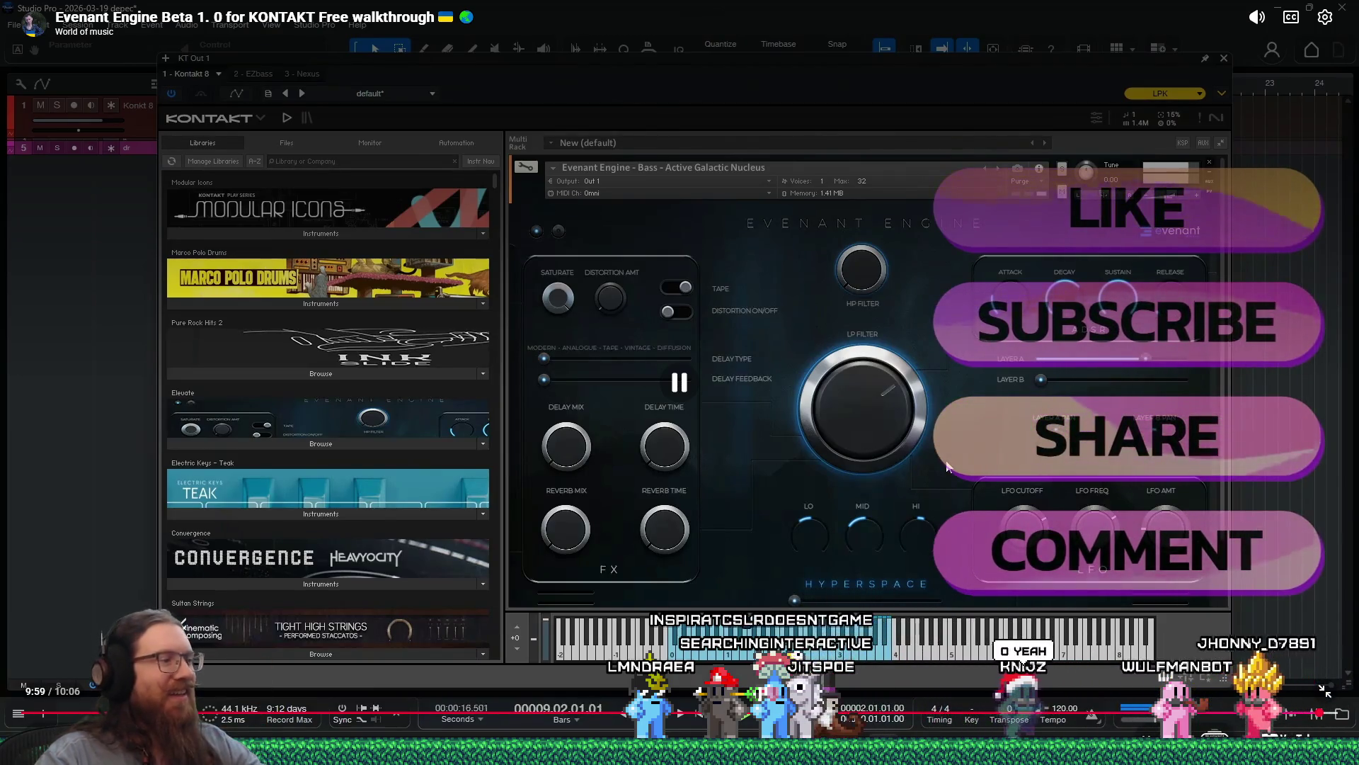
pyautogui.press('Escape')
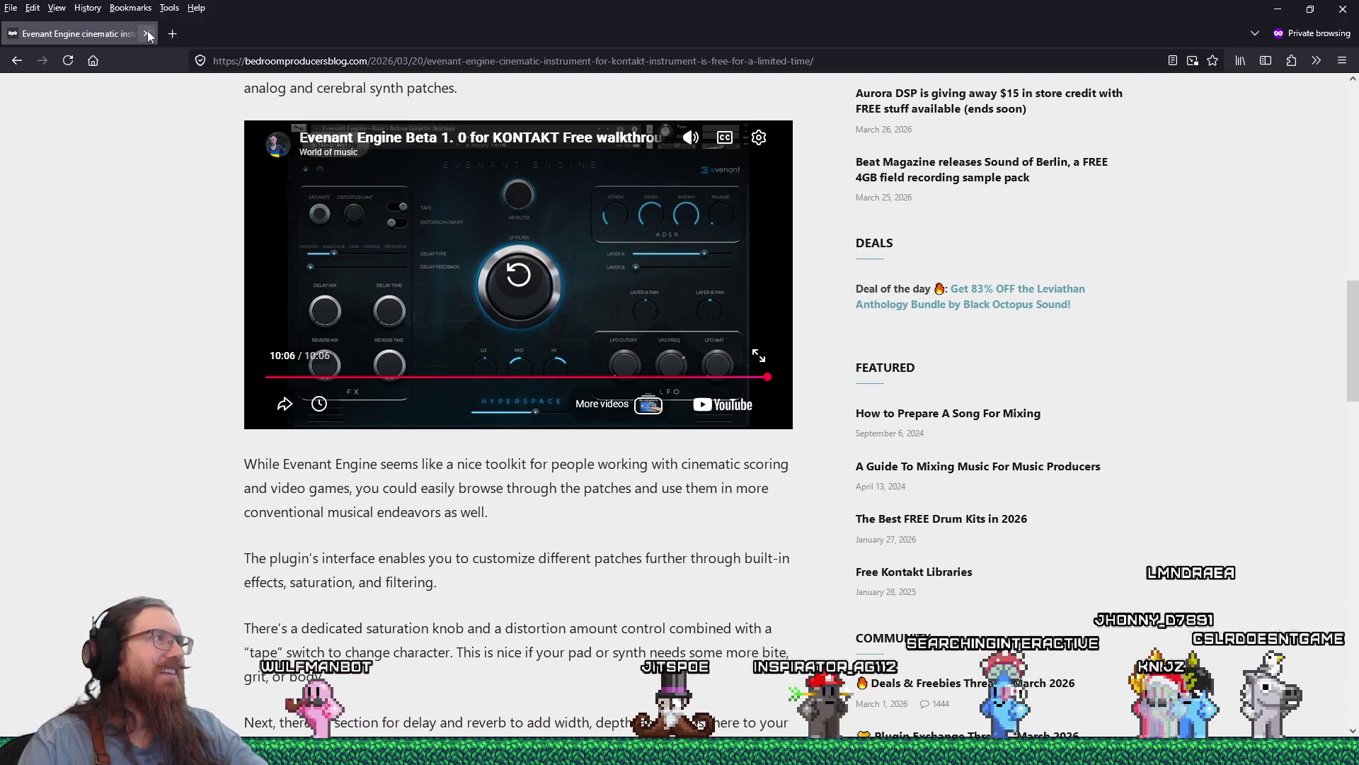
# Step: Close the current tab and bring up the Evenant product page, scrolling to its download form
pyautogui.hotkey('ctrl', 'w')
pyautogui.scroll(5, 691, 561)
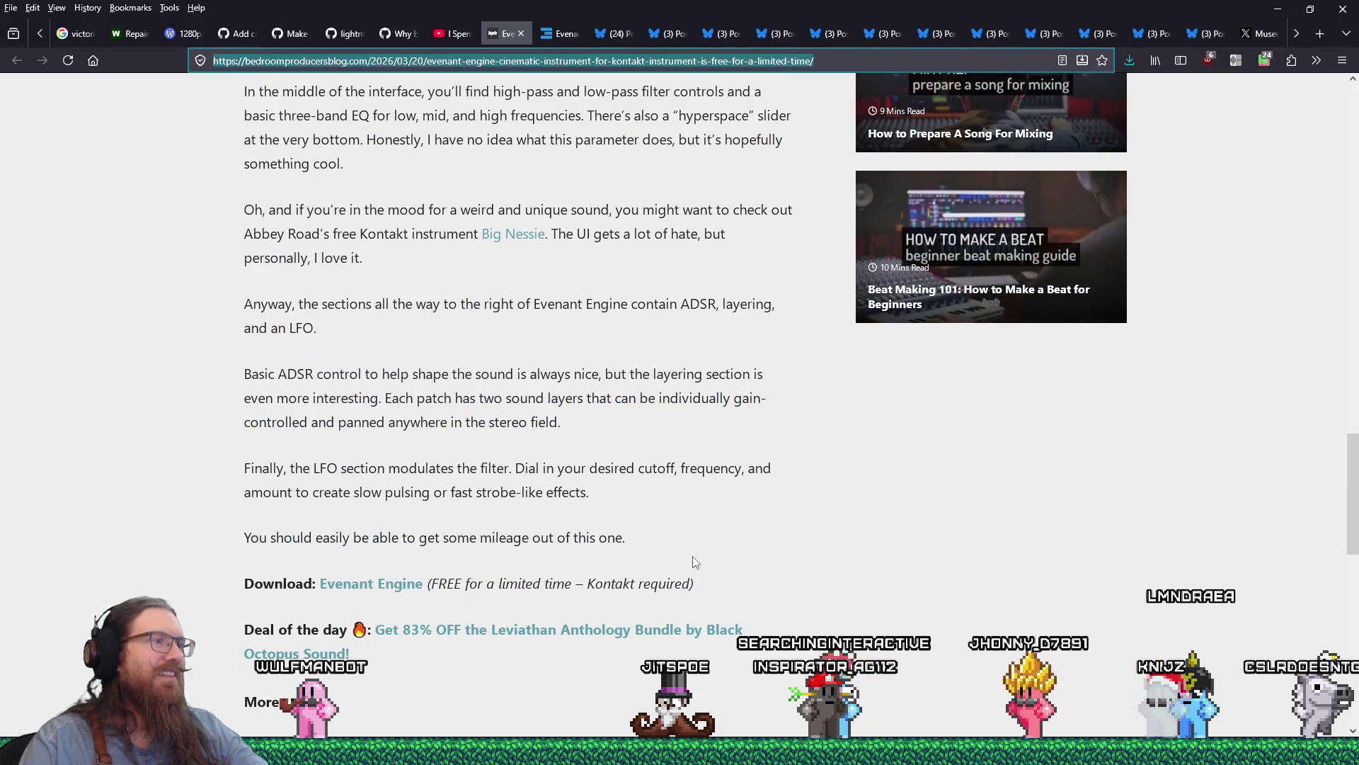
pyautogui.click(559, 36)
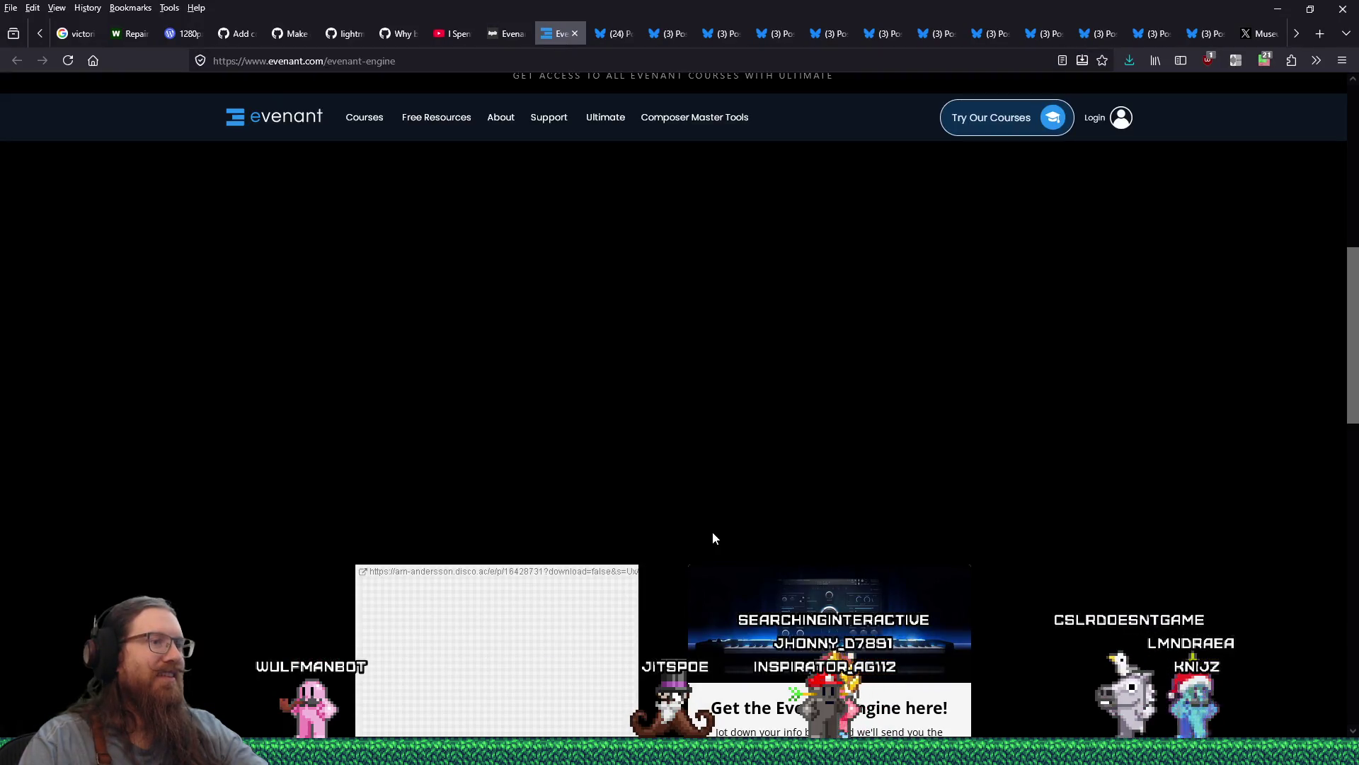
pyautogui.scroll(-5, 714, 538)
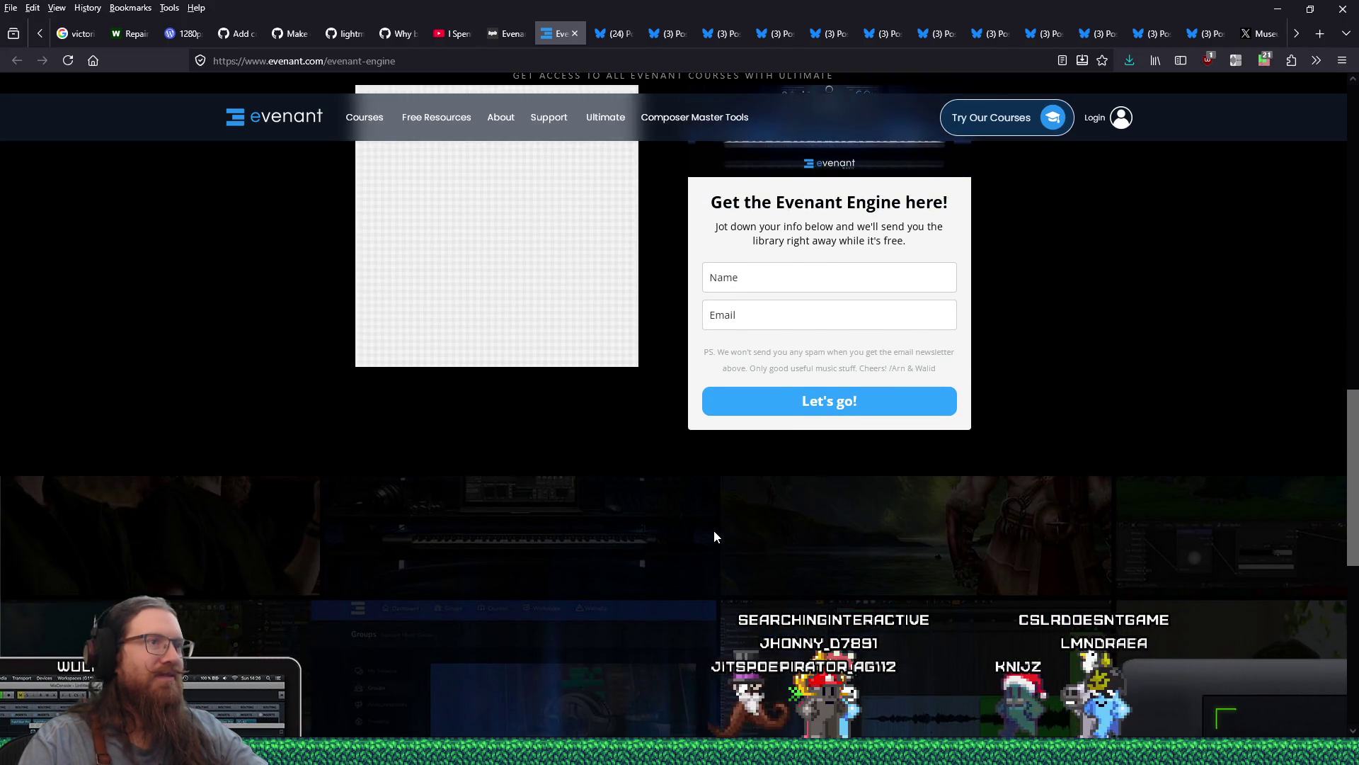
# Step: Focus the form's Name field, highlight the 'Only good useful music stuff' disclaimer, then close the Evenant Engine page
pyautogui.click(871, 289)
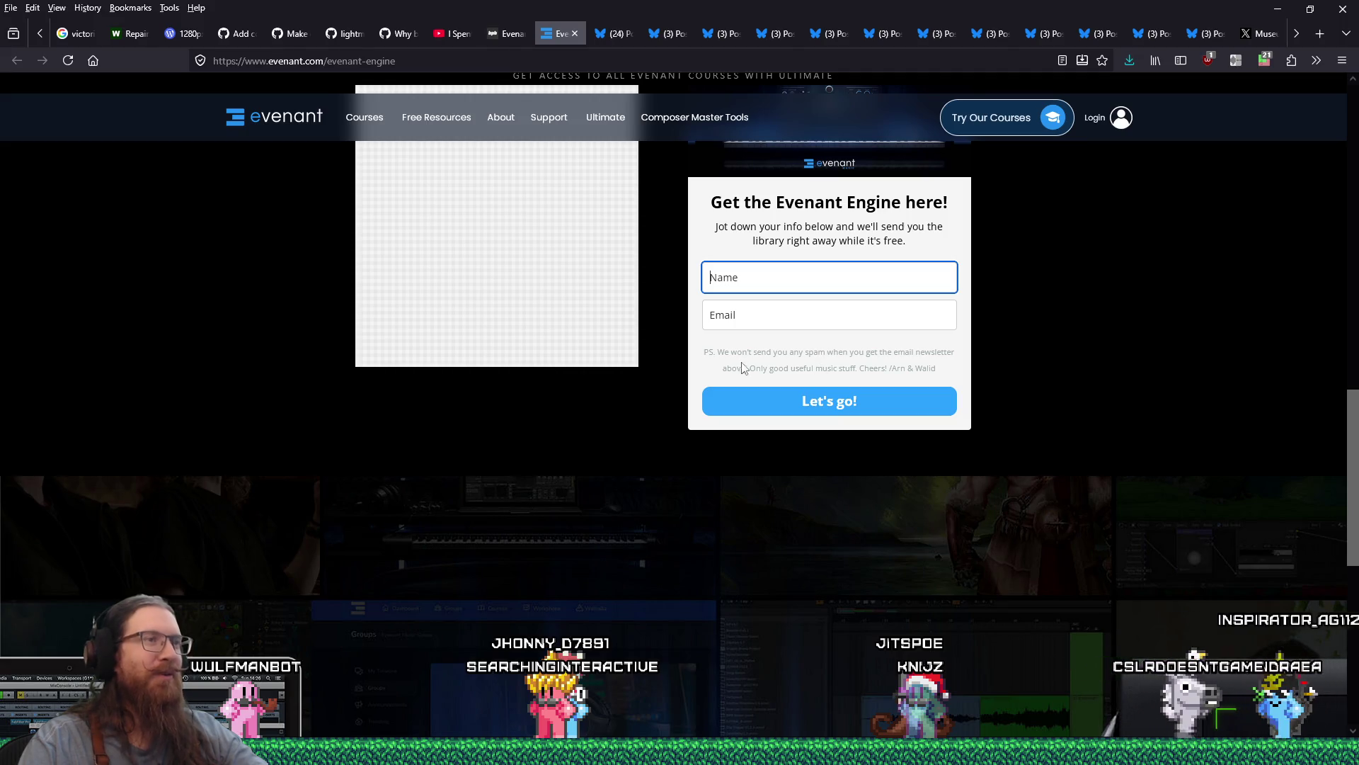
pyautogui.moveTo(789, 352); pyautogui.dragTo(851, 357)
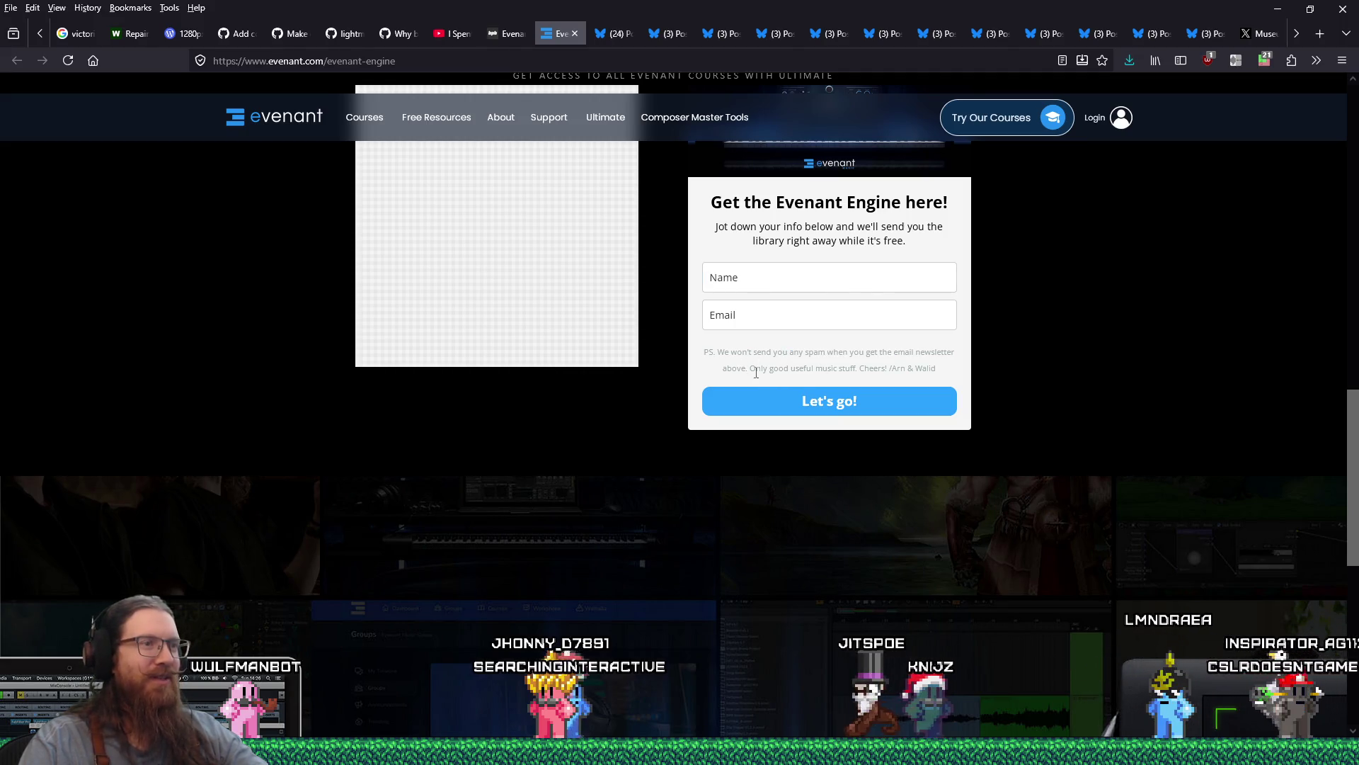
pyautogui.moveTo(756, 368); pyautogui.dragTo(854, 367)
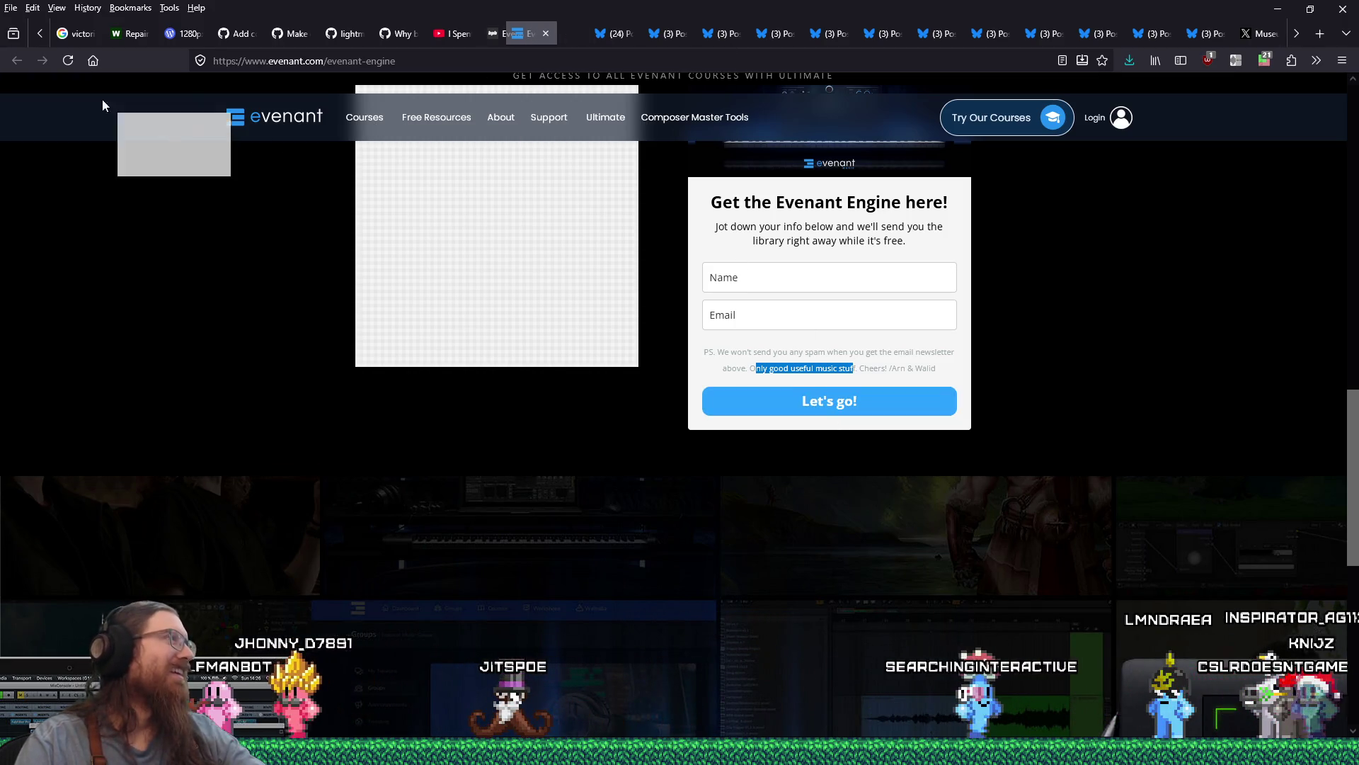
pyautogui.hotkey('ctrl', 'w')
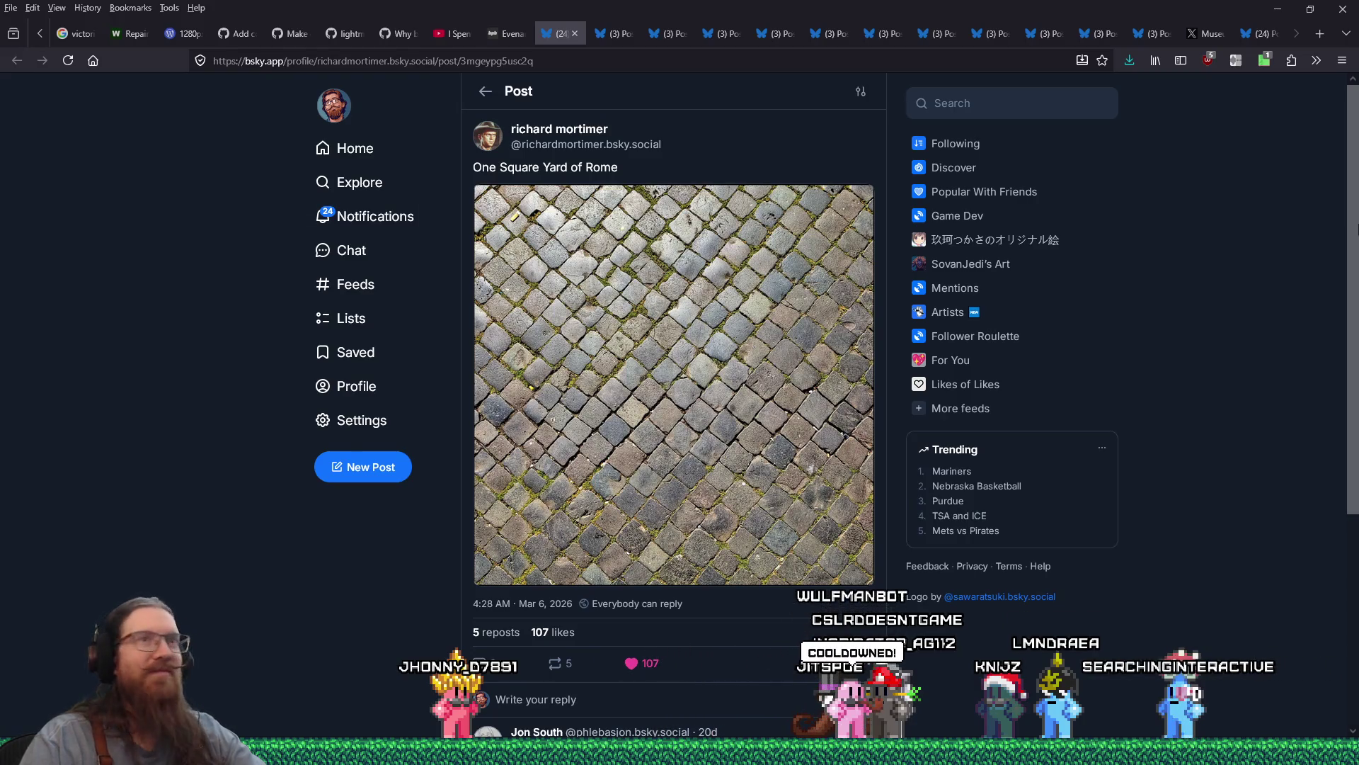
# Step: In a new tab, paste and go to the copied MailerLite address
pyautogui.click(1322, 36)
pyautogui.rightClick(1006, 61)
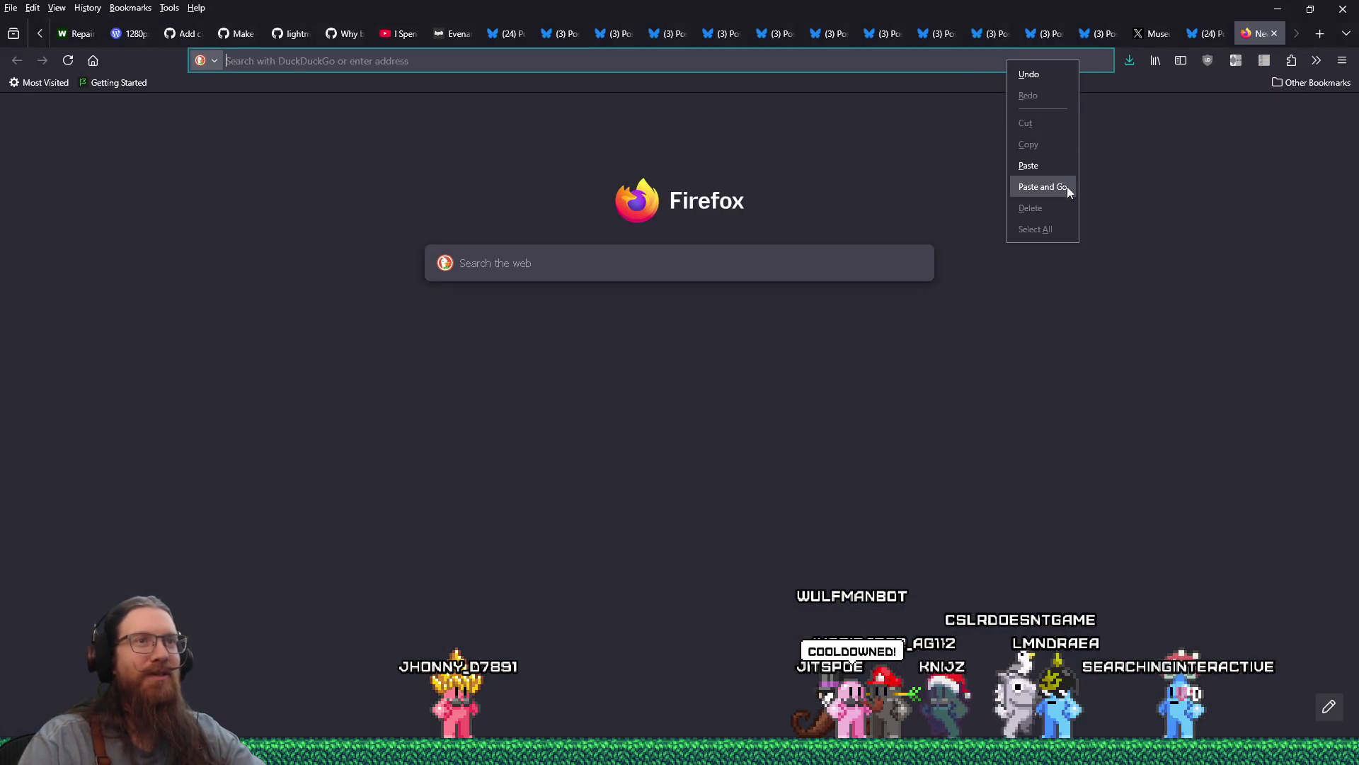
pyautogui.click(1068, 186)
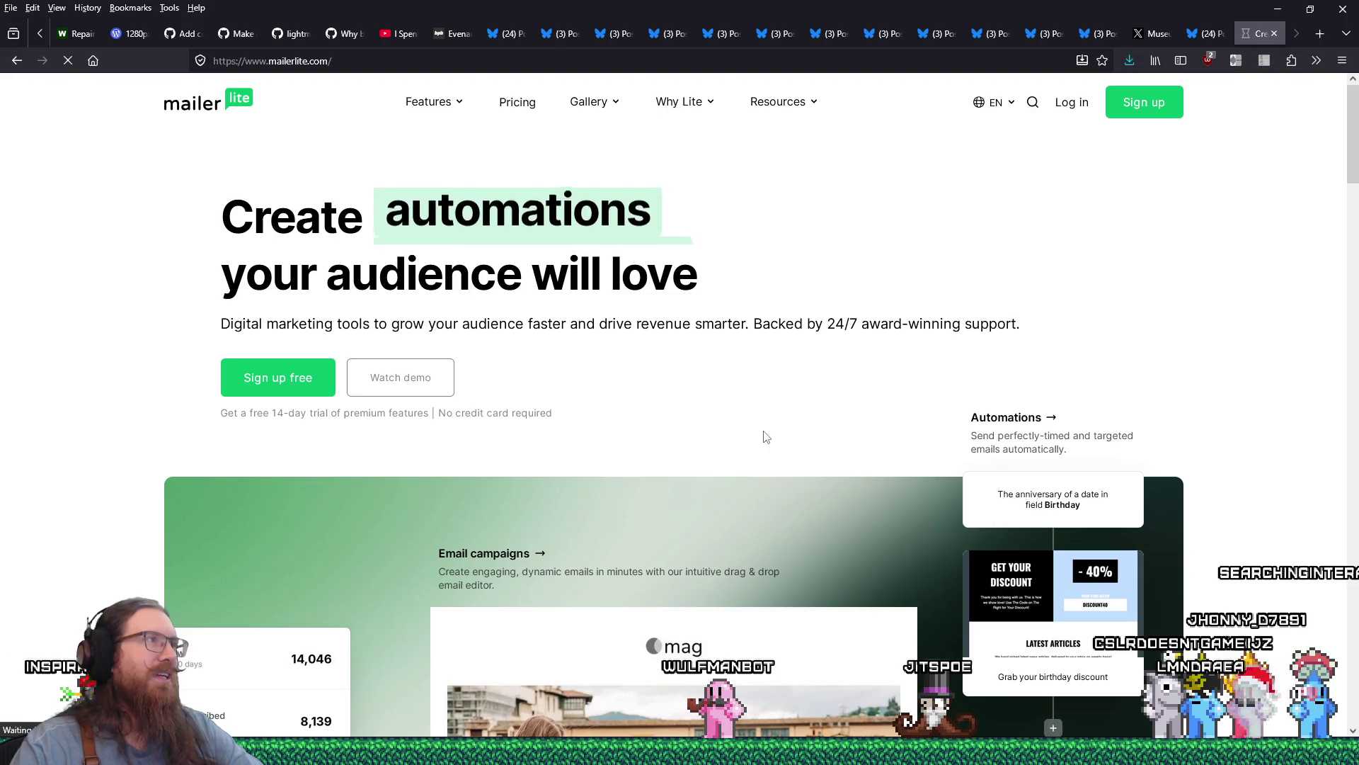
# Step: Scroll through MailerLite's pricing plan cards down to the Enterprise tier
pyautogui.scroll(-5, 766, 437)
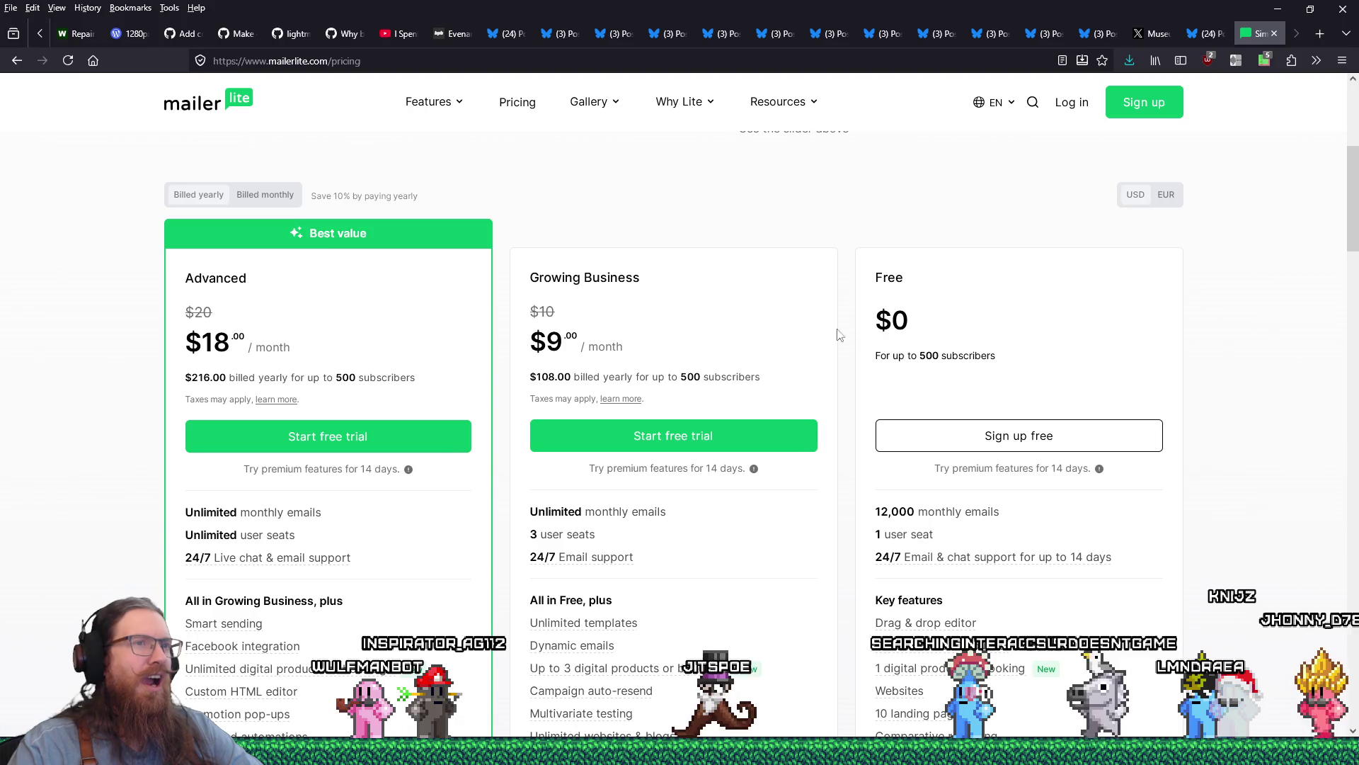
pyautogui.scroll(-2, 839, 334)
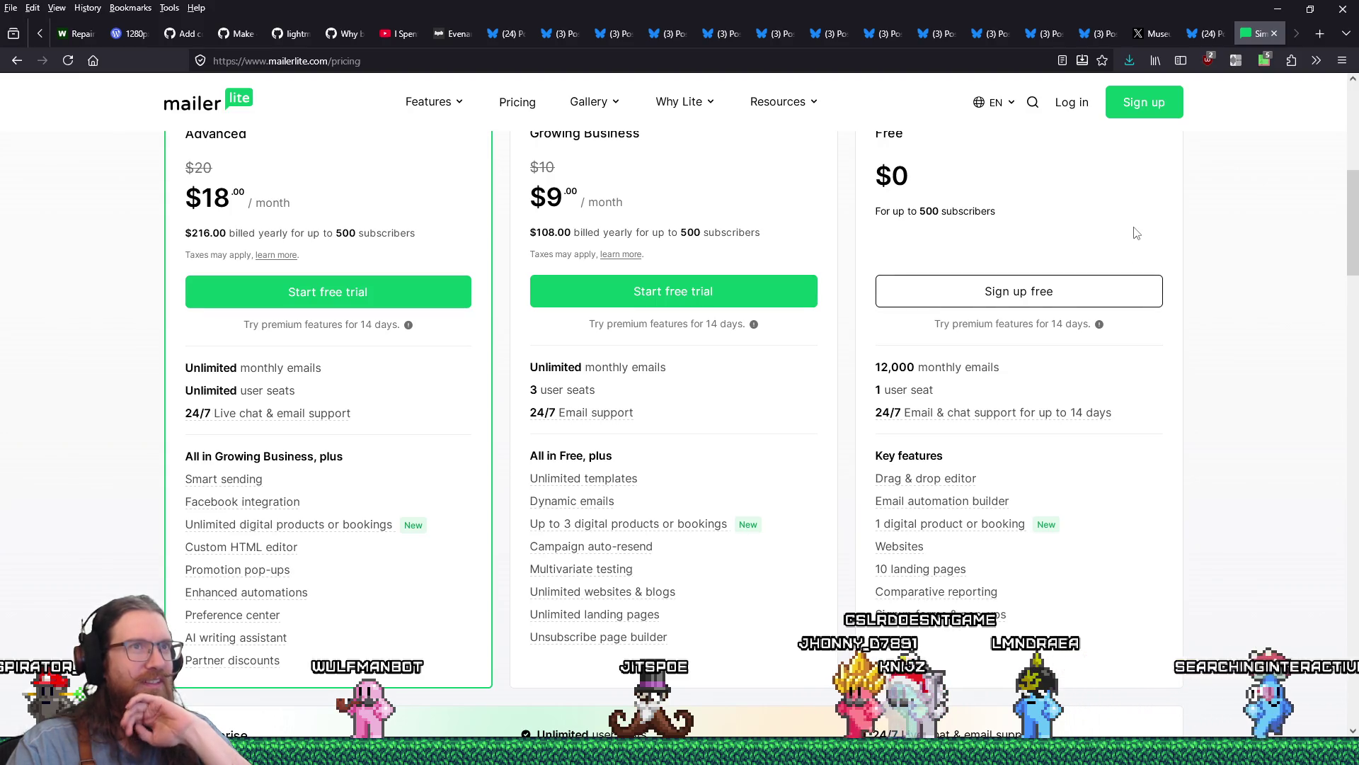
pyautogui.scroll(-3, 1196, 559)
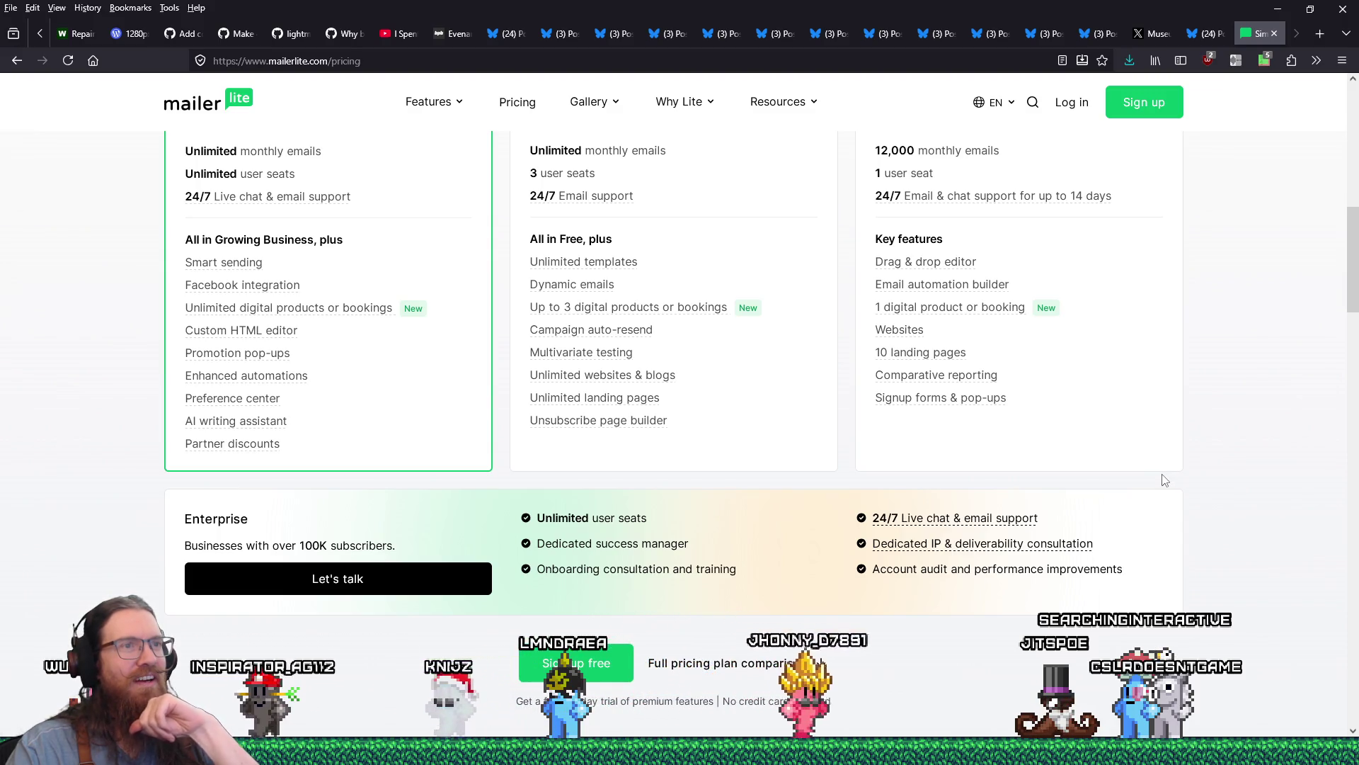
# Step: Scroll back up to the plan headers, then close the MailerLite tab to return to the Bluesky post
pyautogui.scroll(1, 1165, 483)
pyautogui.scroll(3, 1165, 483)
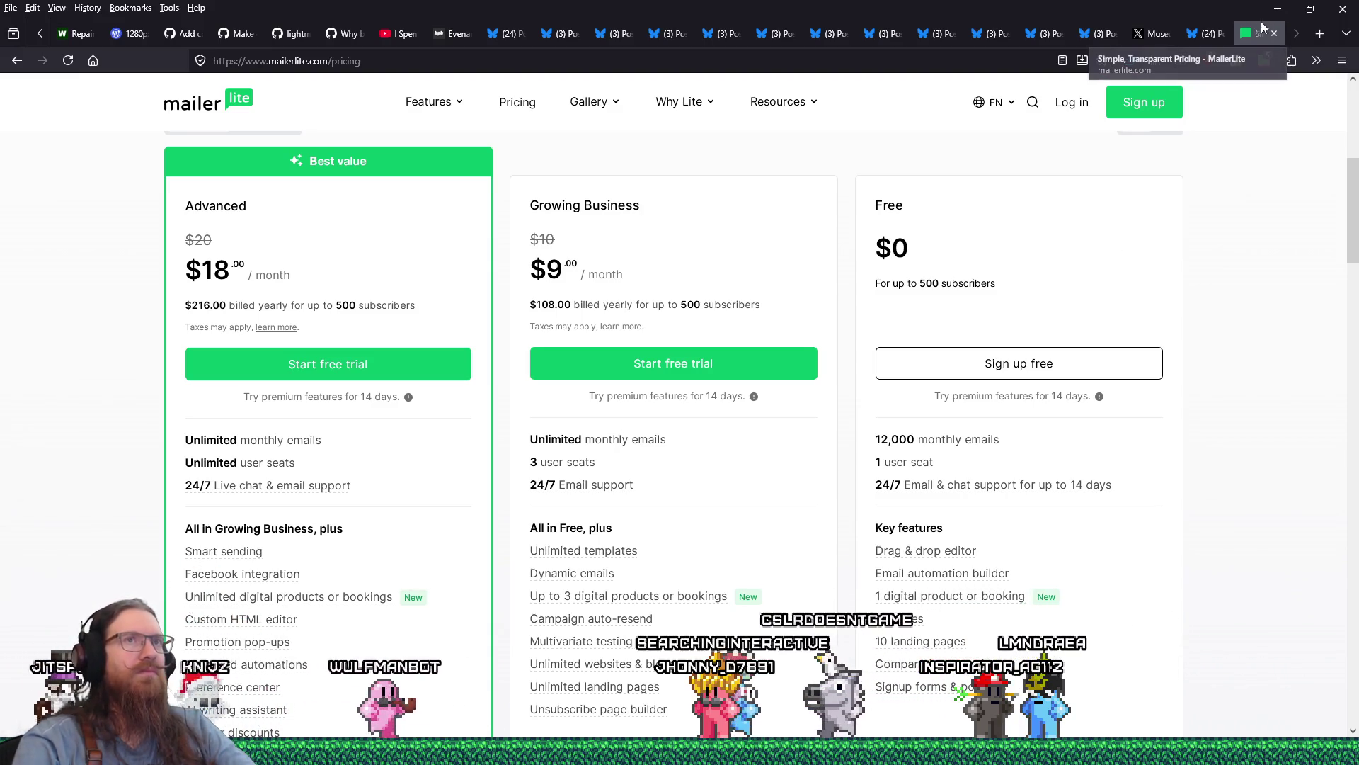
pyautogui.hotkey('ctrl', 'w')
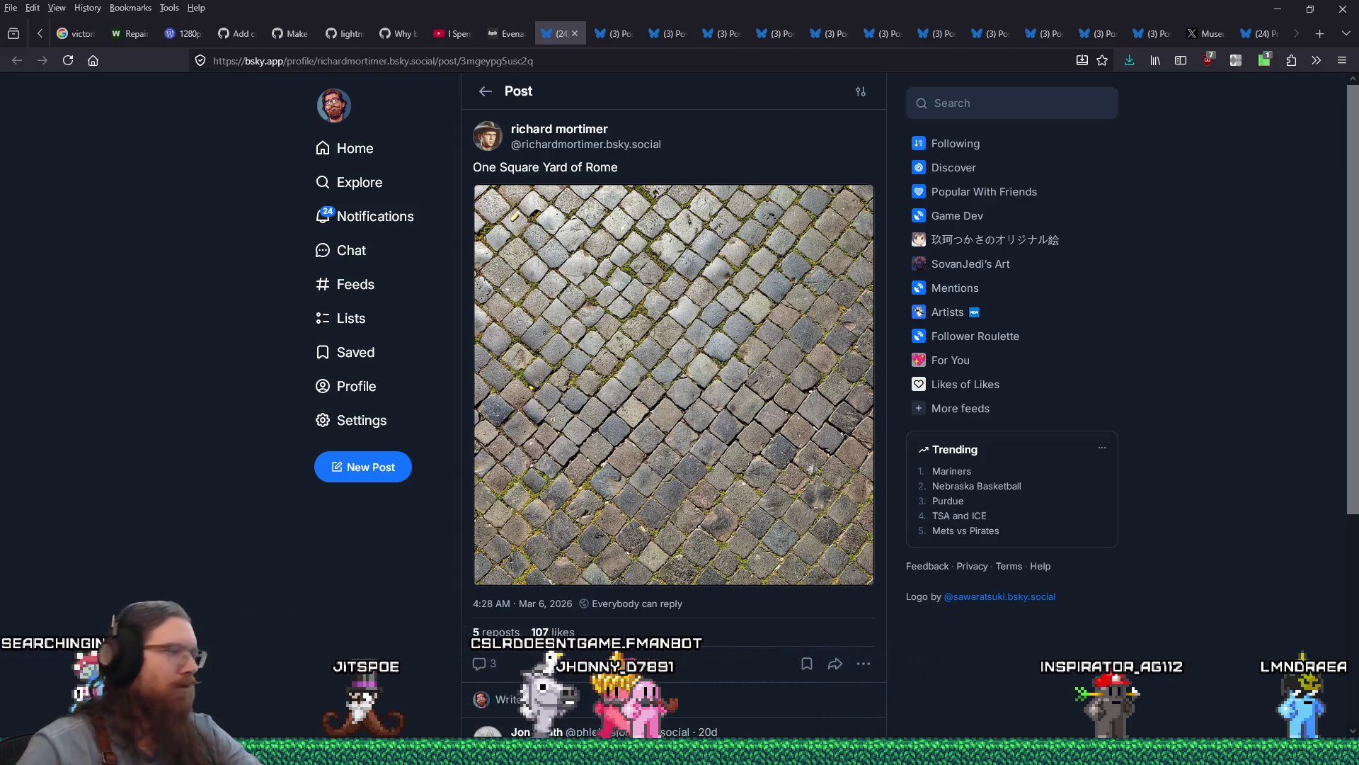
# Step: Bring up the jump list for Notepad's taskbar icon
pyautogui.rightClick(572, 751)
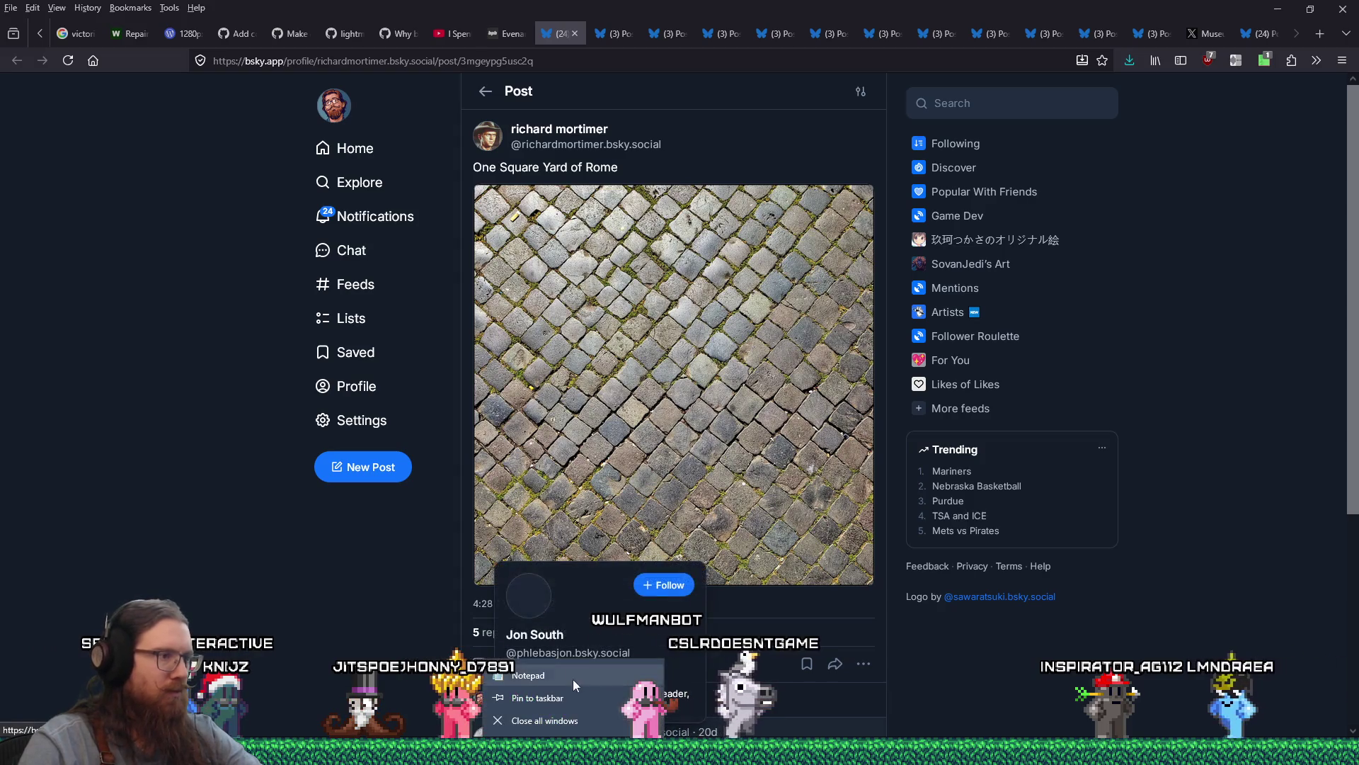
# Step: Start a new blank Notepad window and move it onto the other monitor
pyautogui.click(573, 675)
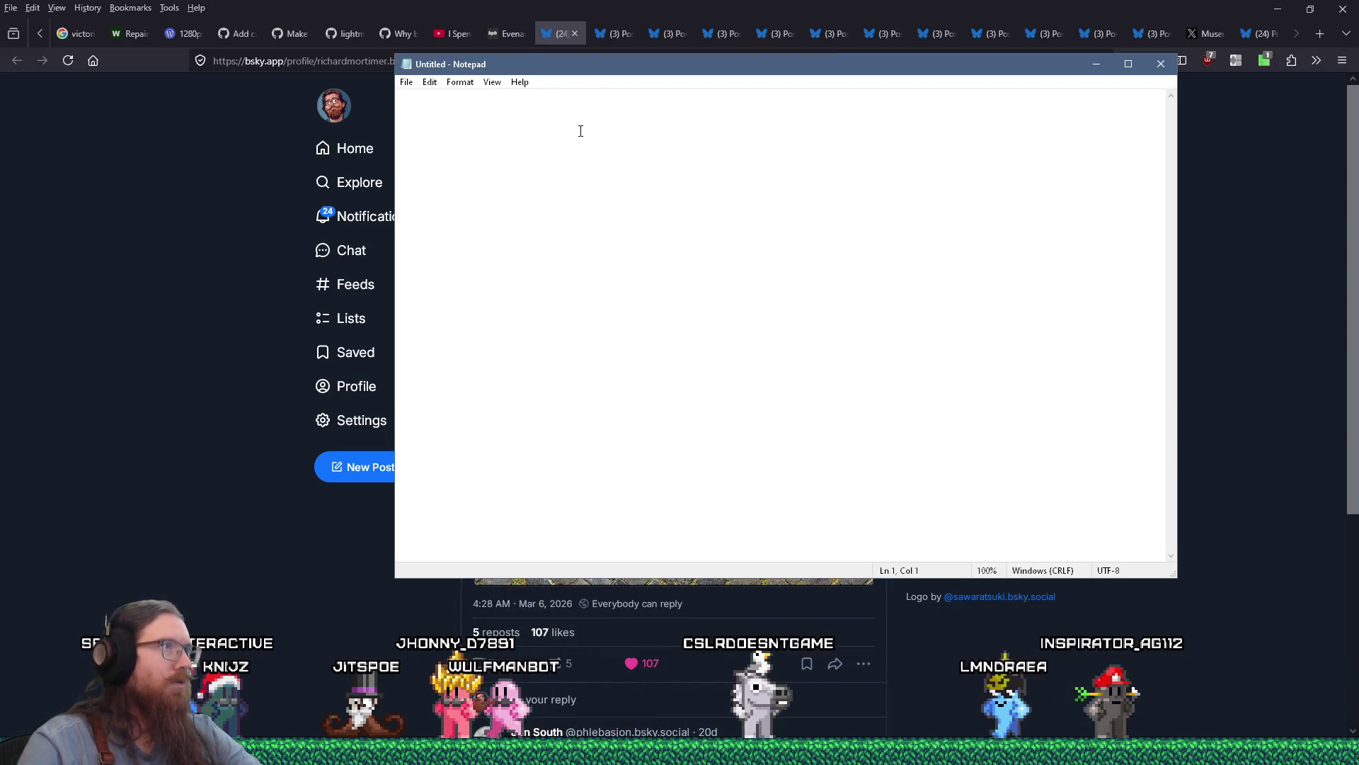
pyautogui.moveTo(621, 75); pyautogui.dragTo(1358, 78)
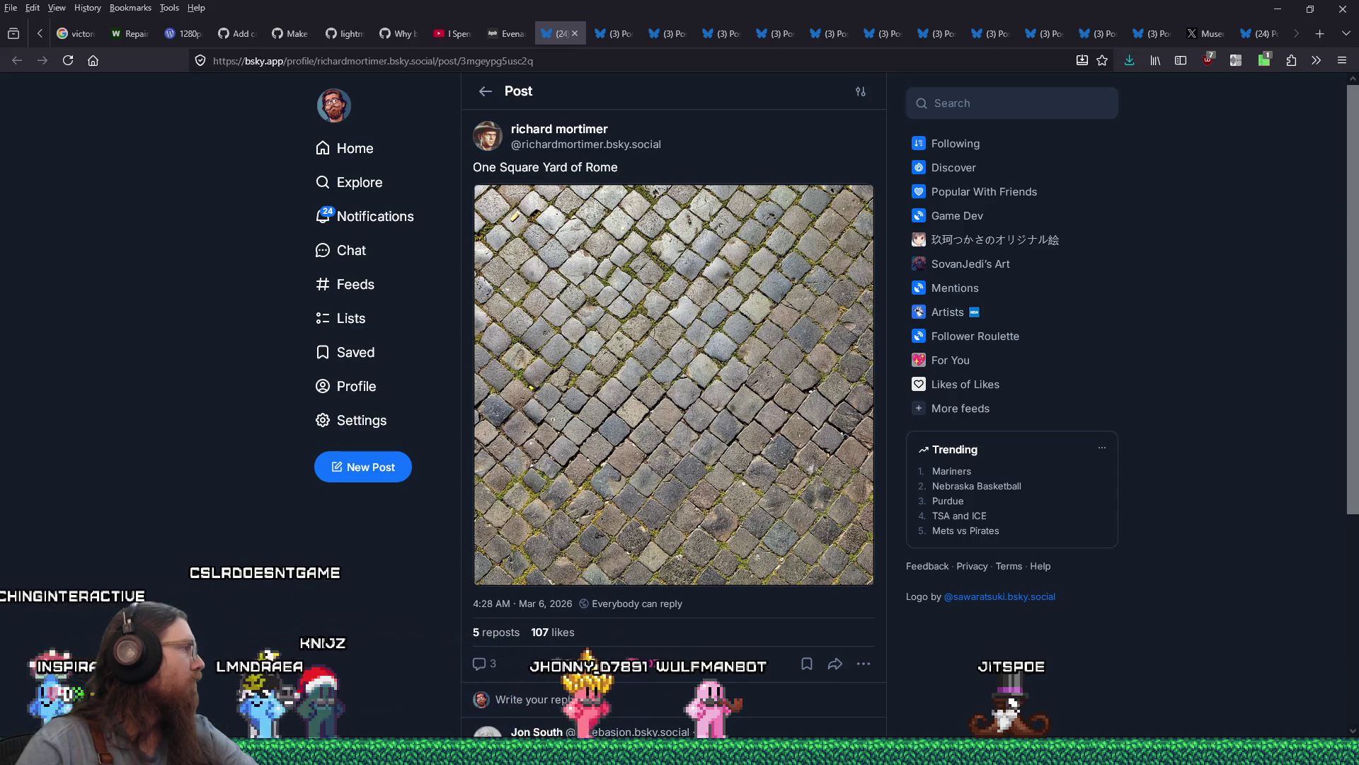
# Step: Load fistoftheforgotten.com in a new tab and scroll its About page to the Contact section
pyautogui.click(1320, 34)
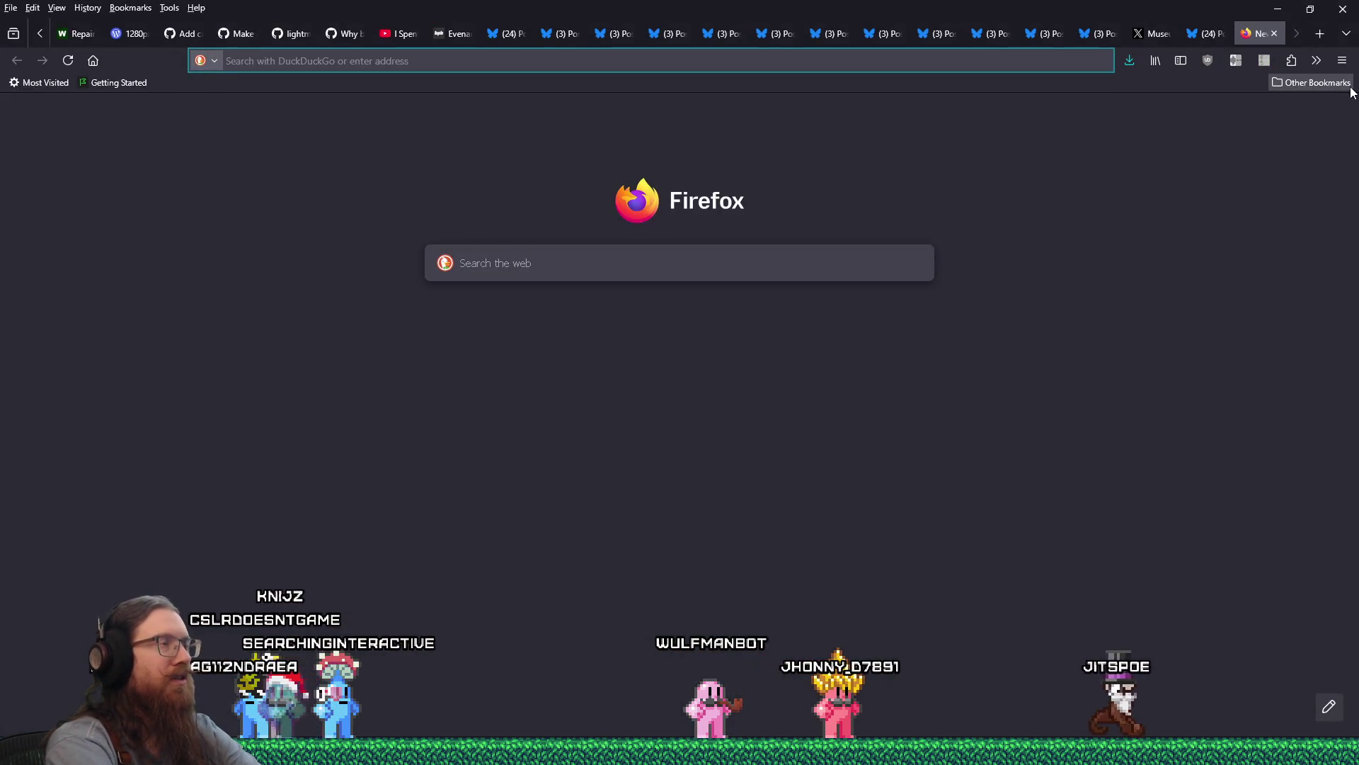
pyautogui.write('fistoftheforgotten.com/')
pyautogui.press('Return')
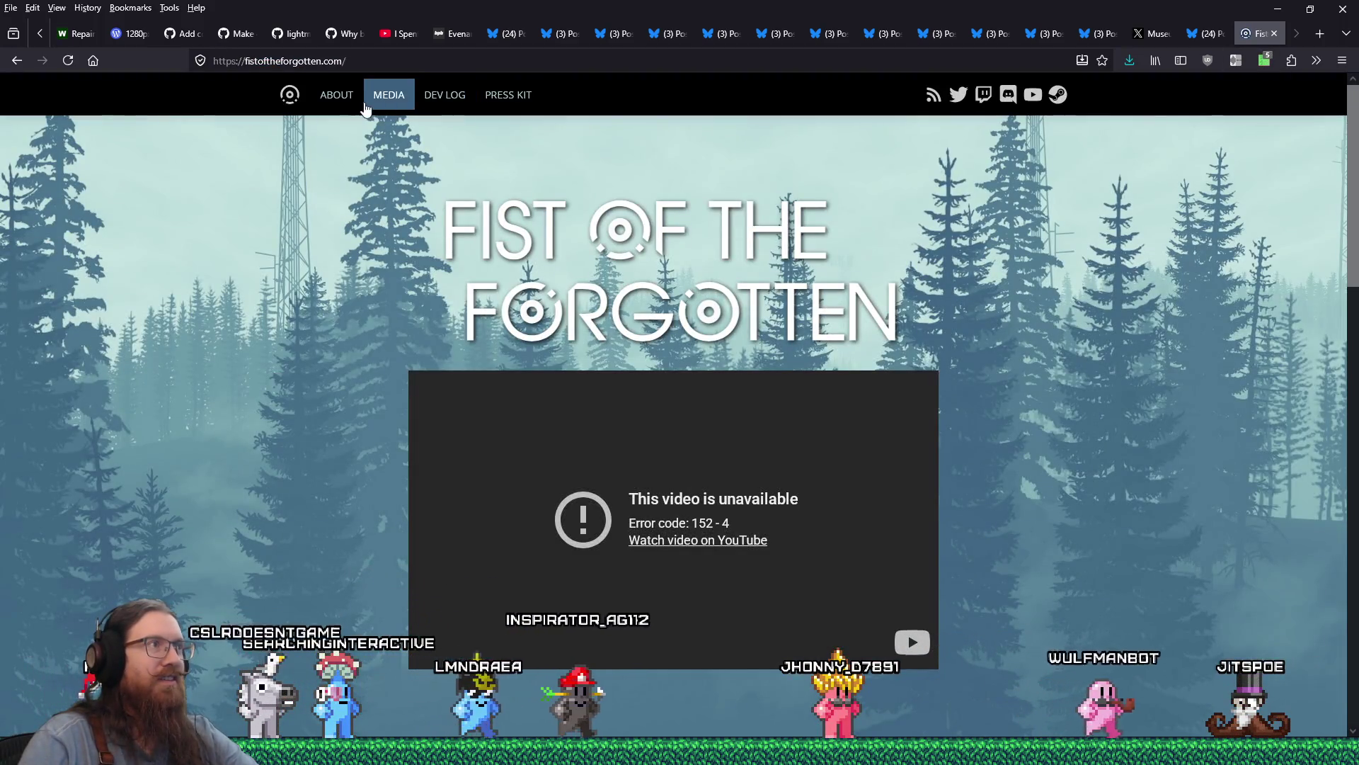
pyautogui.click(339, 95)
pyautogui.scroll(-3, 689, 256)
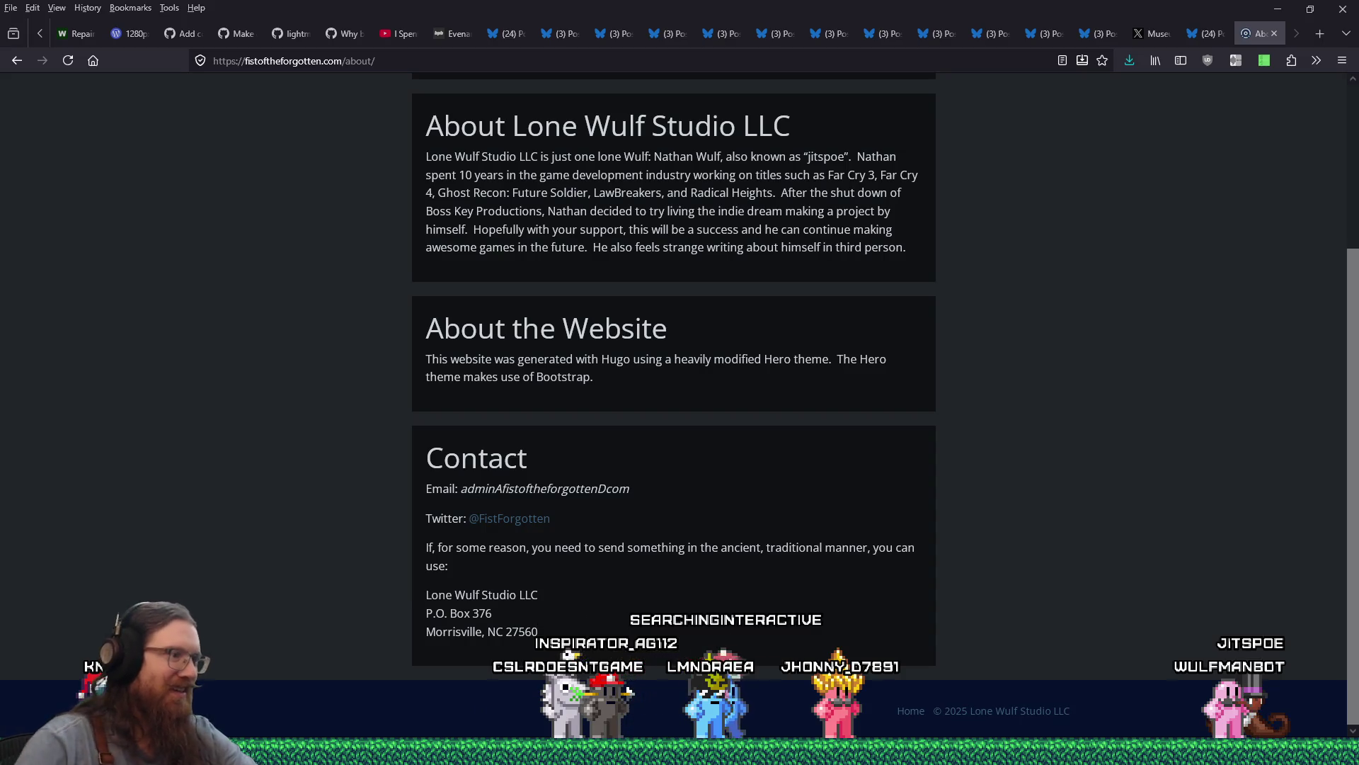
# Step: Copy the studio name Lone Wulf Studio LLC, then the P.O. box line of its address
pyautogui.moveTo(538, 596); pyautogui.dragTo(426, 595)
pyautogui.rightClick(428, 595)
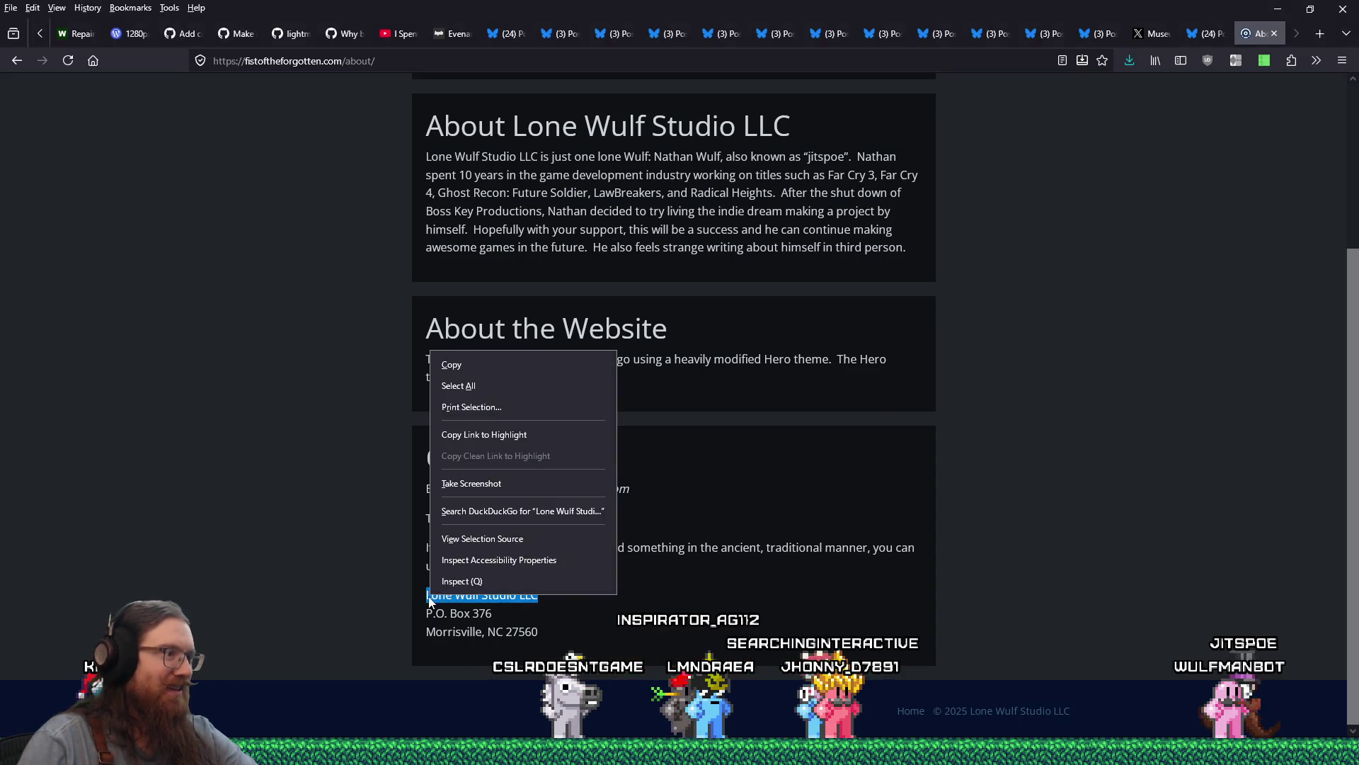
pyautogui.click(452, 365)
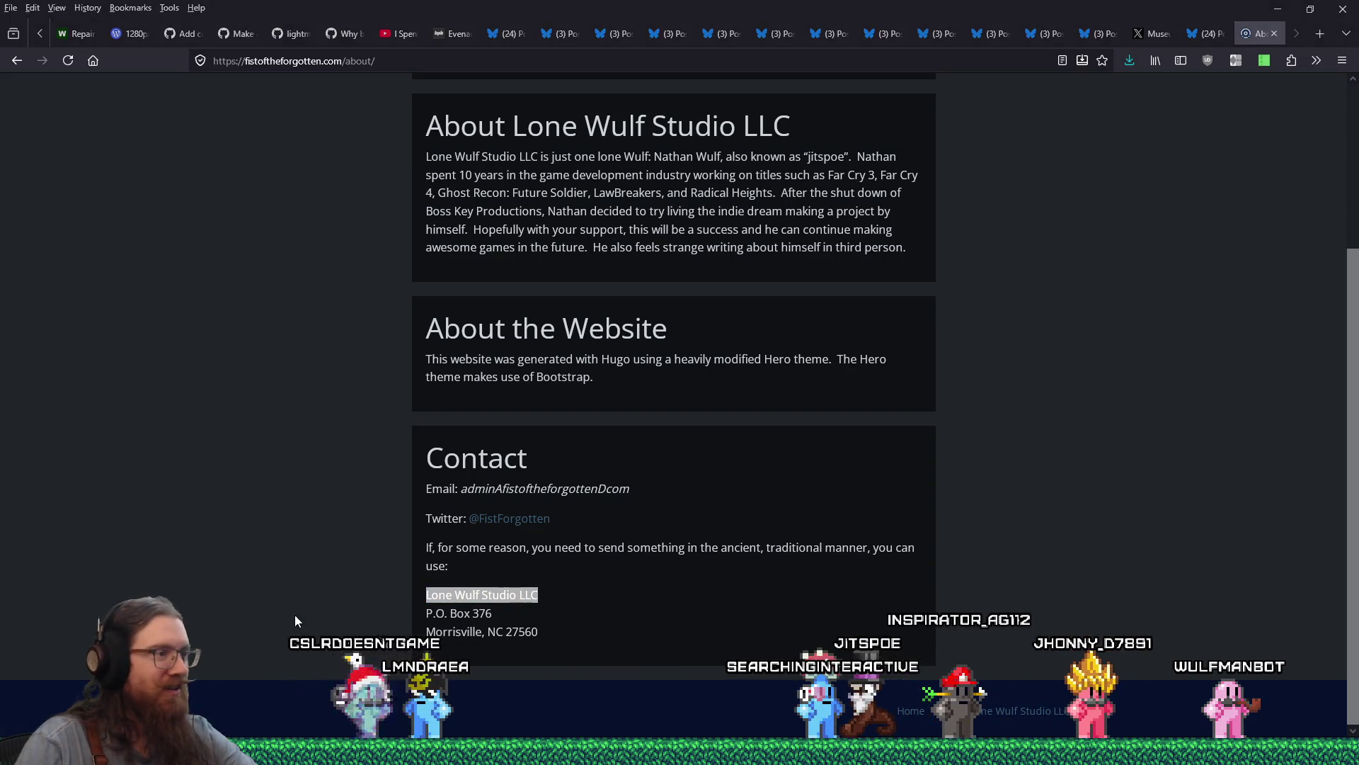
pyautogui.hotkey('ctrl', 'a')
pyautogui.click(431, 607)
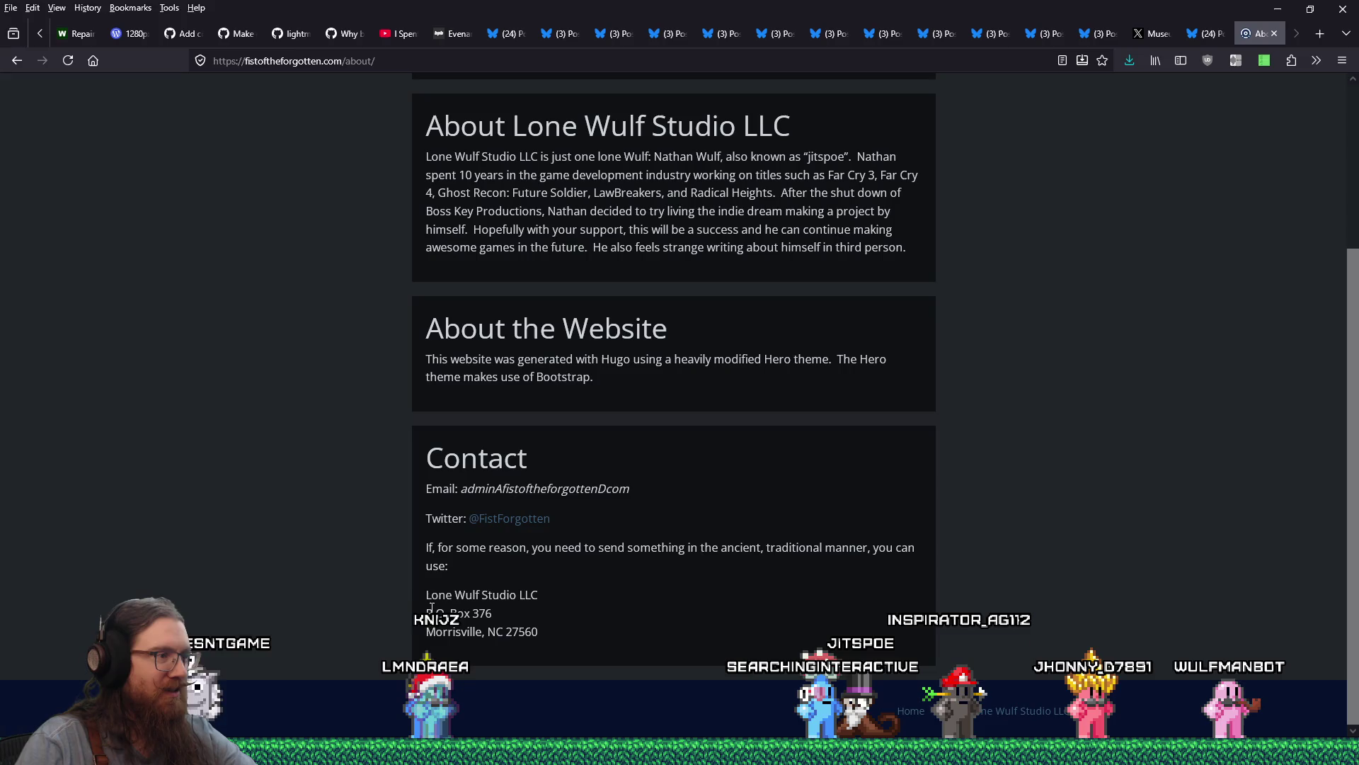
pyautogui.rightClick(476, 613)
pyautogui.click(534, 381)
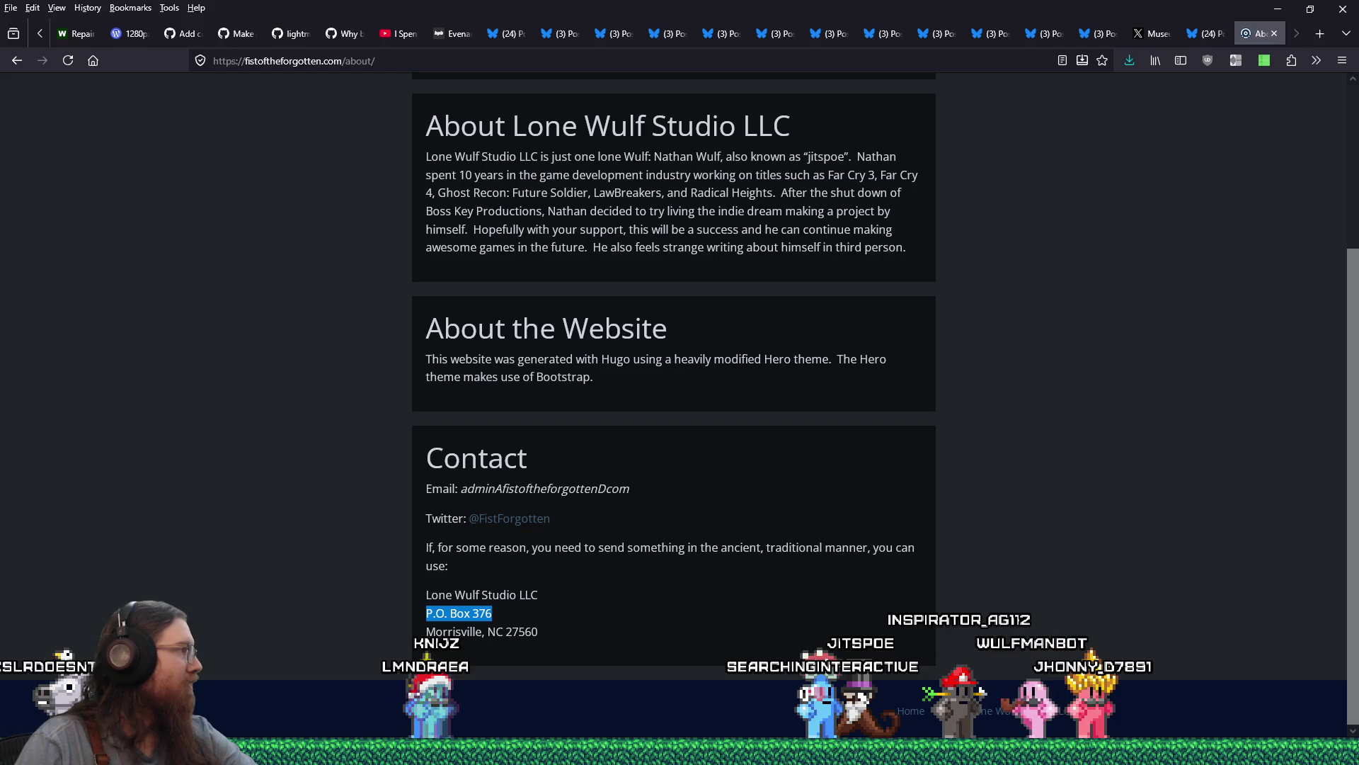
# Step: Switch windows to paste, then copy the address's city, state and ZIP line
pyautogui.hotkey('alt', 'Tab')
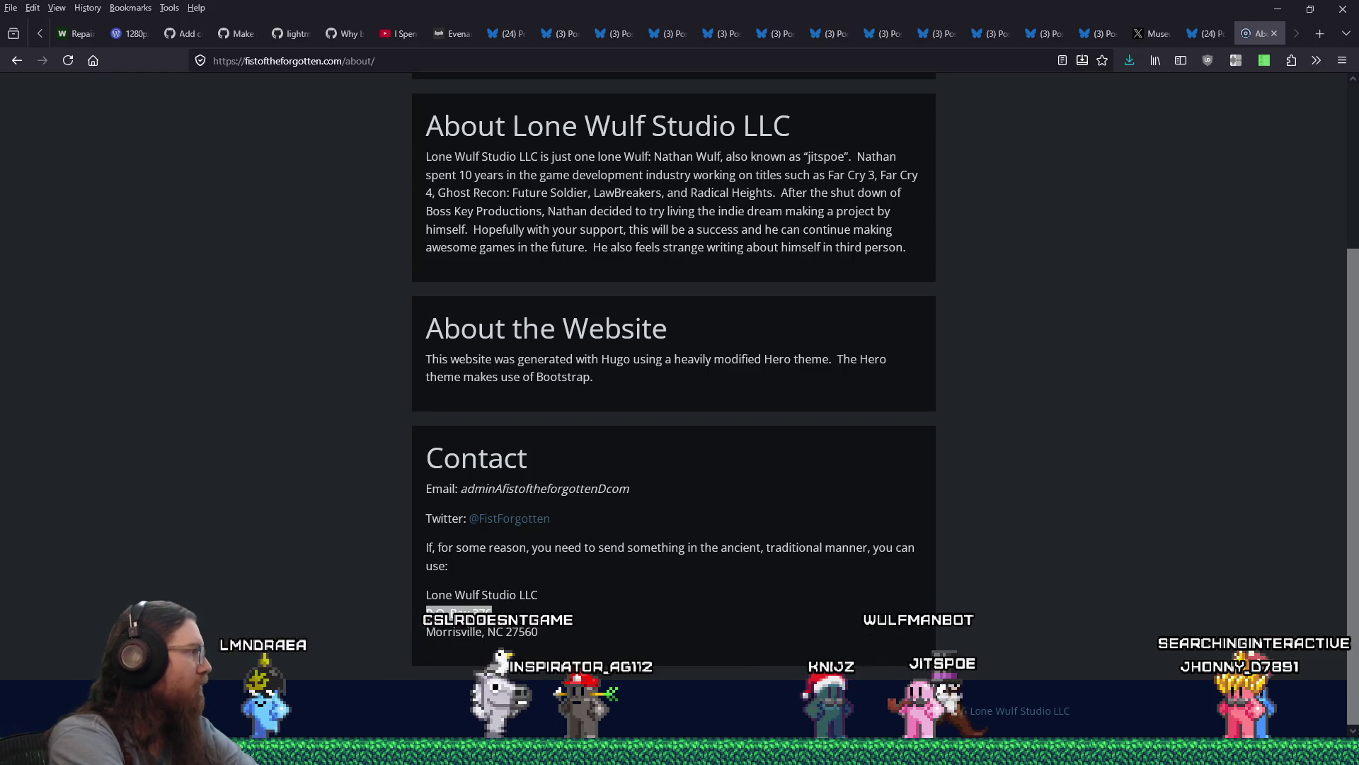
pyautogui.moveTo(538, 631); pyautogui.dragTo(427, 632)
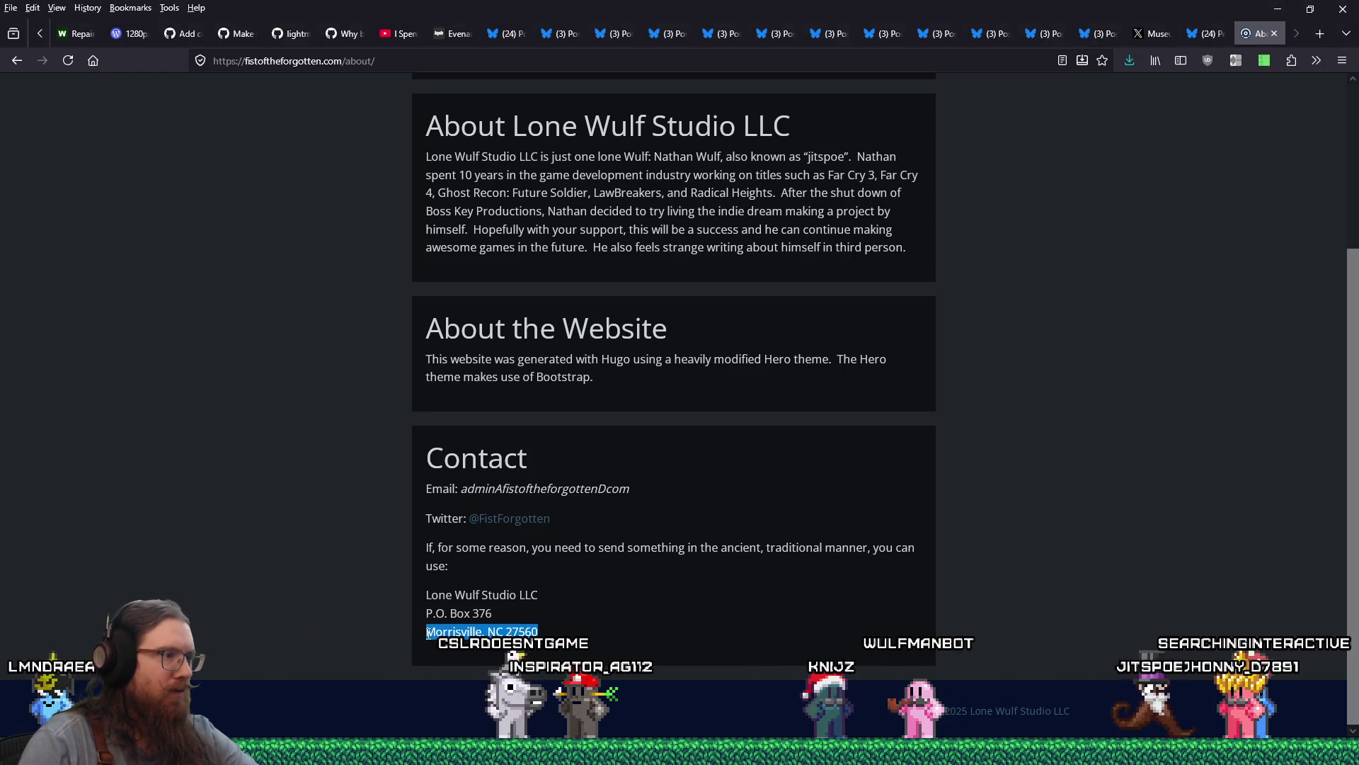
pyautogui.rightClick(438, 629)
pyautogui.click(473, 403)
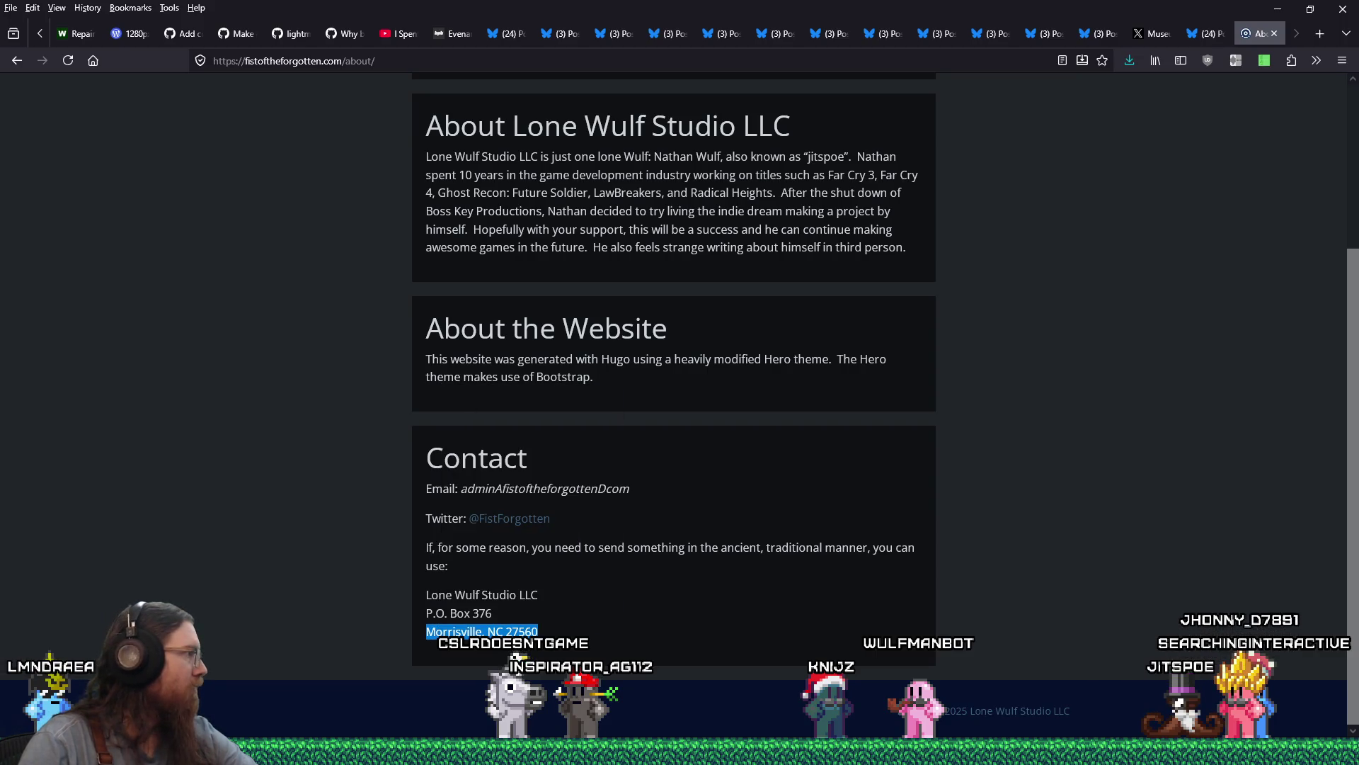
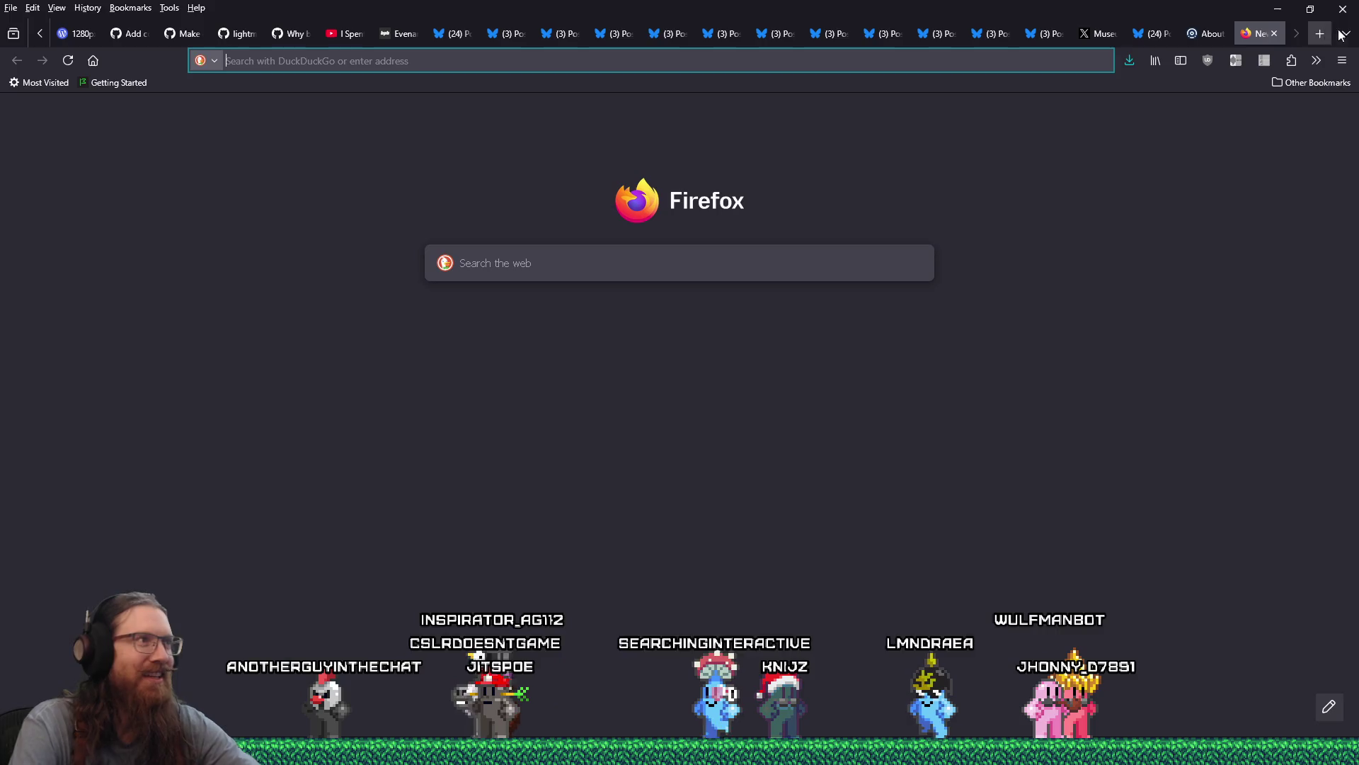
# Step: Open a new tab and go to the Fist of the Forgotten developer's Bluesky profile
pyautogui.click(1320, 33)
pyautogui.write('bsky.app/')
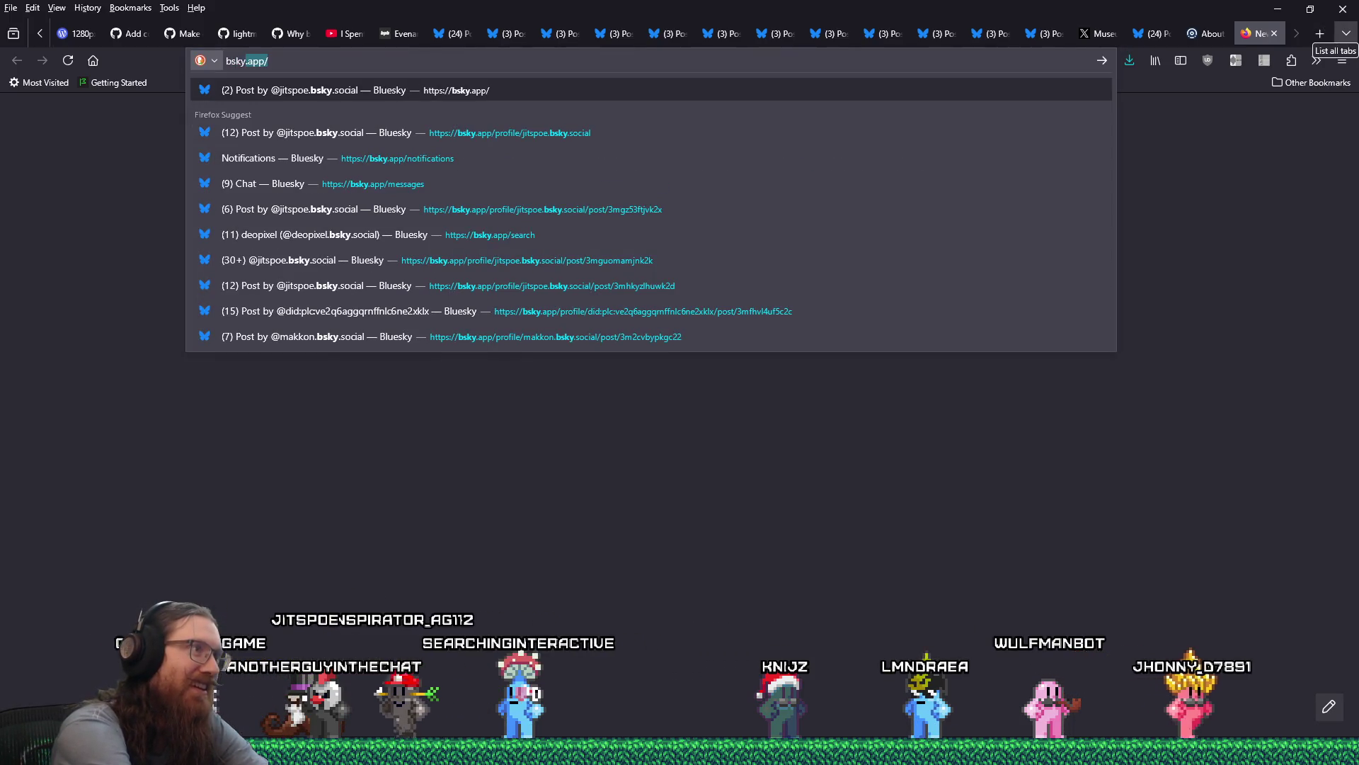
pyautogui.write('profile/jitspoe.bsky.social')
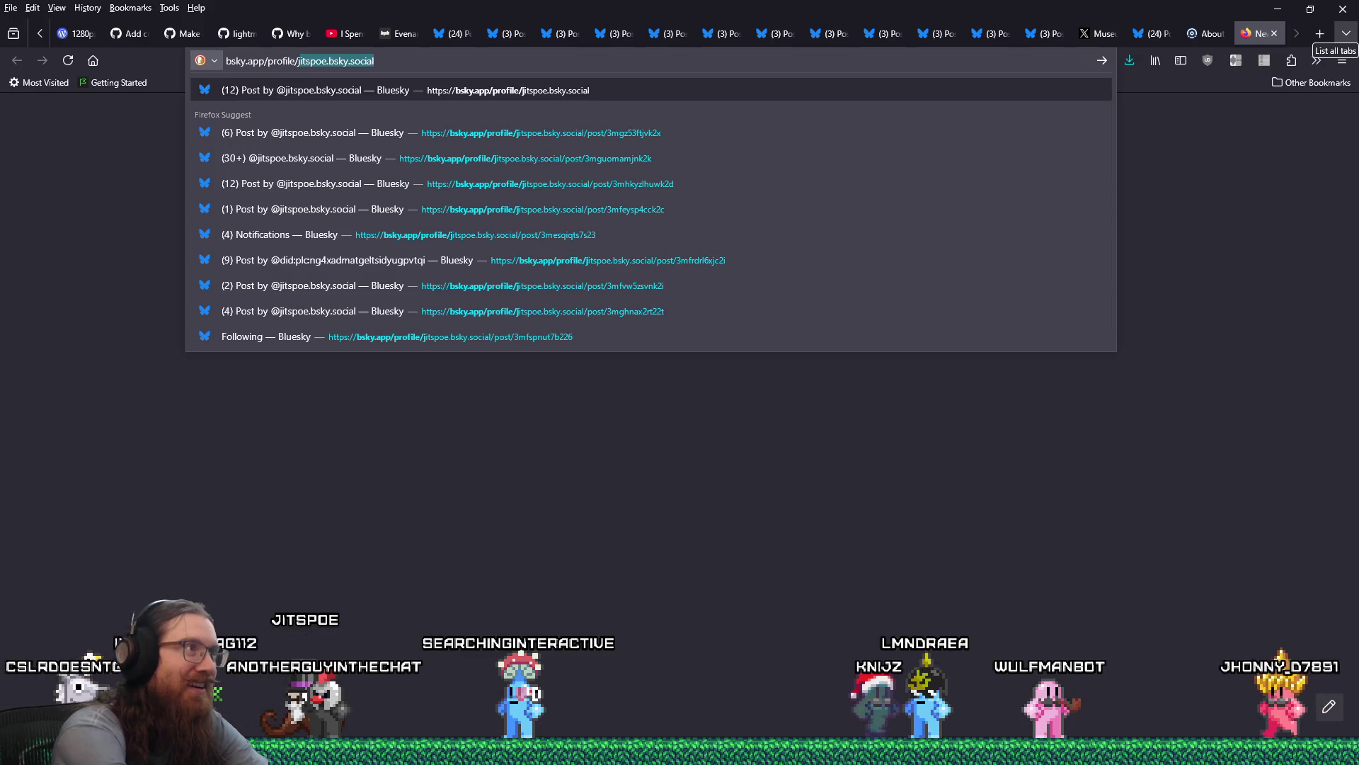
pyautogui.press('Return')
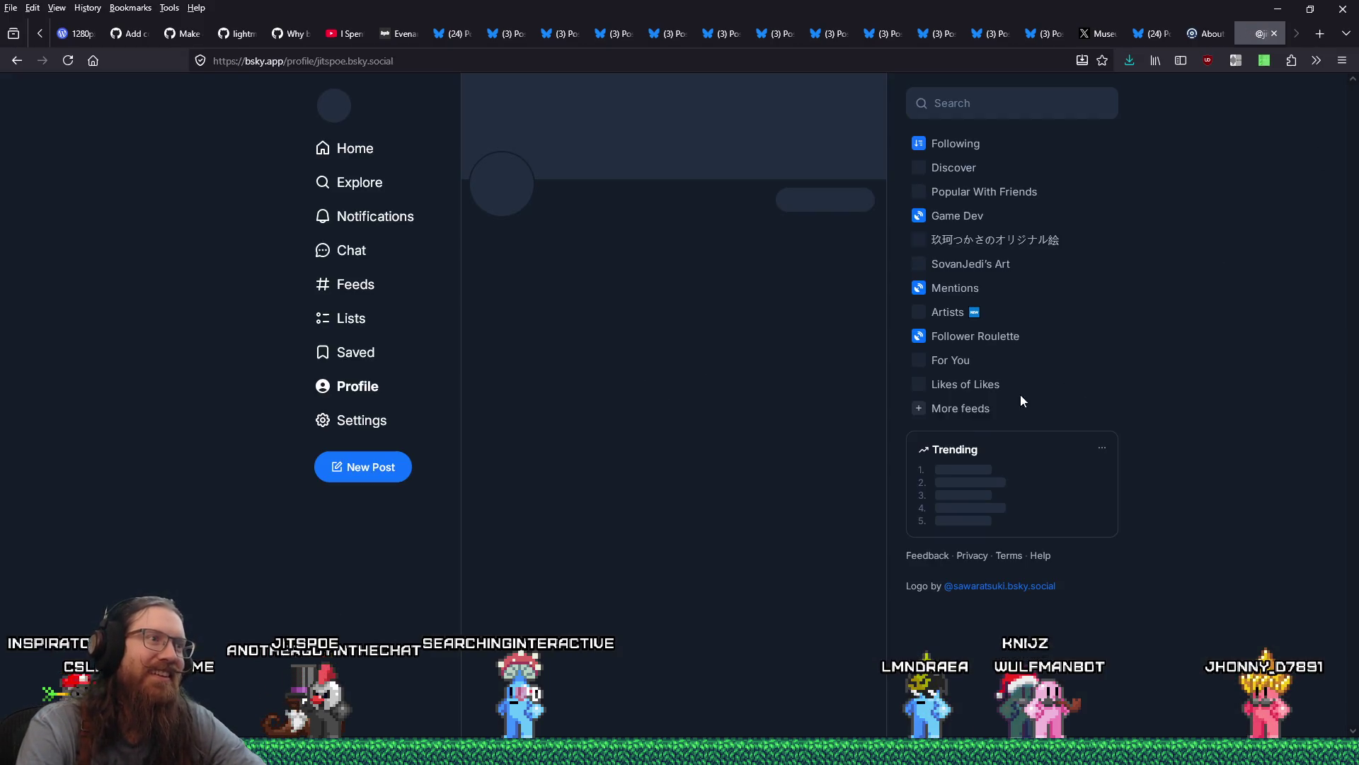
# Step: Open the Z Fighters post, unmute and watch its video, pause it, then close the post tab
pyautogui.scroll(-6, 495, 425)
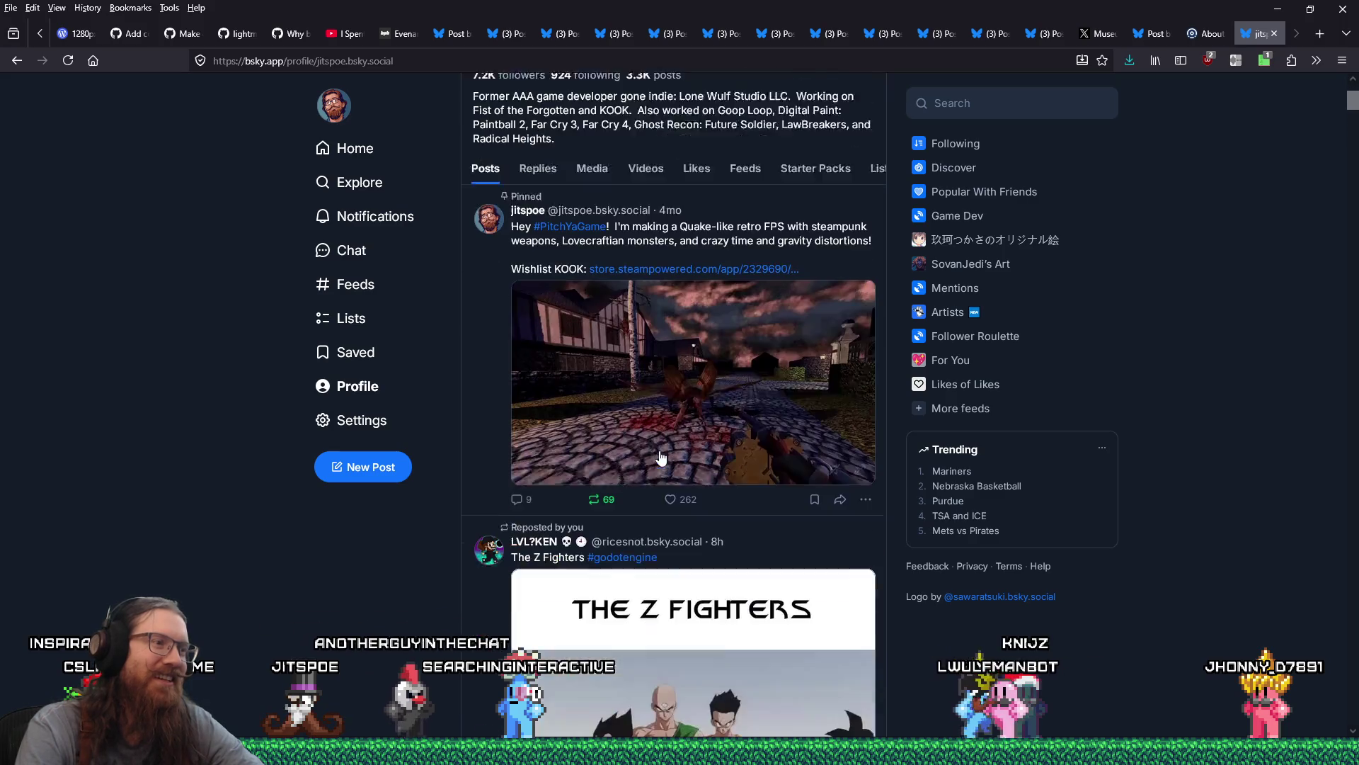
pyautogui.click(490, 425)
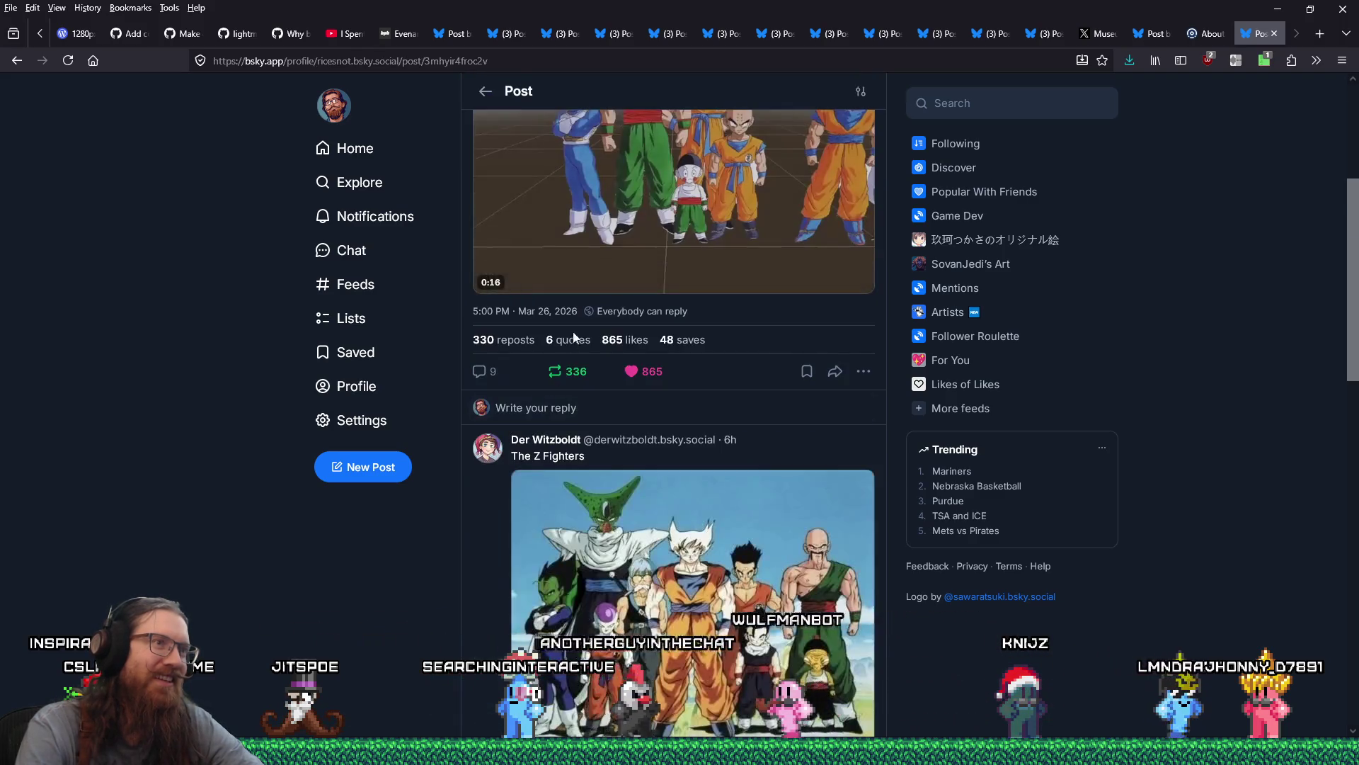
pyautogui.moveTo(830, 504)
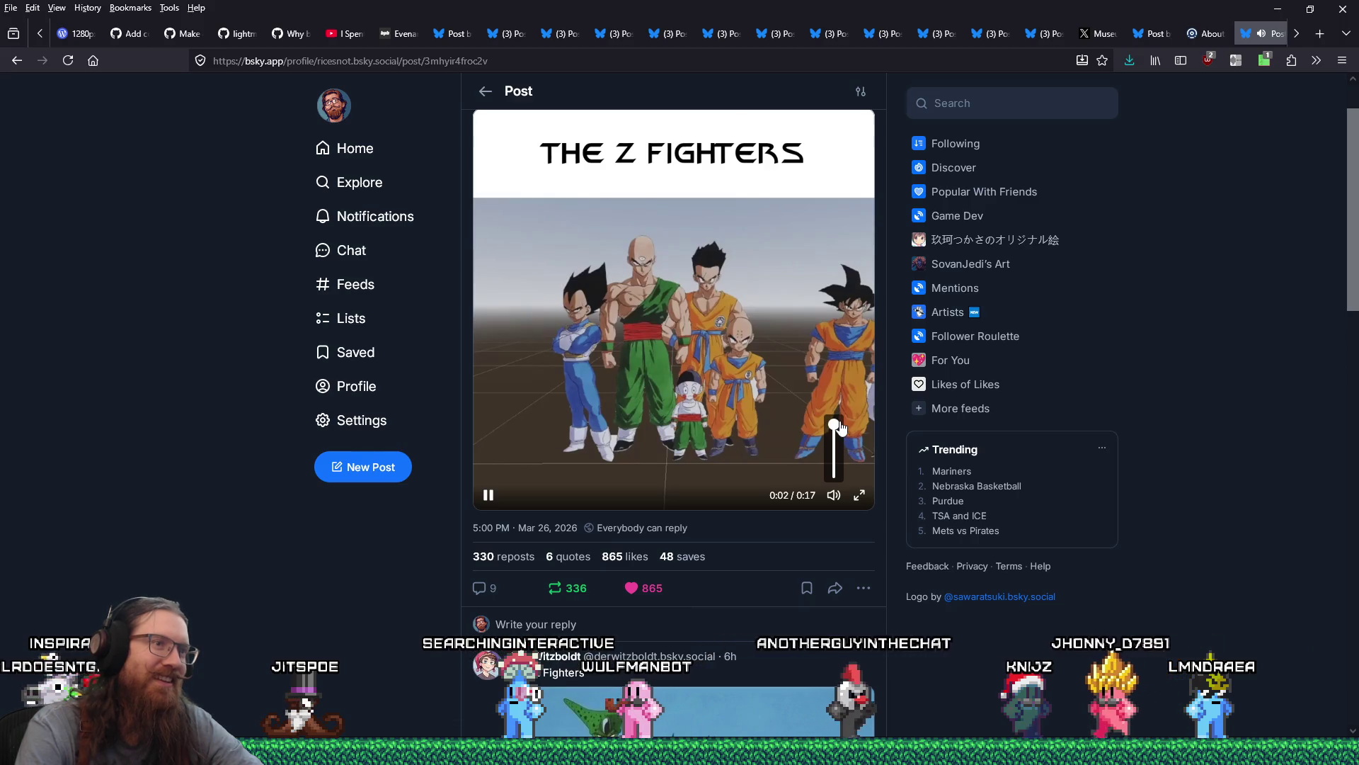
pyautogui.click(835, 429)
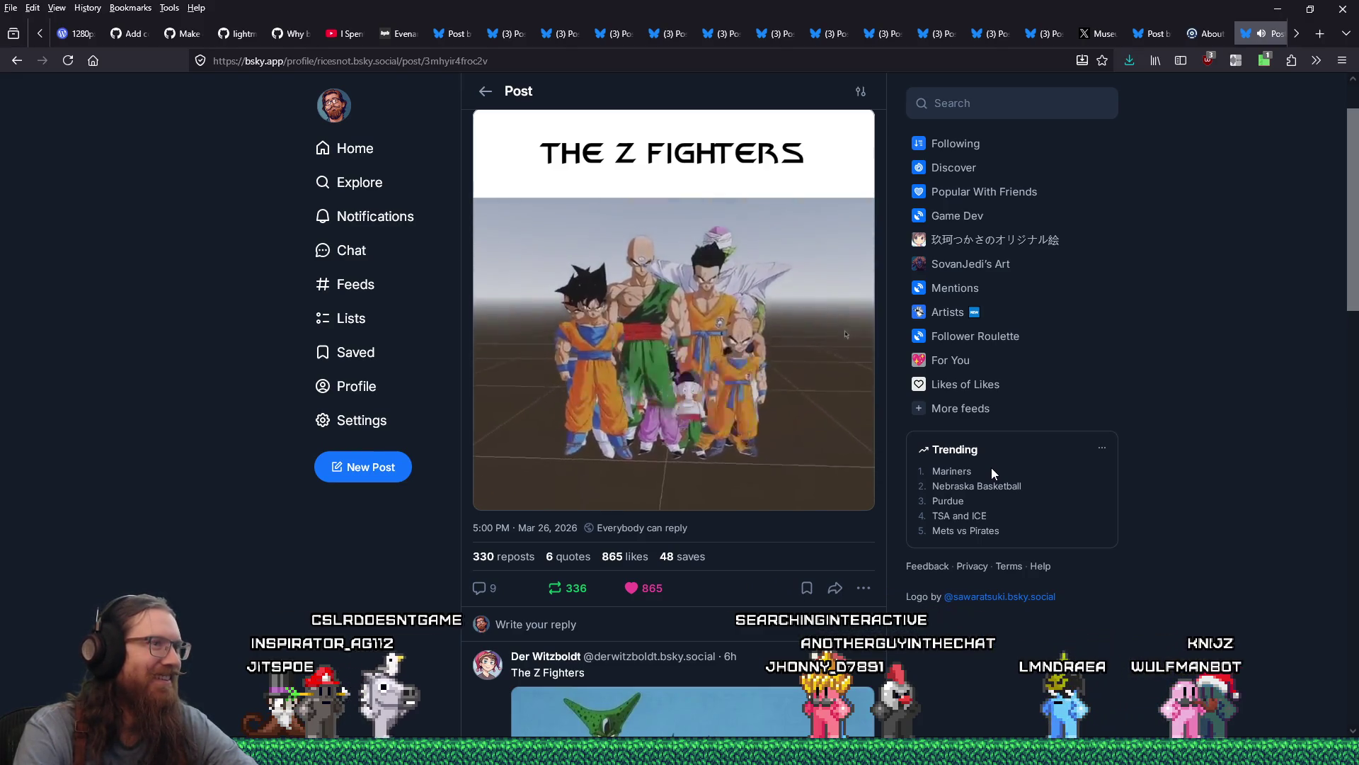
pyautogui.moveTo(814, 461)
pyautogui.click(489, 495)
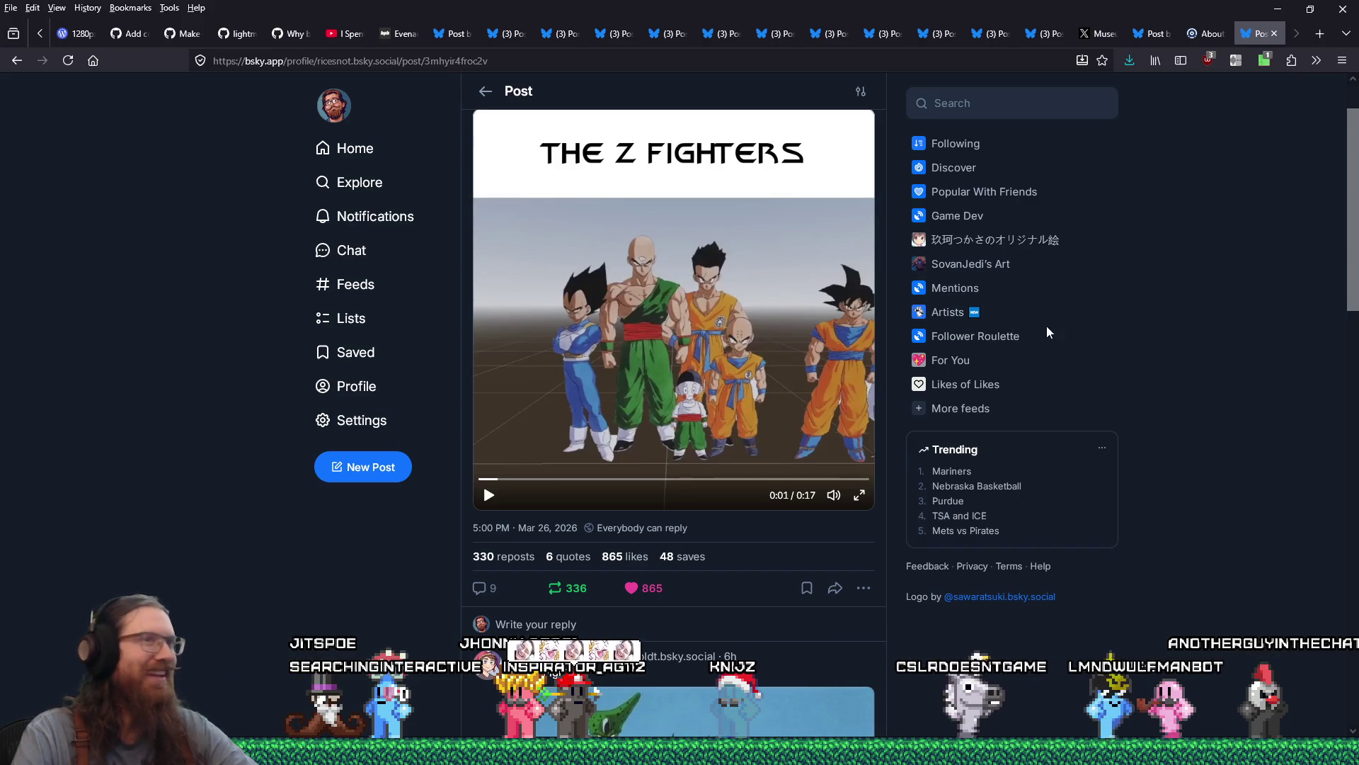
pyautogui.click(1274, 33)
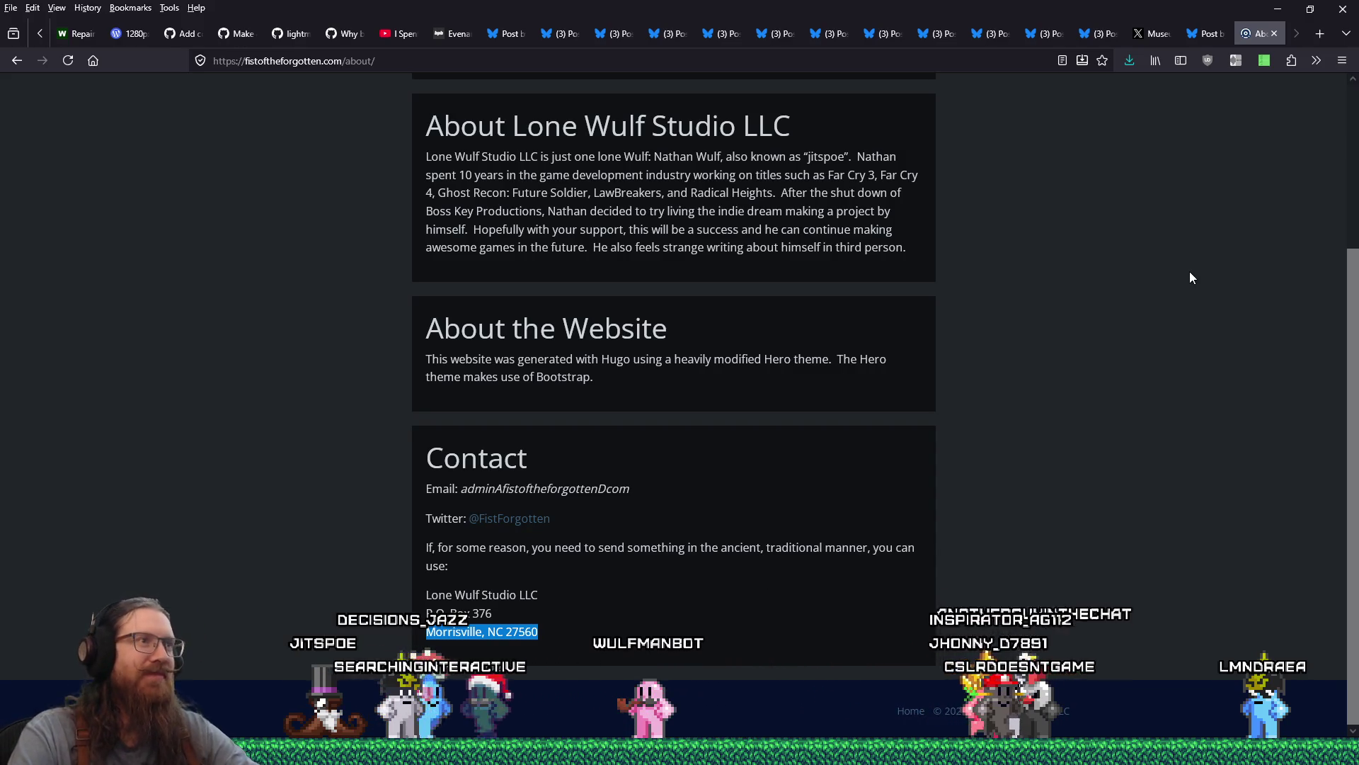
# Step: Check the open-window list without switching, then highlight and clear the About page's contact text
pyautogui.hotkey('alt', 'Tab')
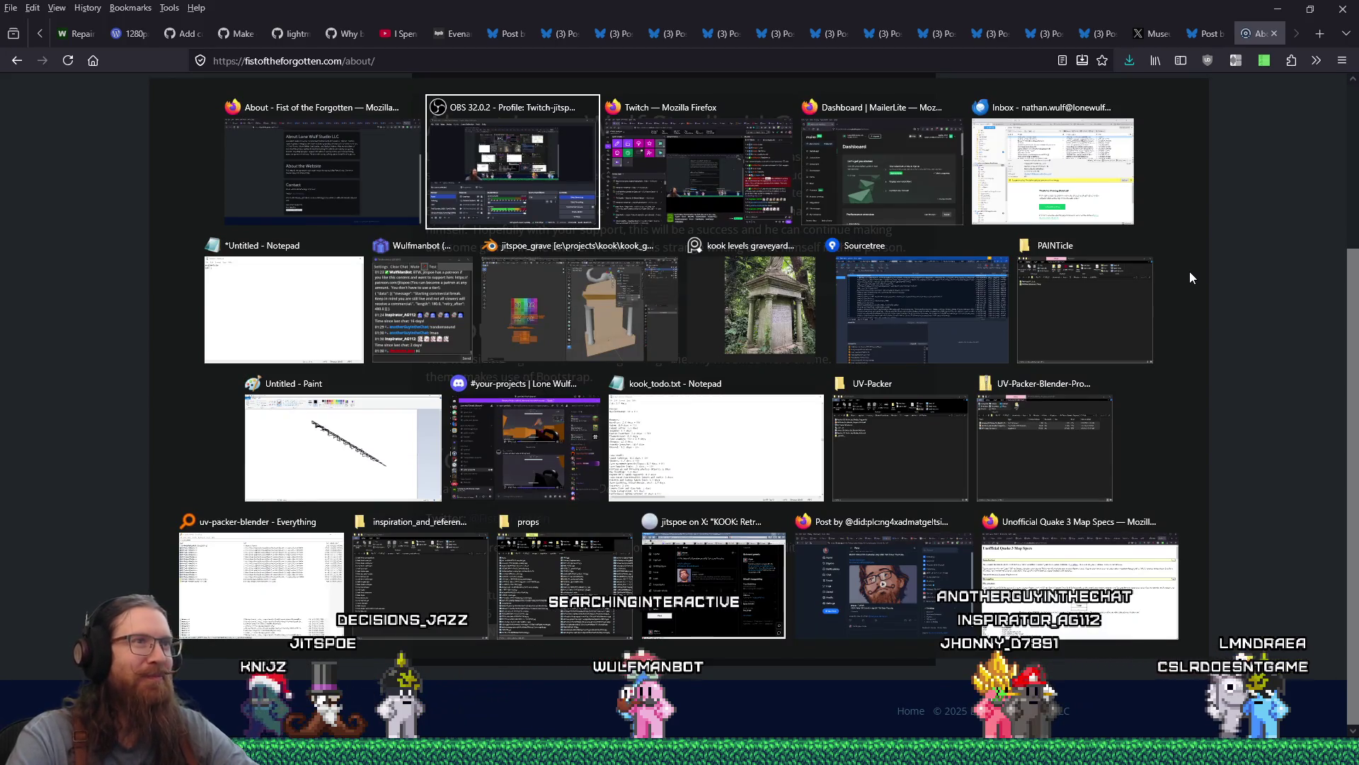
pyautogui.hotkey('alt', 'Tab')
pyautogui.press('Escape')
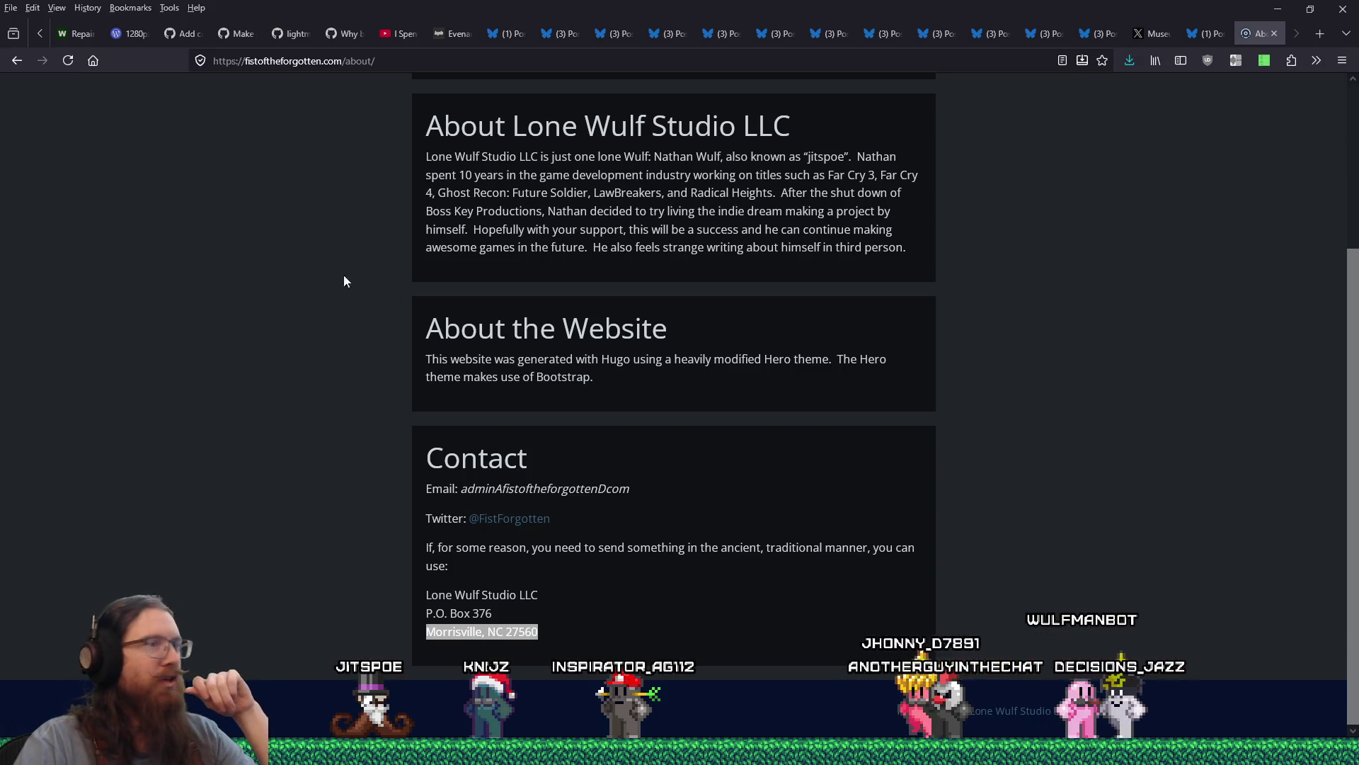
pyautogui.moveTo(803, 247); pyautogui.dragTo(942, 396)
pyautogui.click(954, 383)
pyautogui.scroll(3, 954, 384)
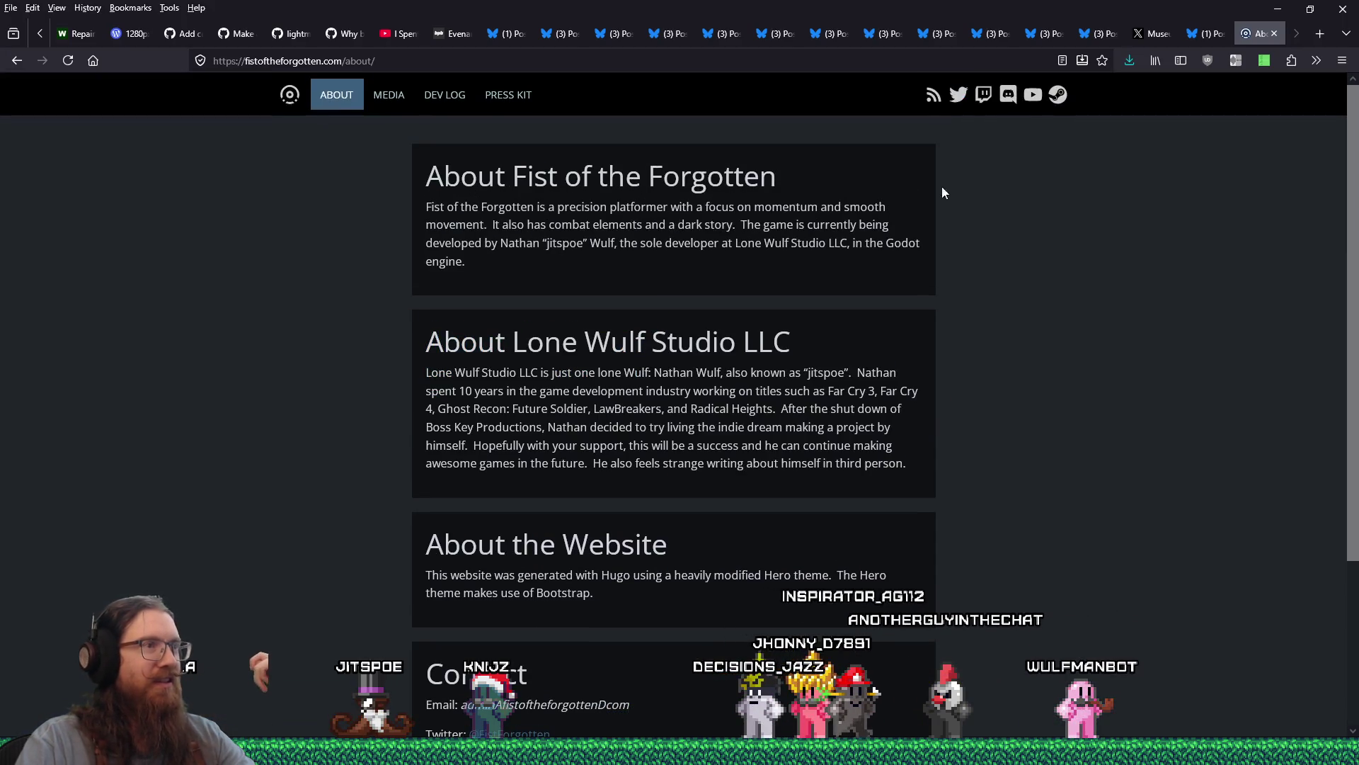
pyautogui.moveTo(941, 185); pyautogui.dragTo(987, 411)
pyautogui.click(987, 411)
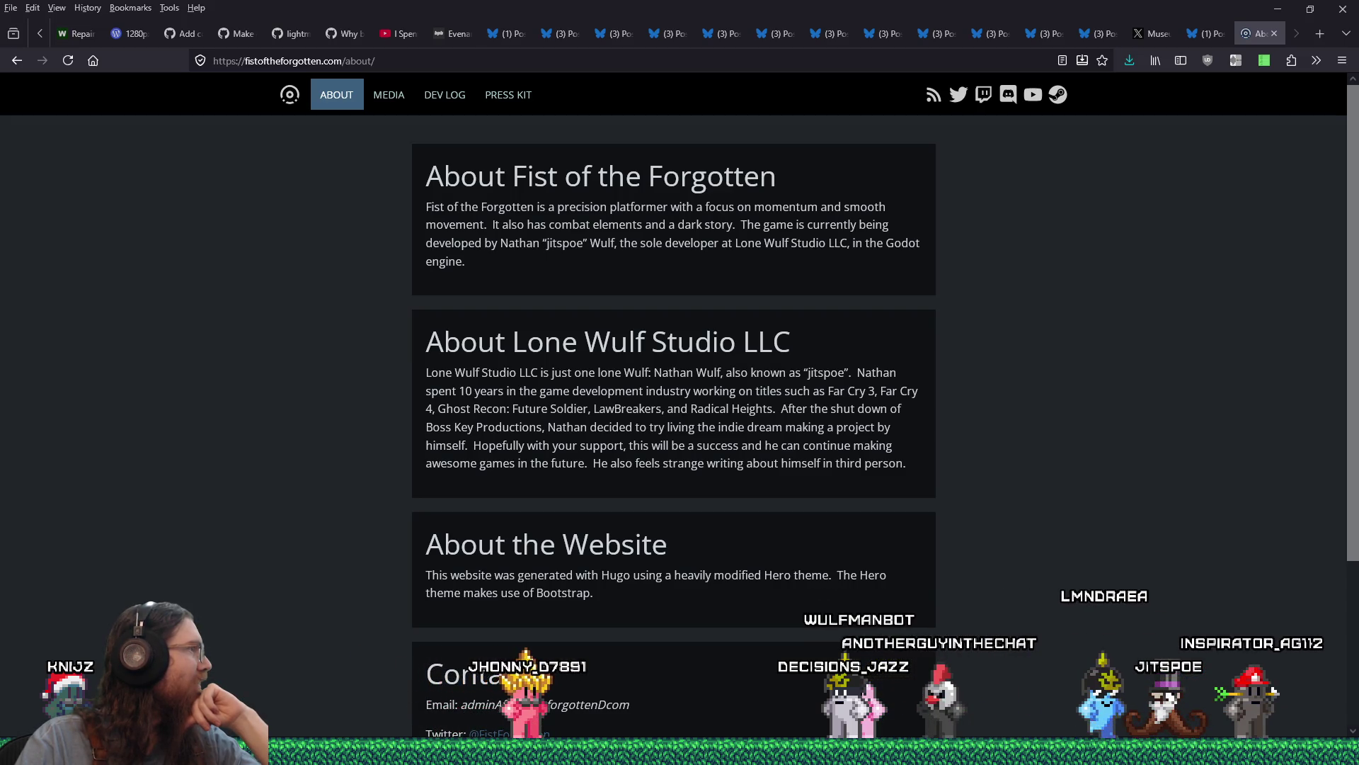
pyautogui.hotkey('alt', 'Tab')
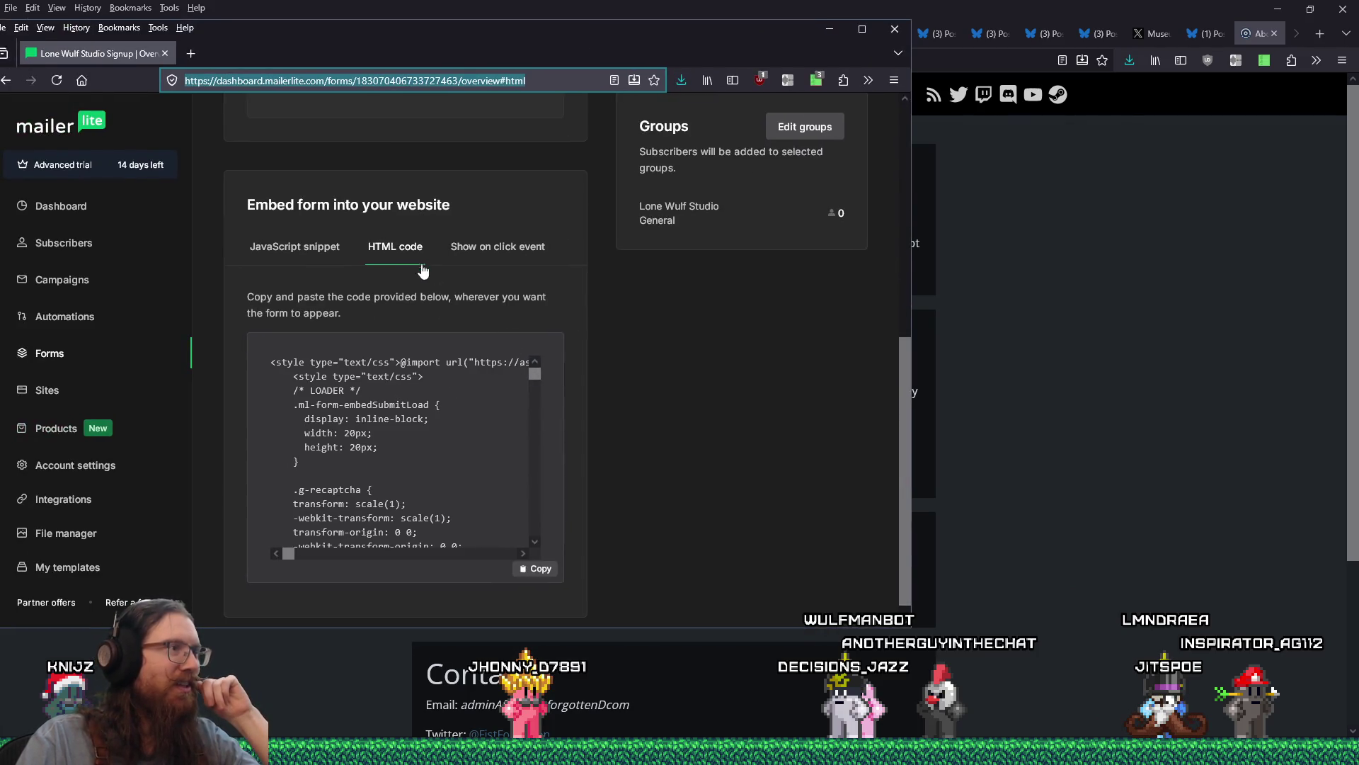
pyautogui.moveTo(539, 370); pyautogui.dragTo(543, 528)
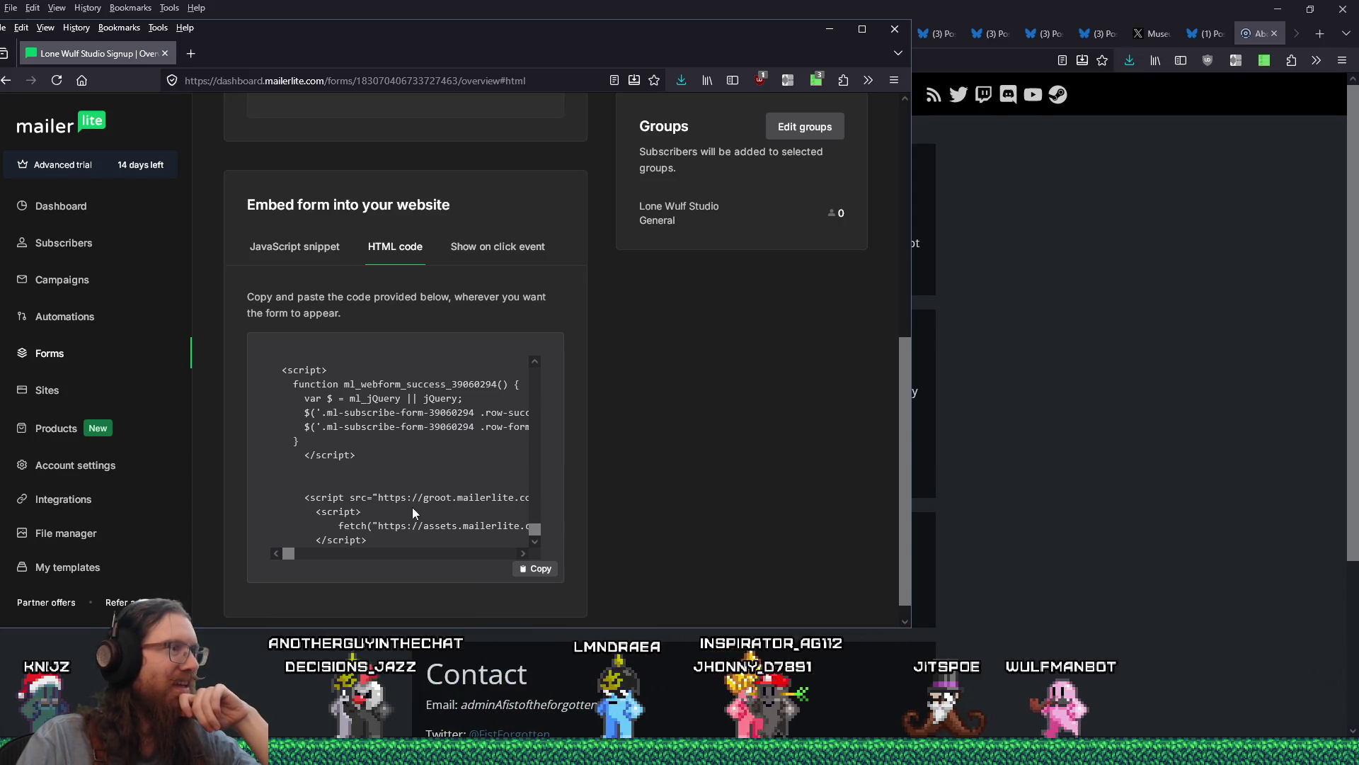
pyautogui.moveTo(290, 554)
pyautogui.mouseDown()
pyautogui.moveTo(520, 550)
pyautogui.moveTo(236, 539)
pyautogui.mouseUp()
pyautogui.moveTo(536, 538); pyautogui.dragTo(536, 369)
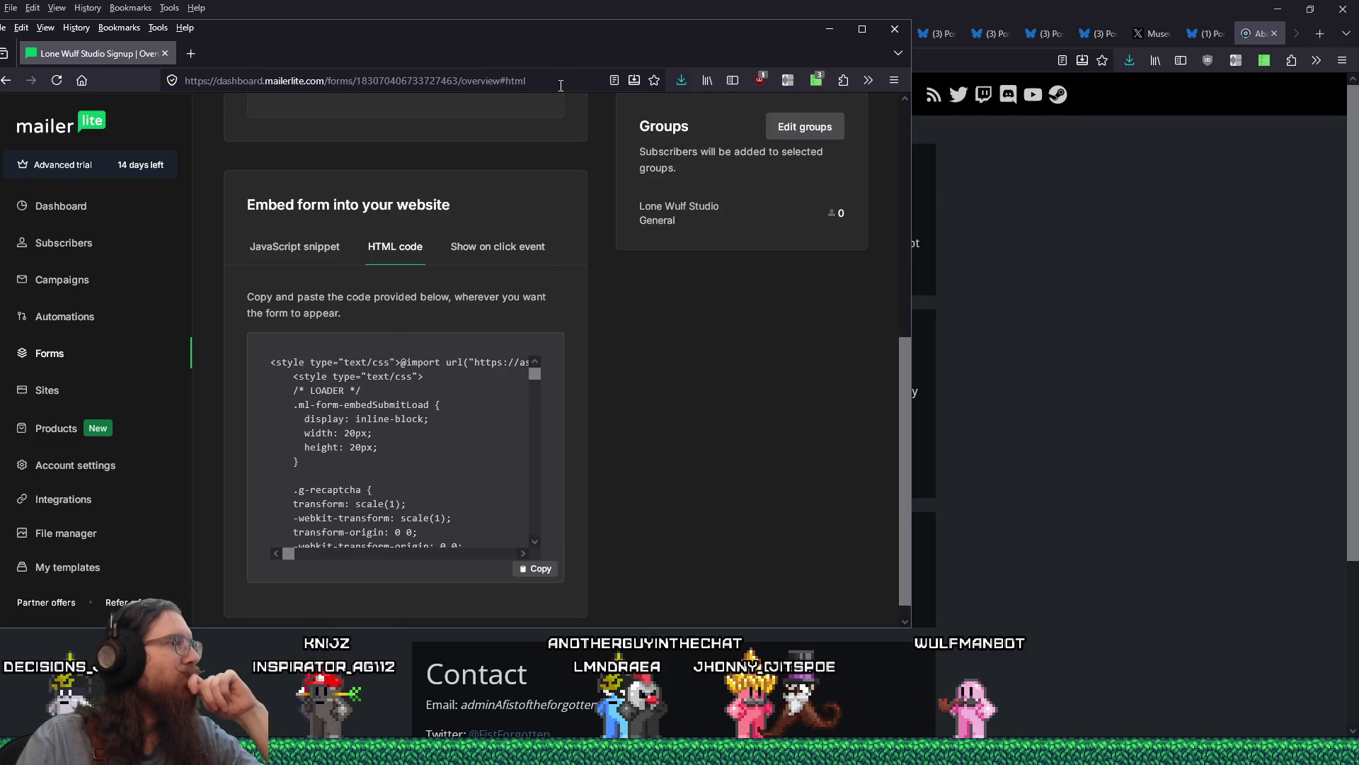
pyautogui.hotkey('alt', 'Tab')
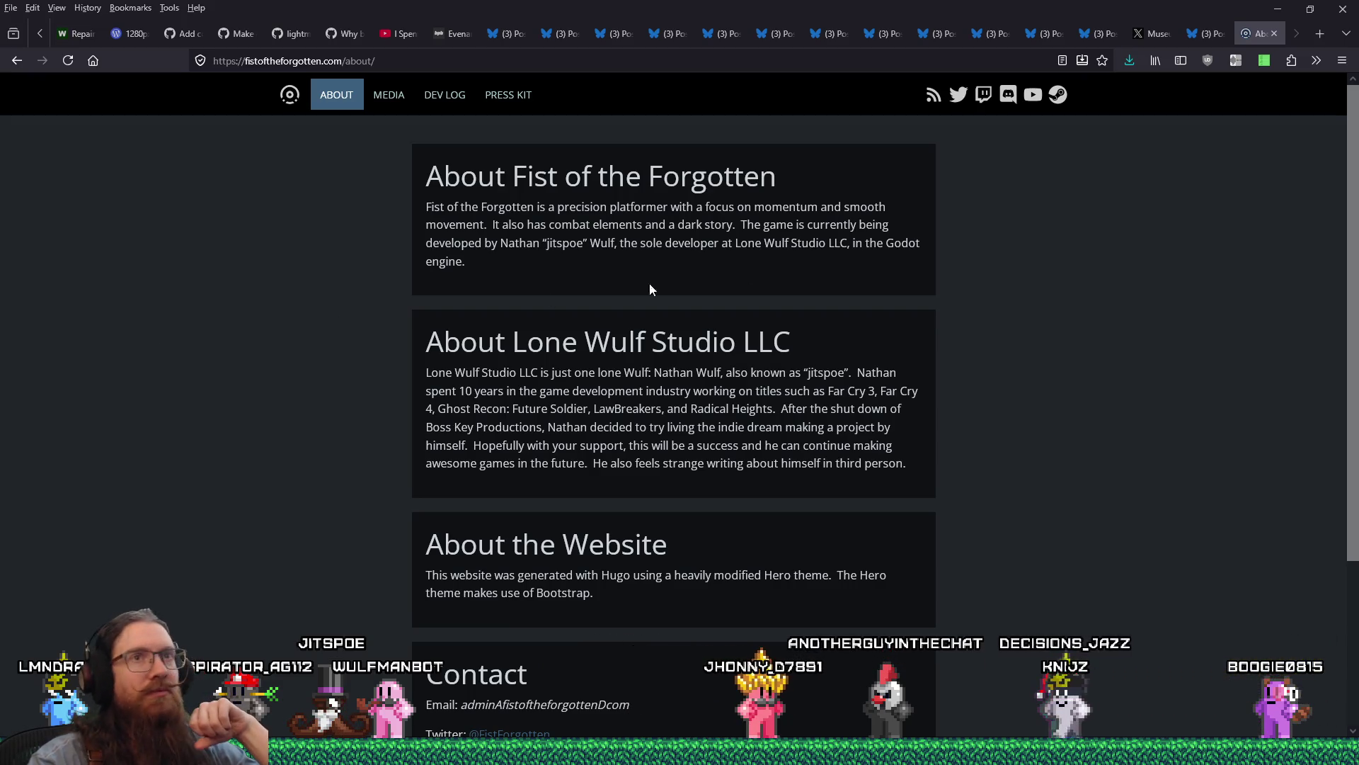
# Step: Search DuckDuckGo for 'mailerlite sender' from the Firefox address bar
pyautogui.click(907, 62)
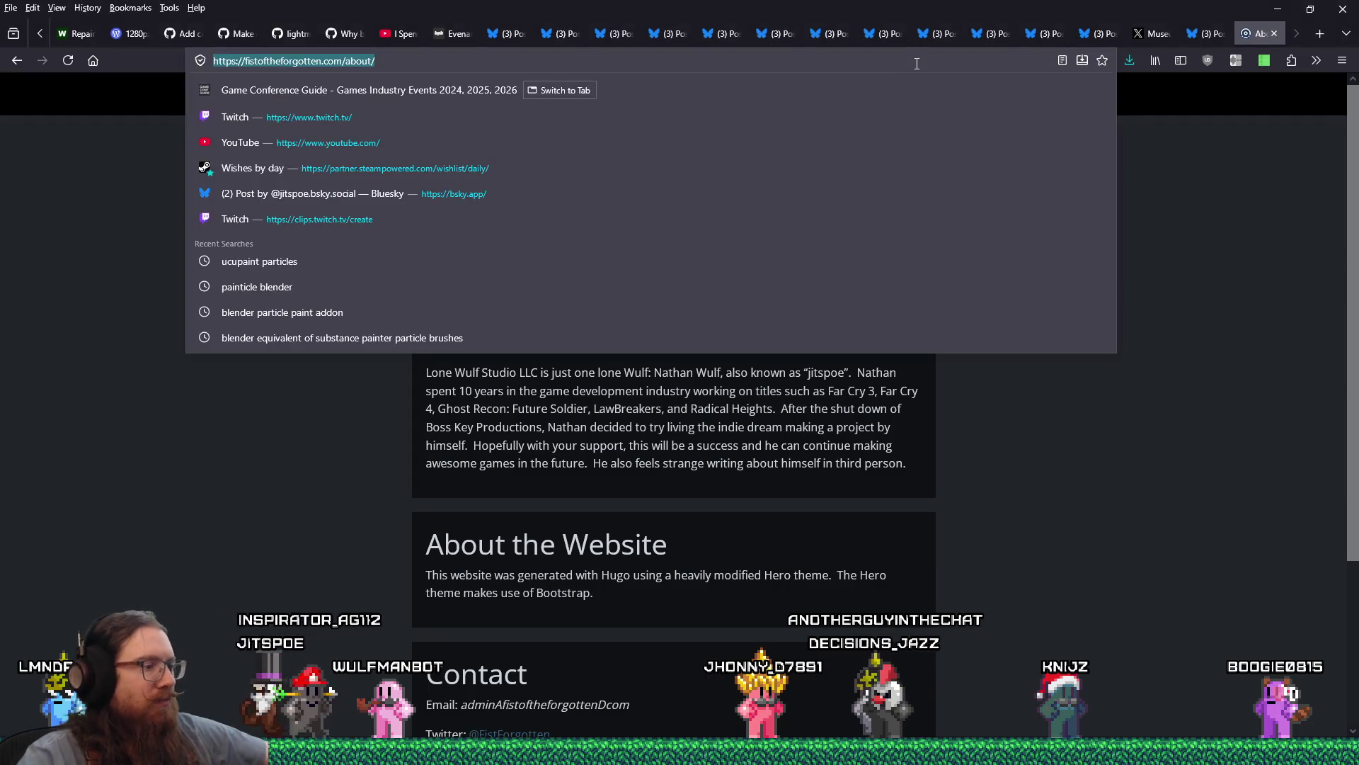
pyautogui.write('mailelri')
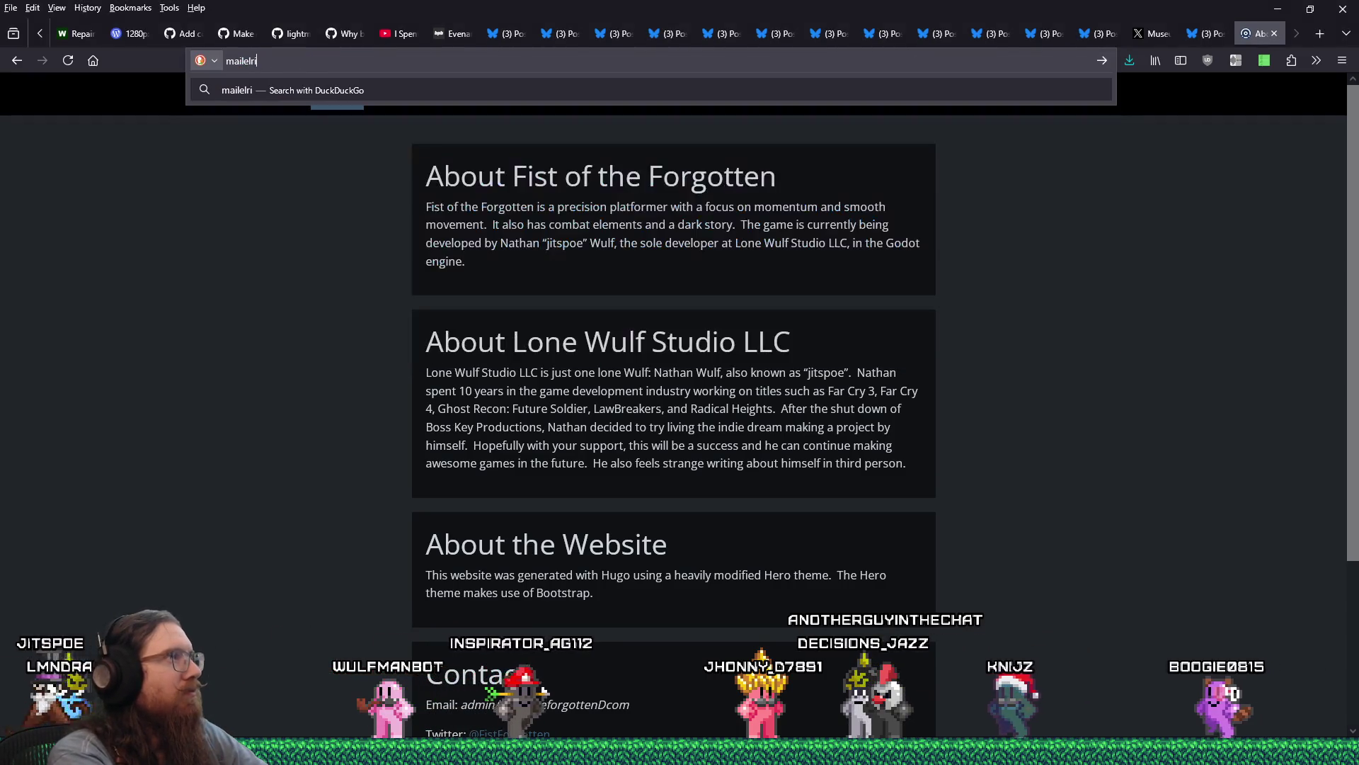
pyautogui.press('BackSpace')
pyautogui.press('BackSpace')
pyautogui.press('BackSpace')
pyautogui.write('rli')
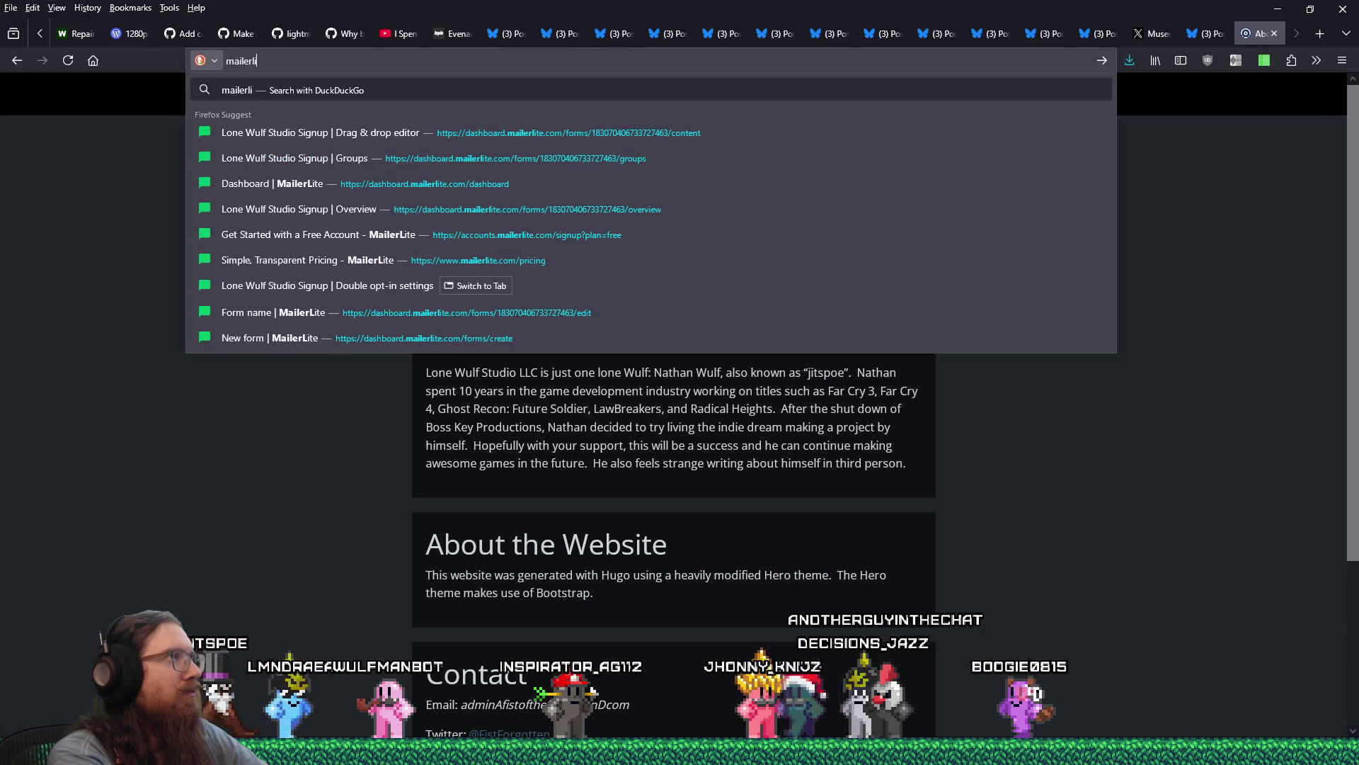
pyautogui.write('te sender')
pyautogui.press('Return')
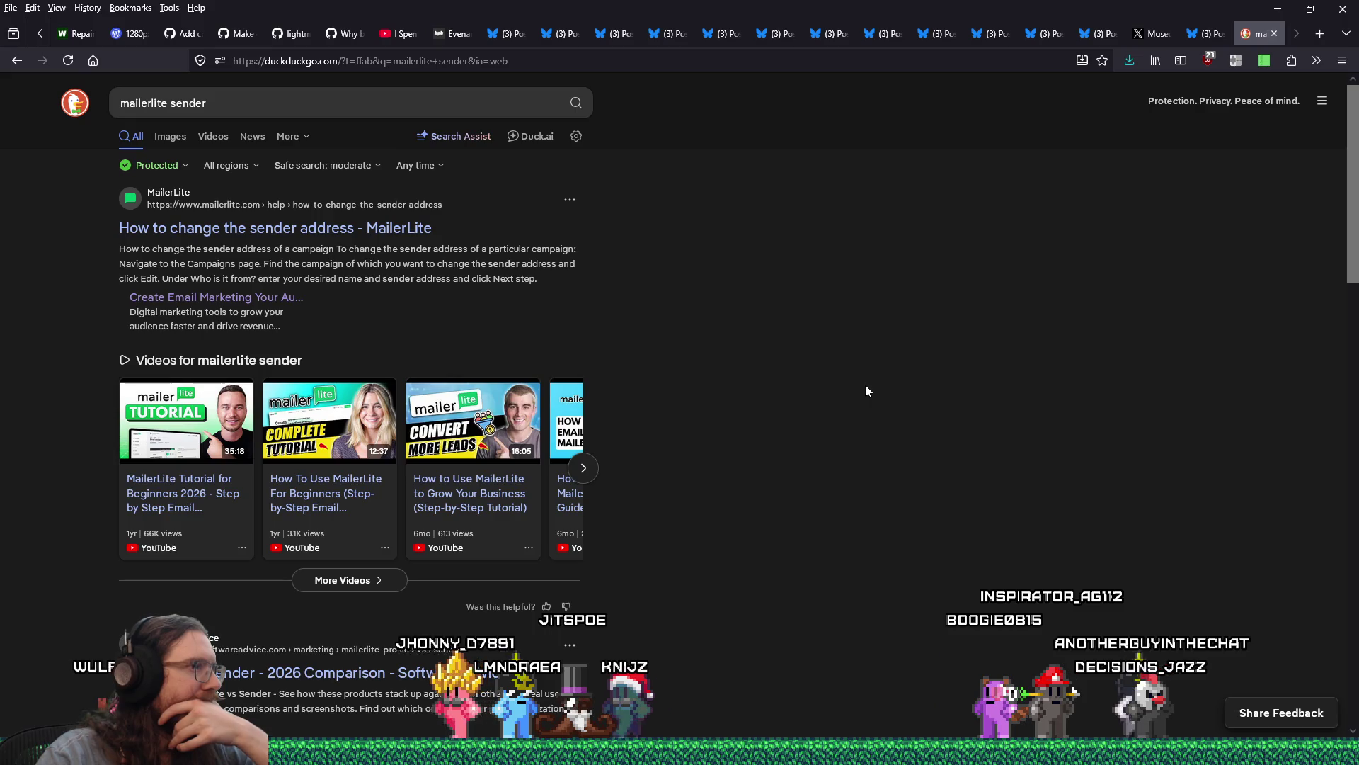
# Step: Scroll down the 'mailerlite sender' results and open Sender's MailerLite review article
pyautogui.scroll(-3, 866, 390)
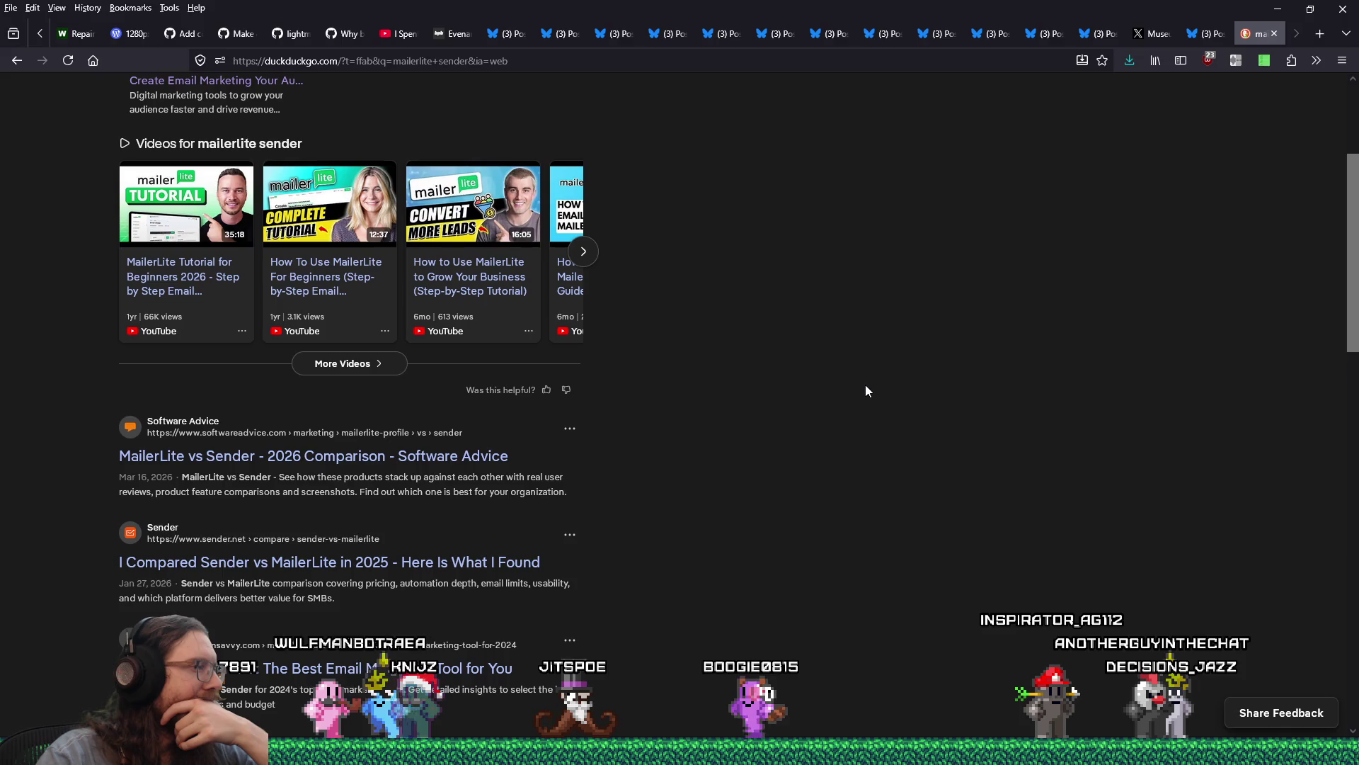
pyautogui.scroll(-2, 866, 386)
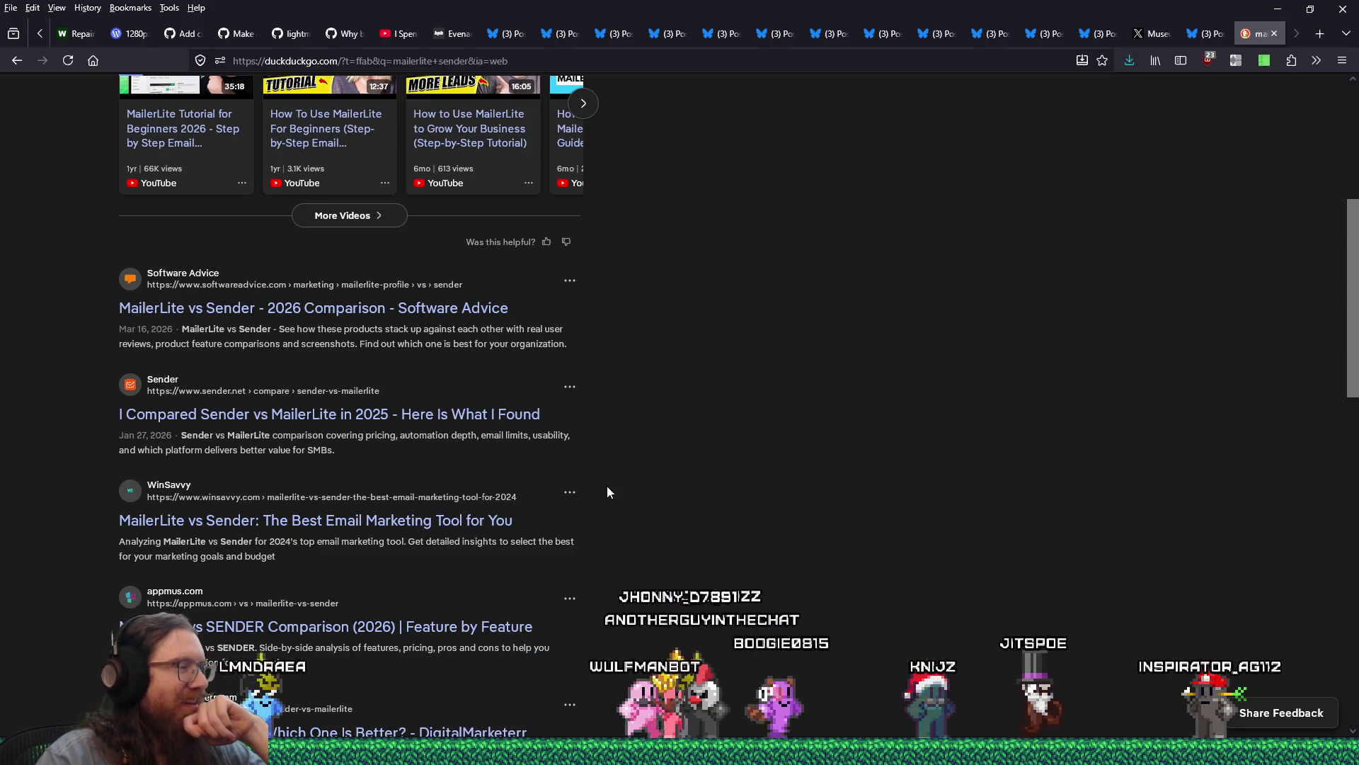
pyautogui.scroll(-2, 606, 487)
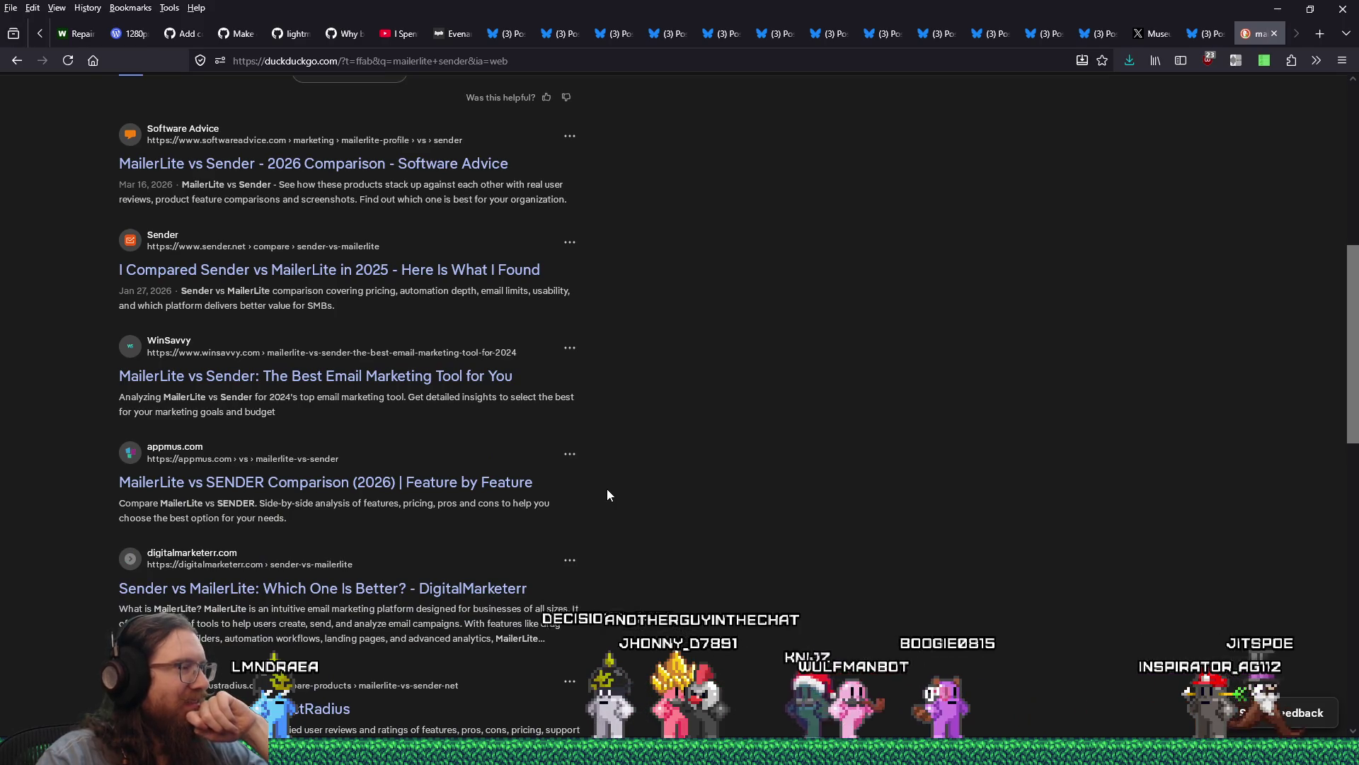
pyautogui.scroll(-1, 716, 502)
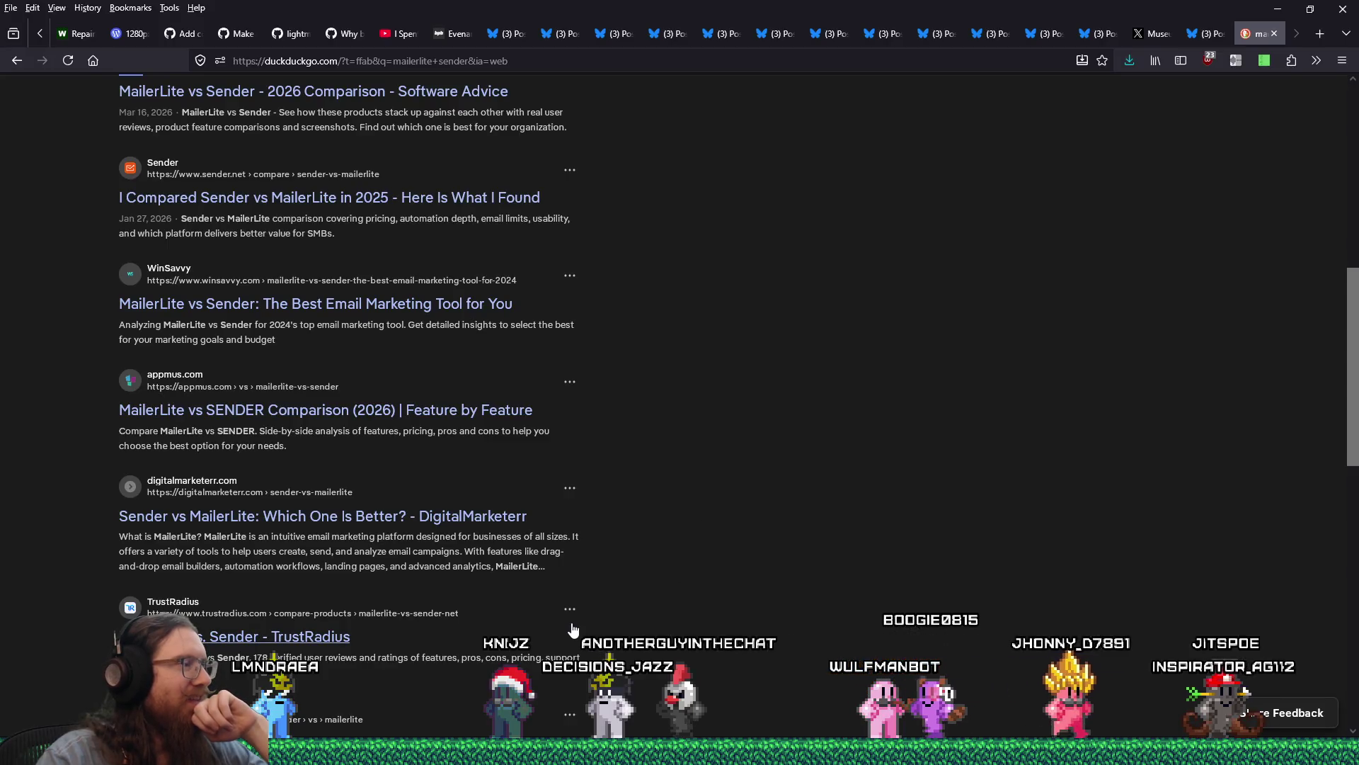
pyautogui.scroll(-3, 382, 572)
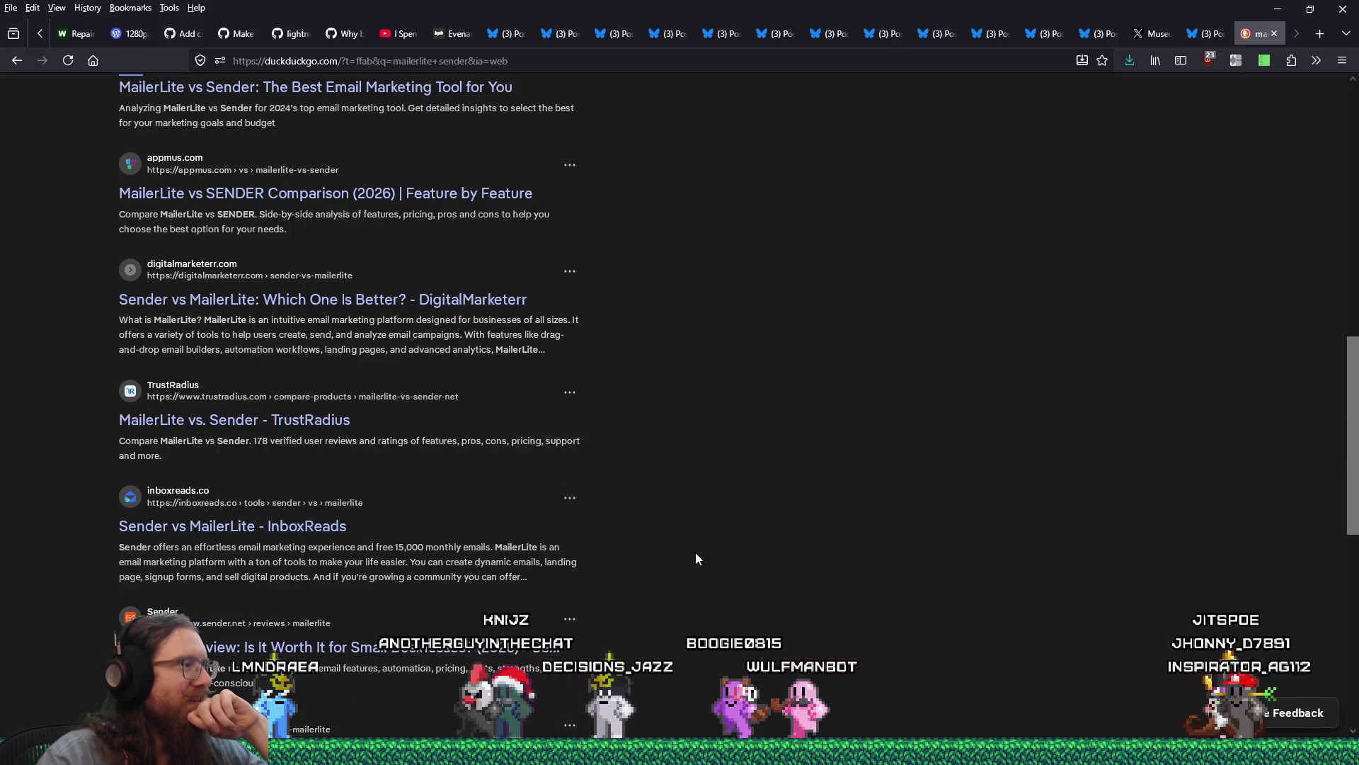
pyautogui.scroll(-1, 698, 559)
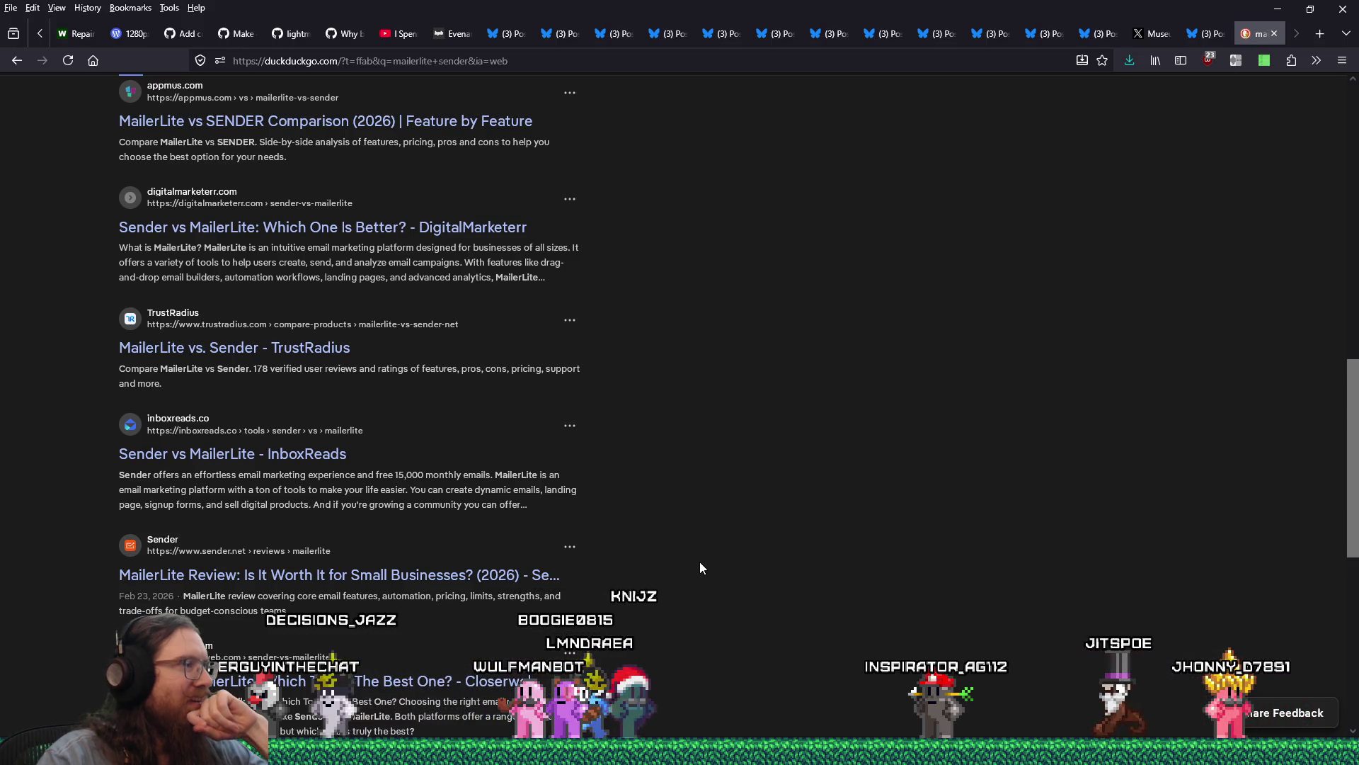
pyautogui.scroll(-2, 701, 568)
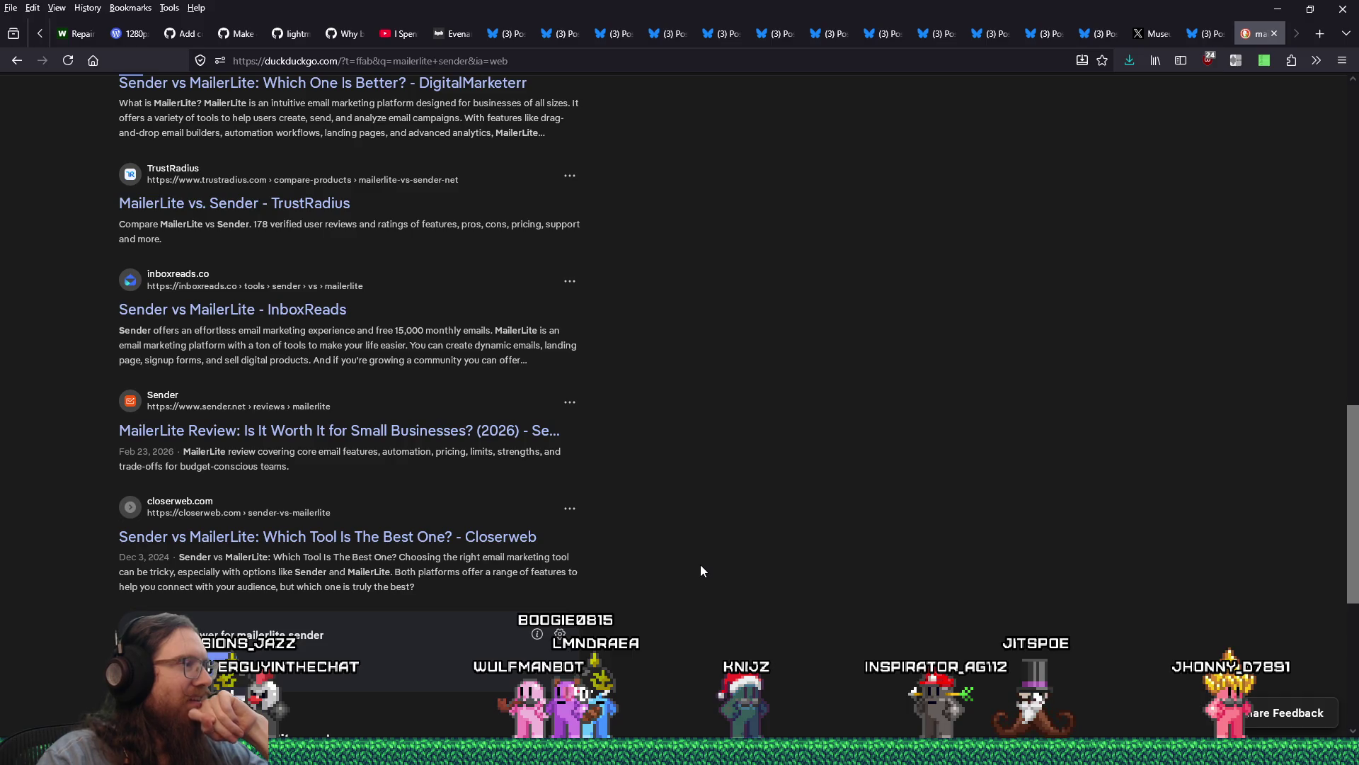
pyautogui.click(570, 470)
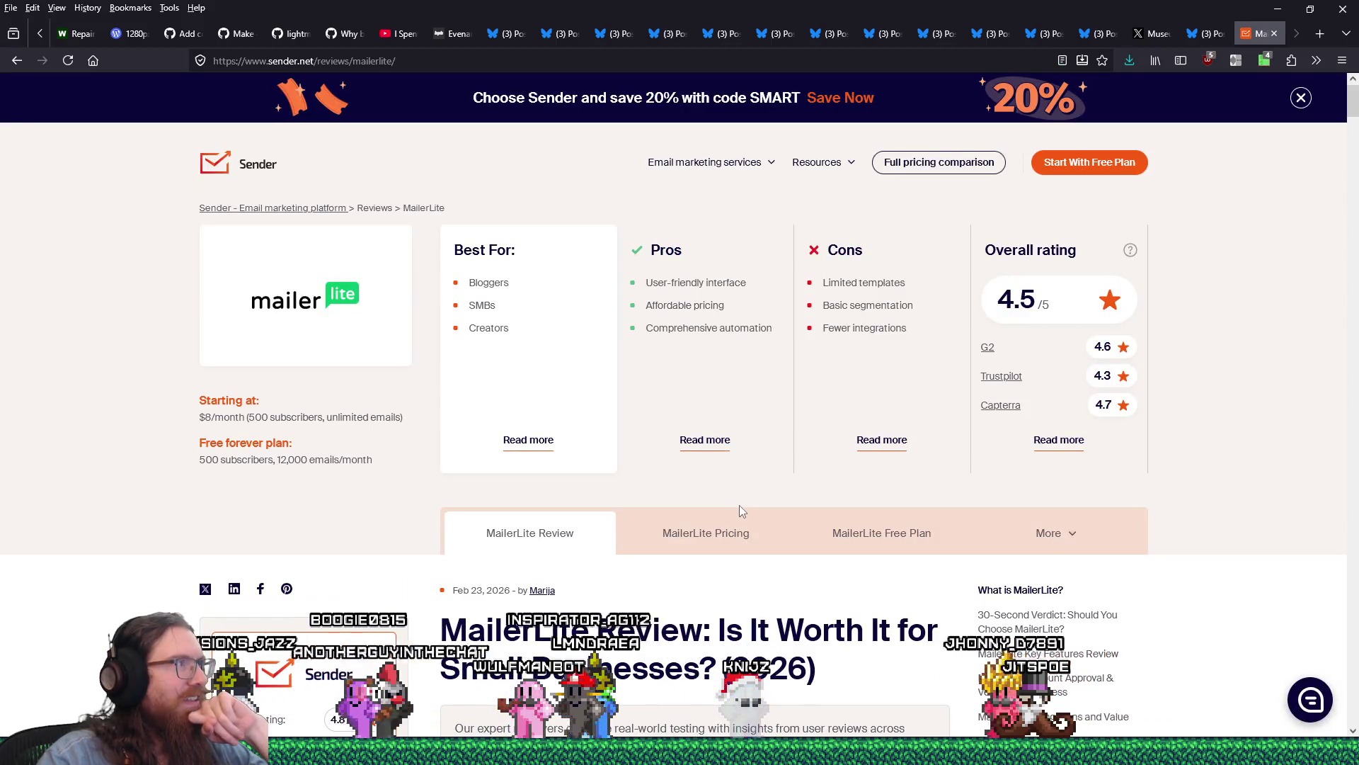
# Step: Read Sender's MailerLite review past pricing plans and pros-and-cons to 'Who MailerLite is Best For'
pyautogui.scroll(-3, 741, 512)
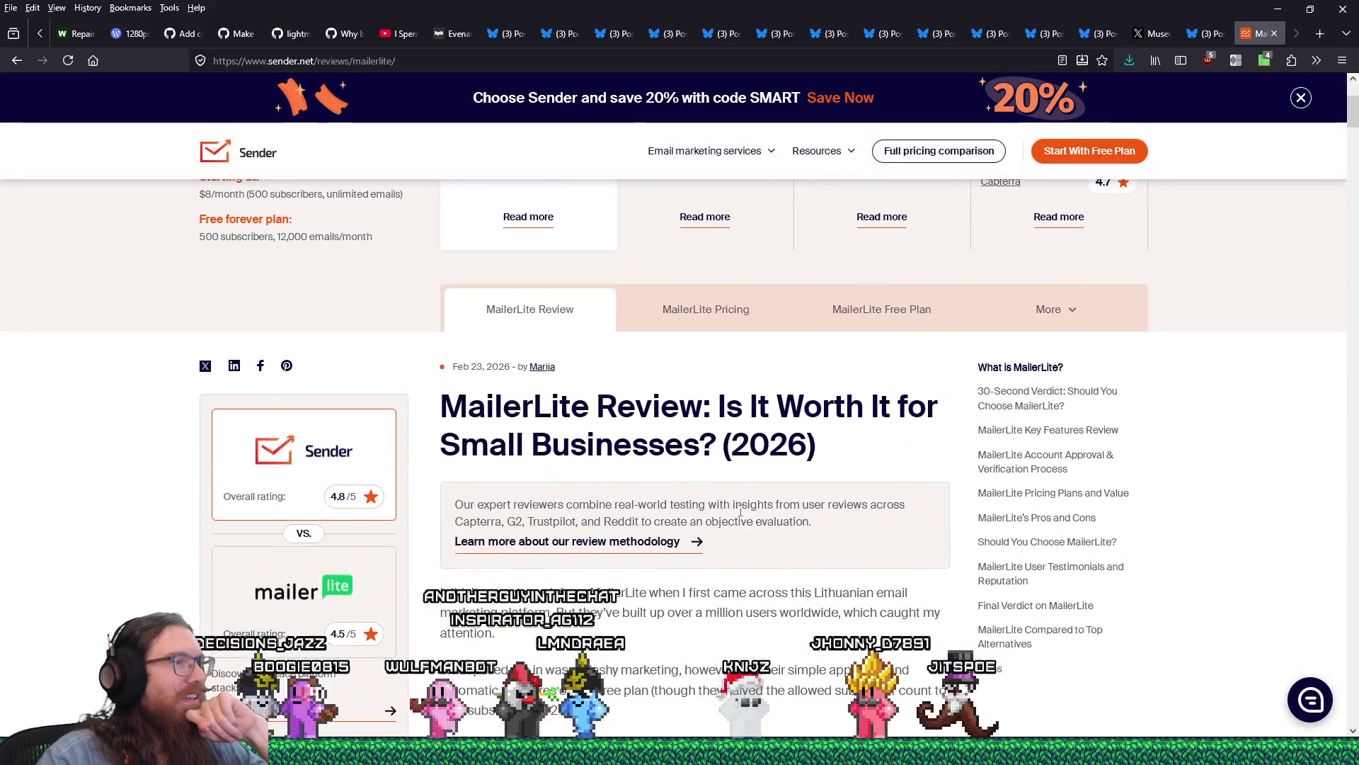
pyautogui.scroll(-5, 741, 511)
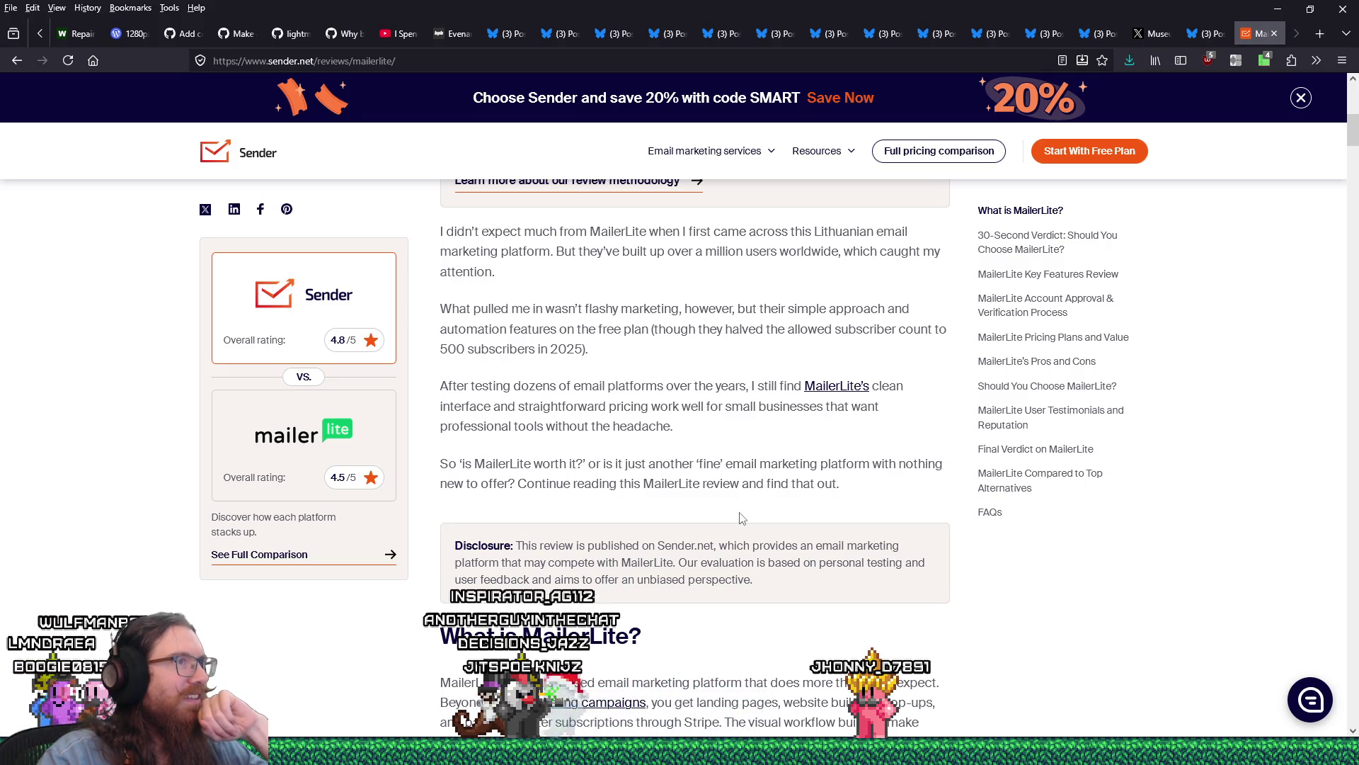
pyautogui.scroll(-1, 741, 518)
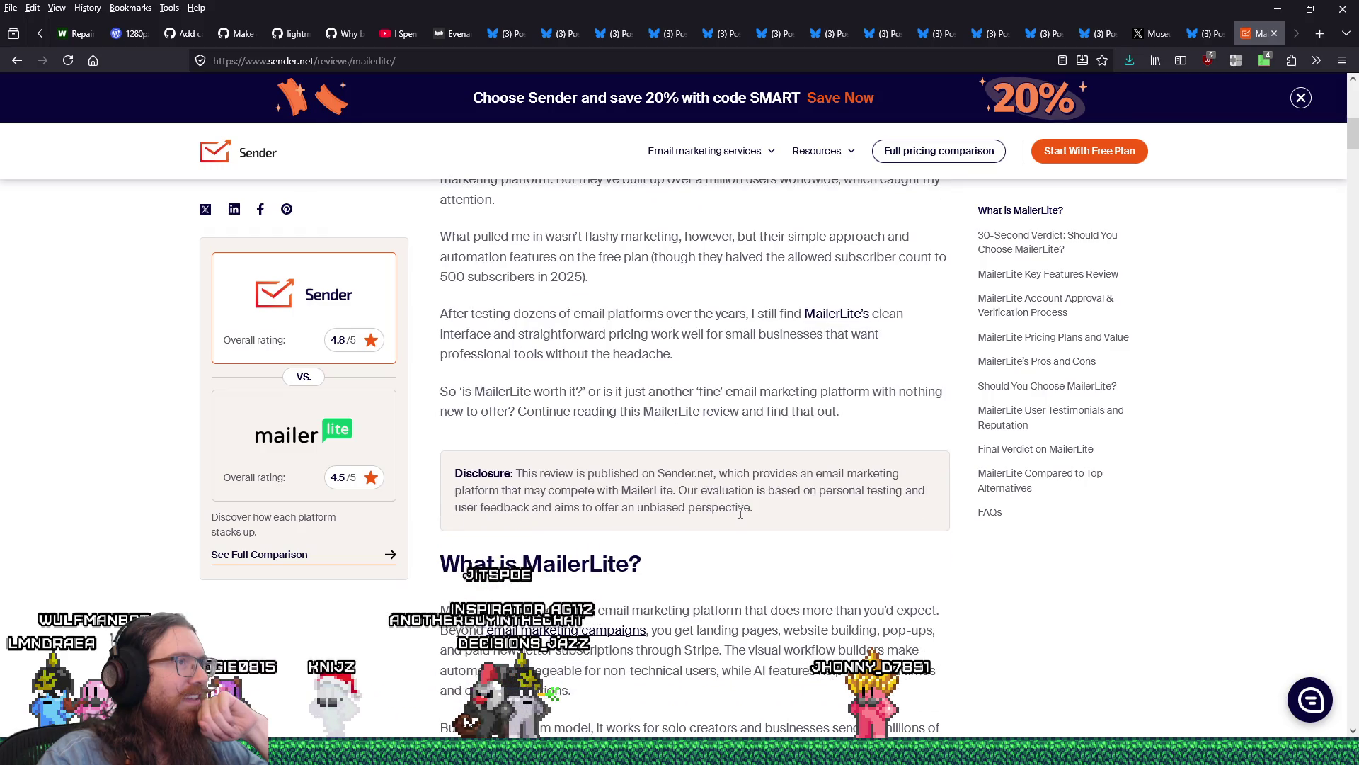
pyautogui.scroll(-1, 740, 513)
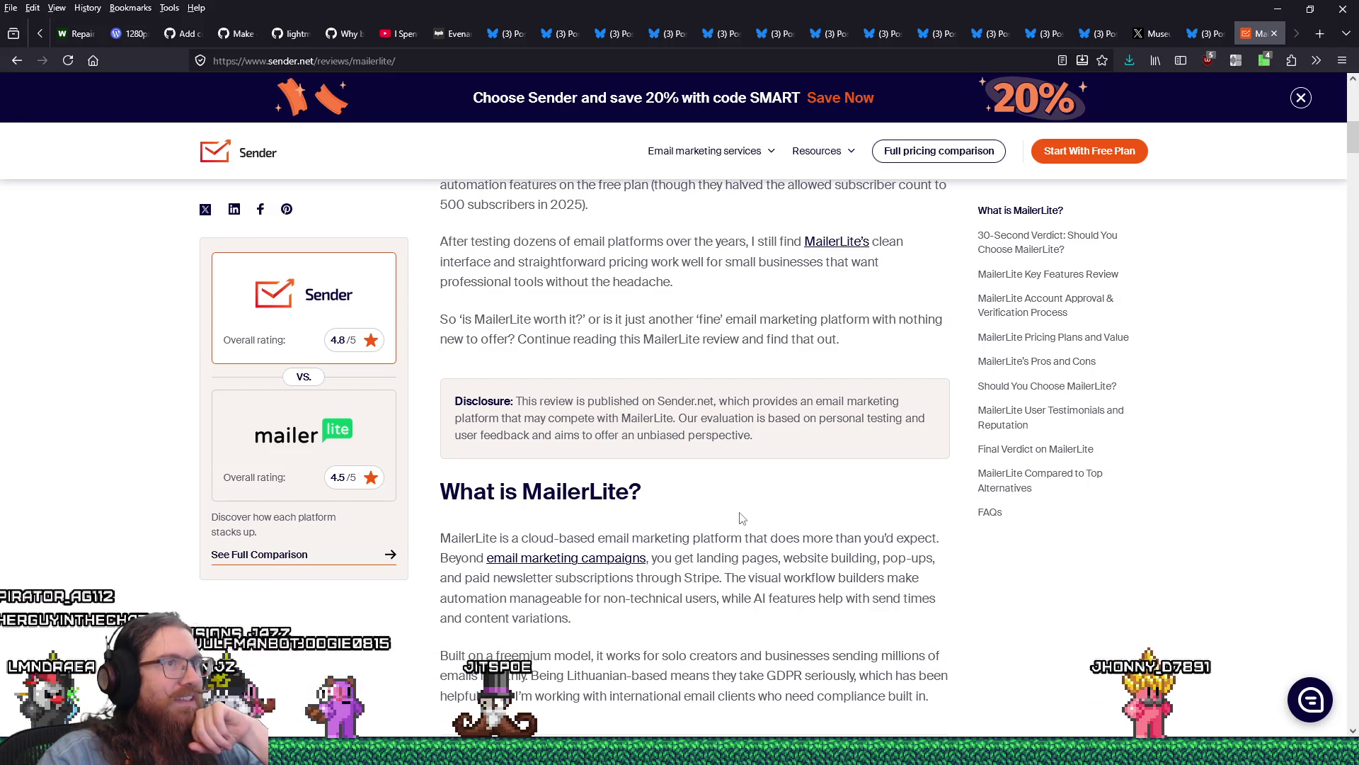
pyautogui.scroll(1, 741, 518)
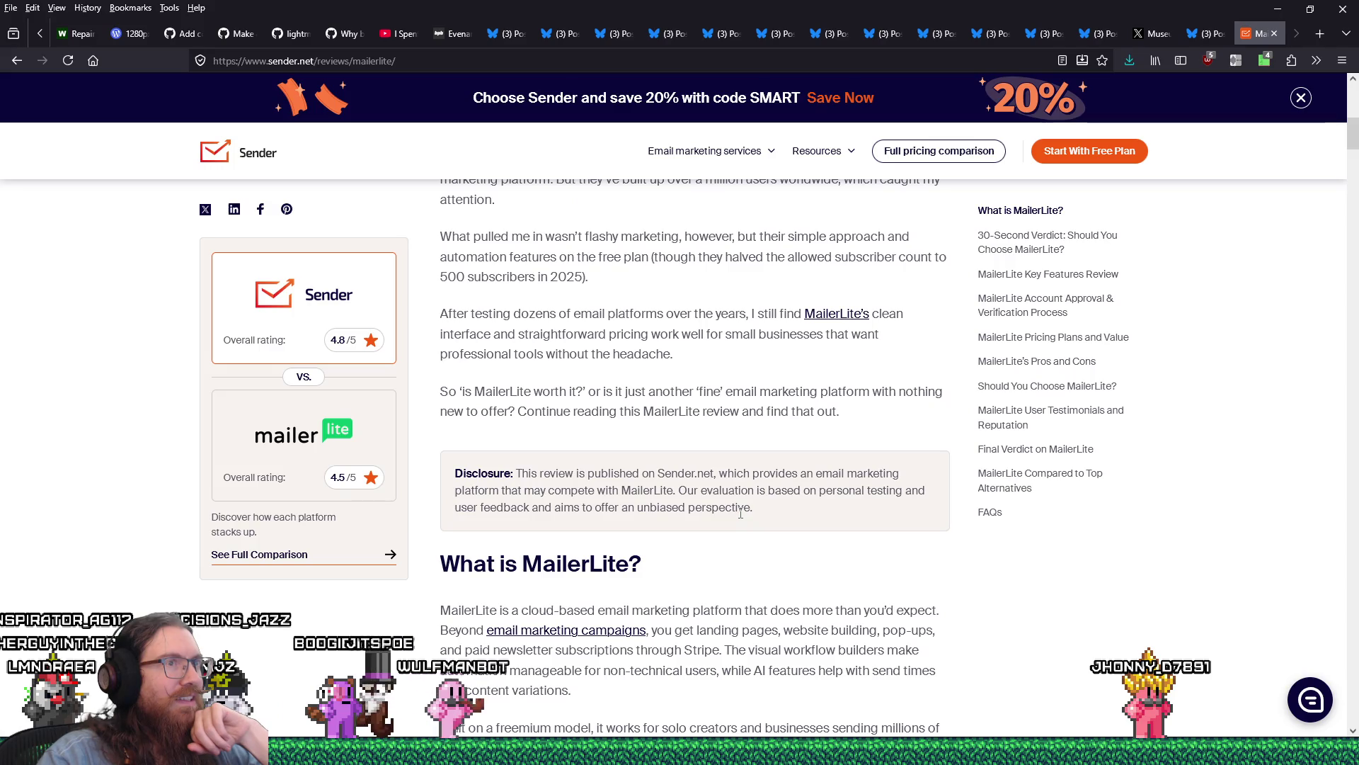
pyautogui.scroll(-1, 740, 512)
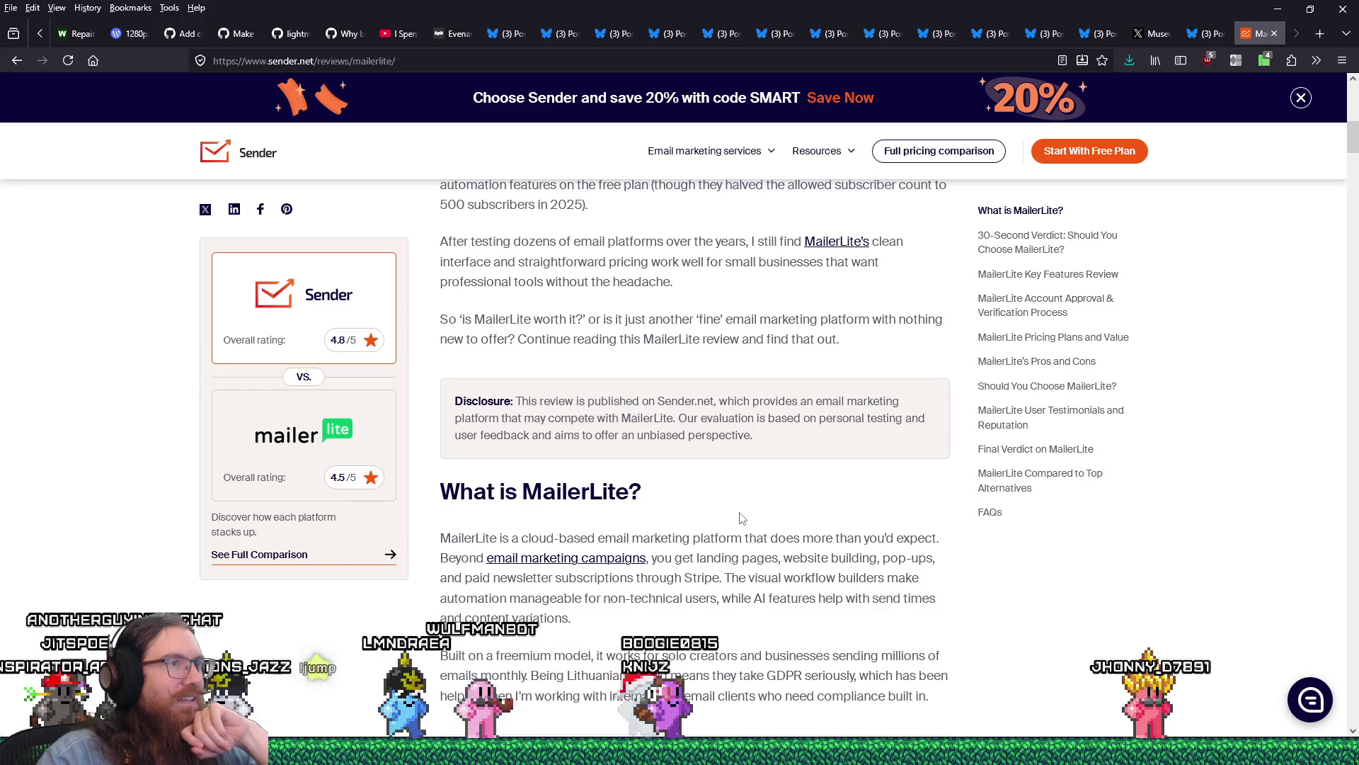
pyautogui.scroll(-5, 741, 517)
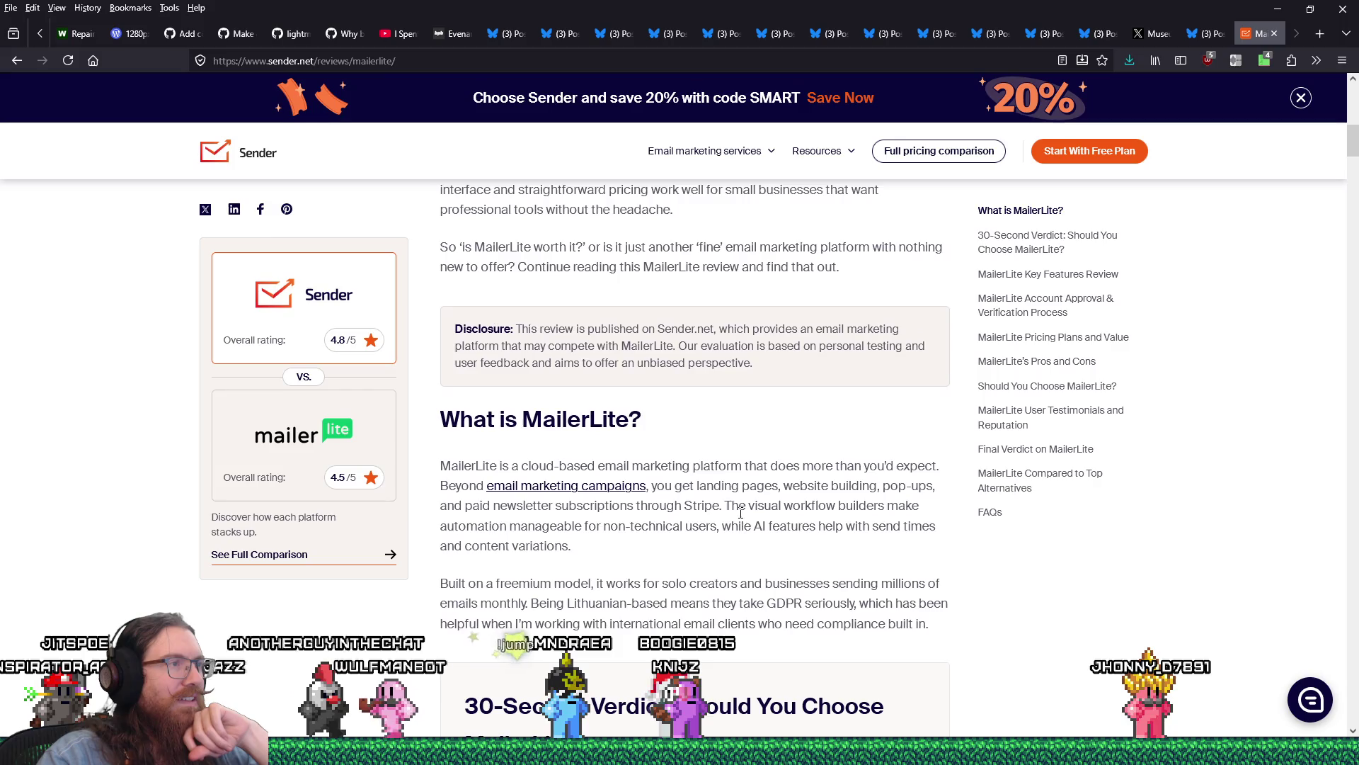
pyautogui.scroll(-3, 741, 517)
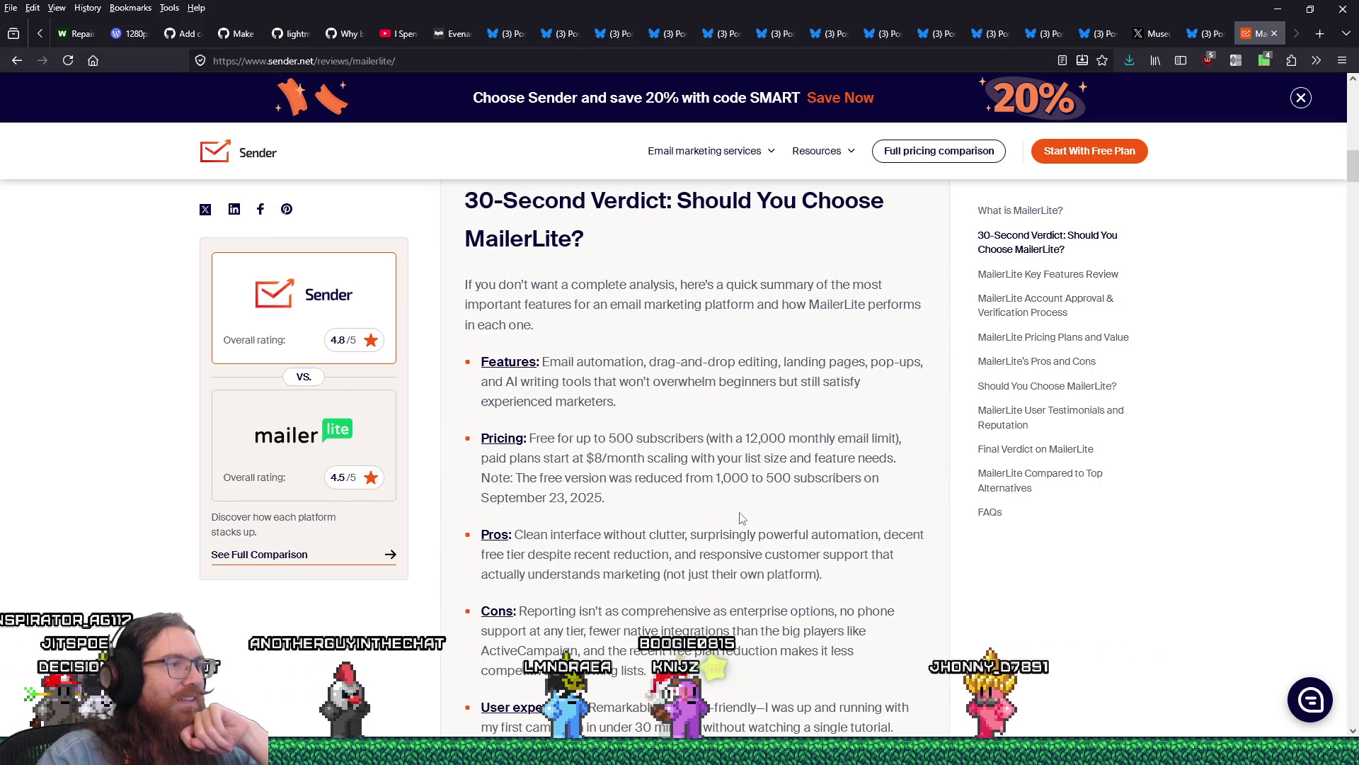
pyautogui.scroll(-1, 740, 517)
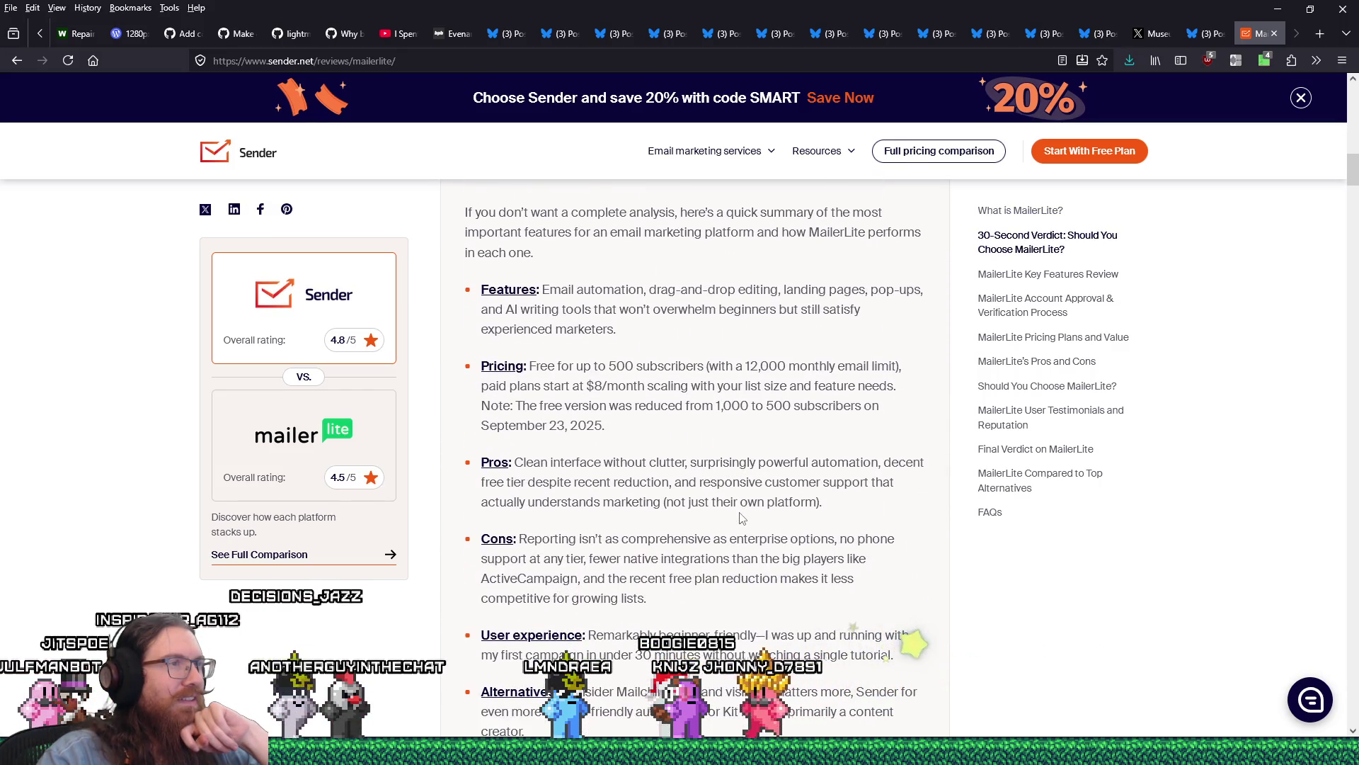
pyautogui.scroll(-1, 740, 518)
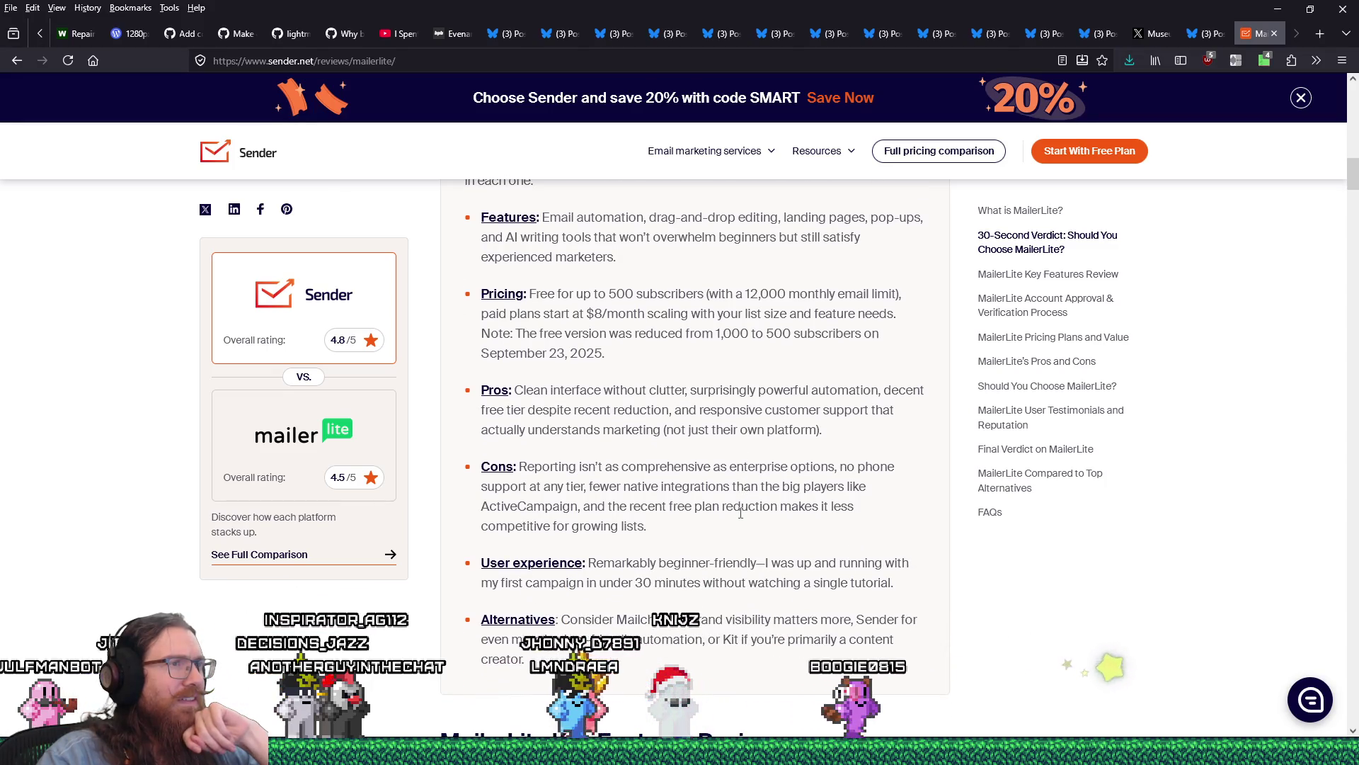
pyautogui.scroll(-1, 740, 513)
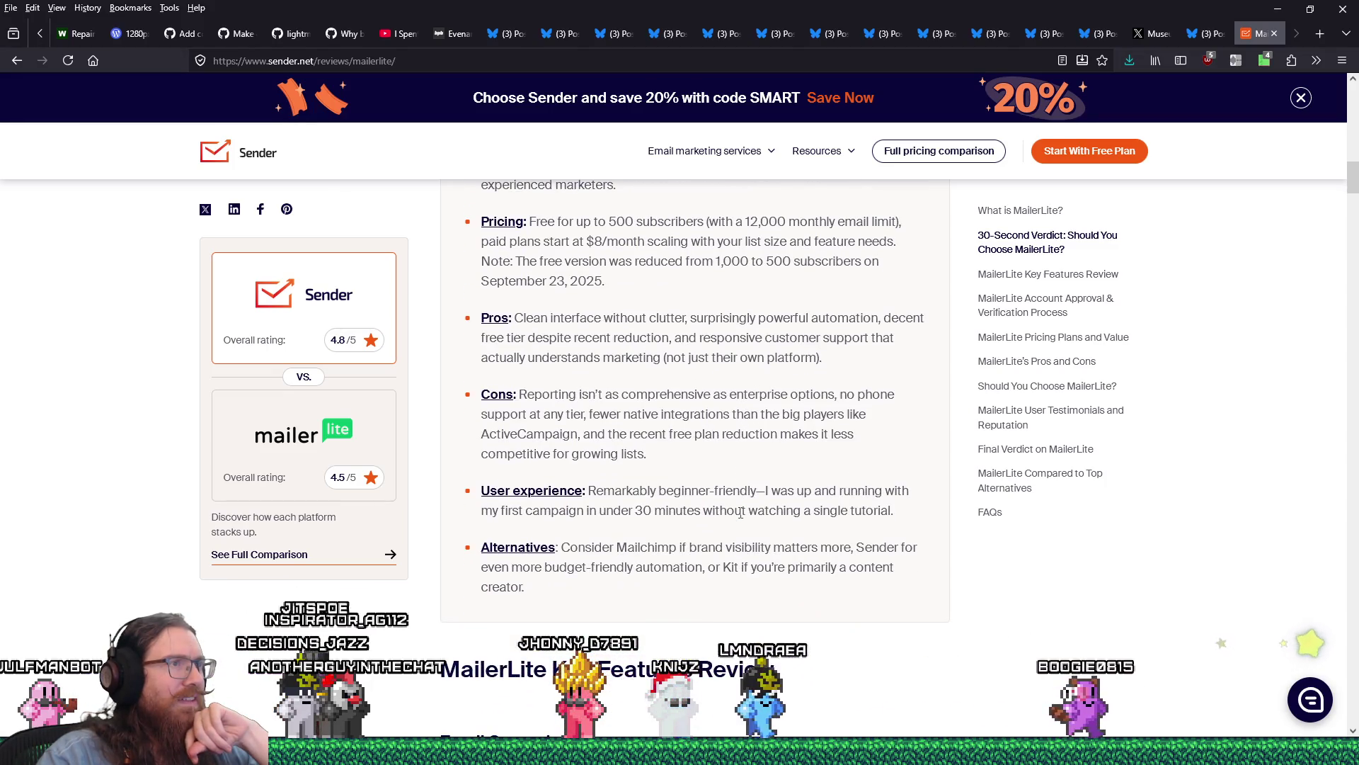
pyautogui.scroll(-1, 741, 516)
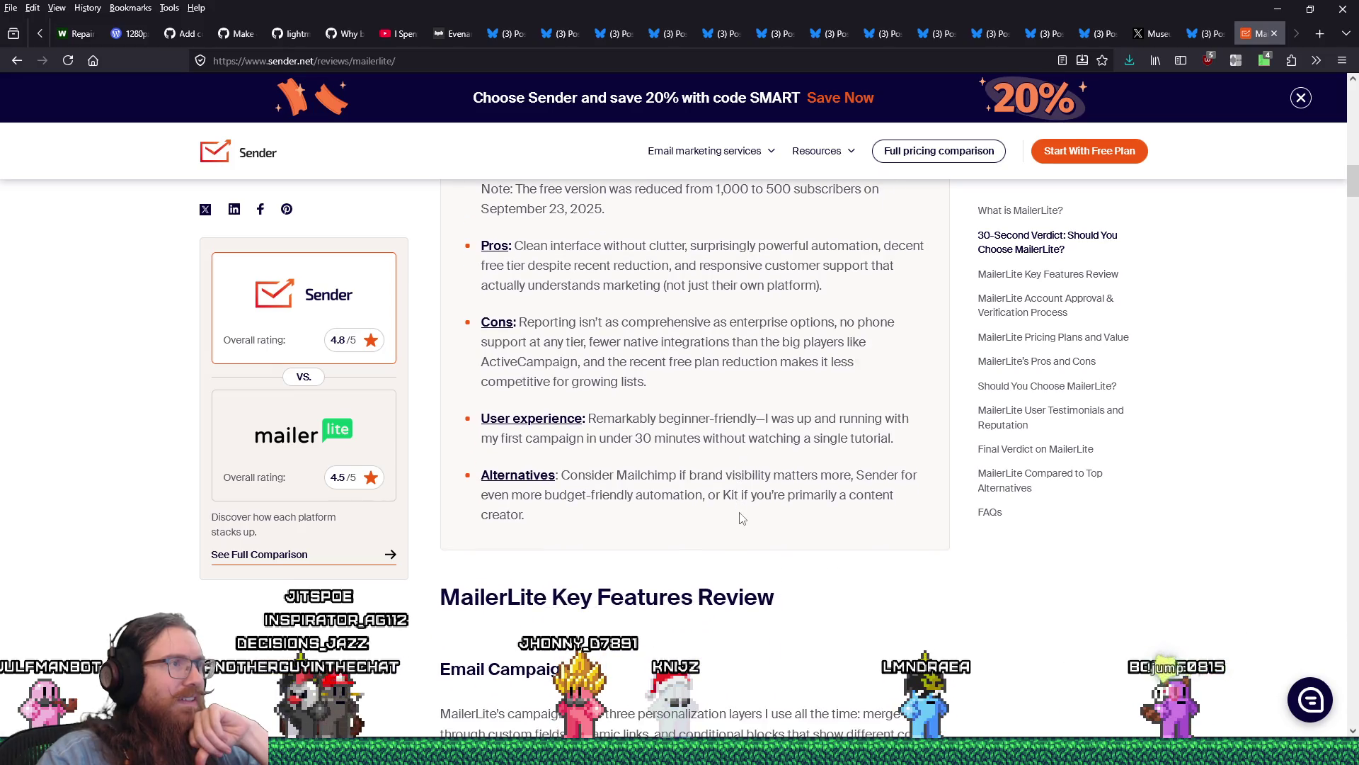
pyautogui.scroll(-3, 740, 518)
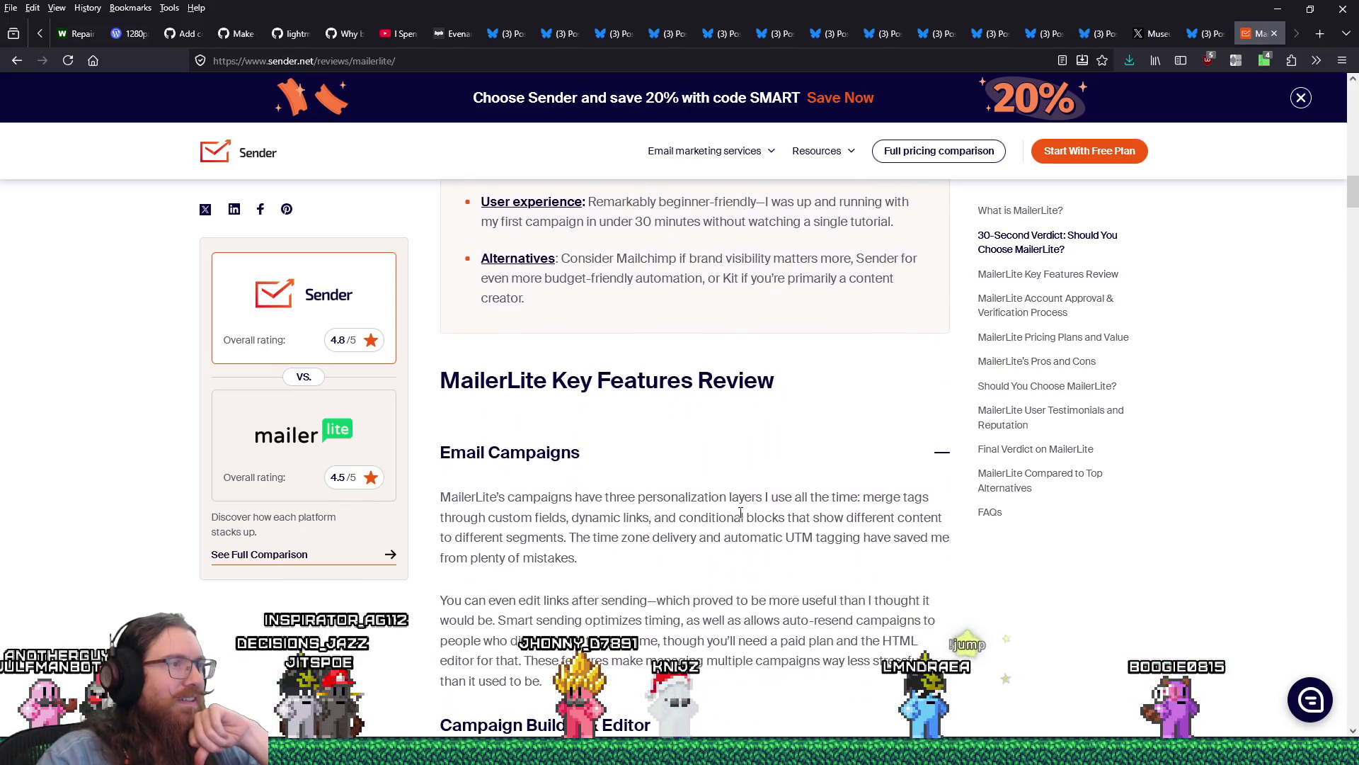
pyautogui.scroll(-7, 741, 513)
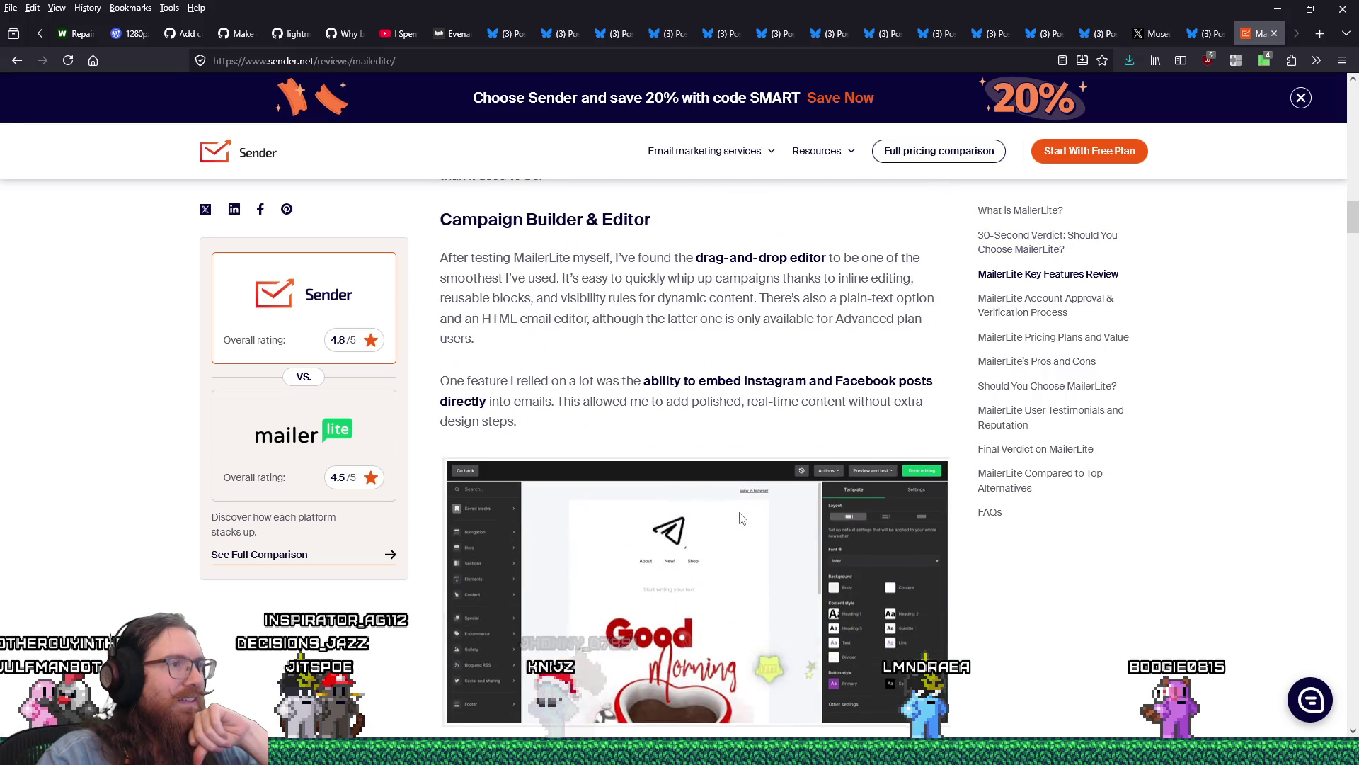
pyautogui.scroll(-1, 741, 517)
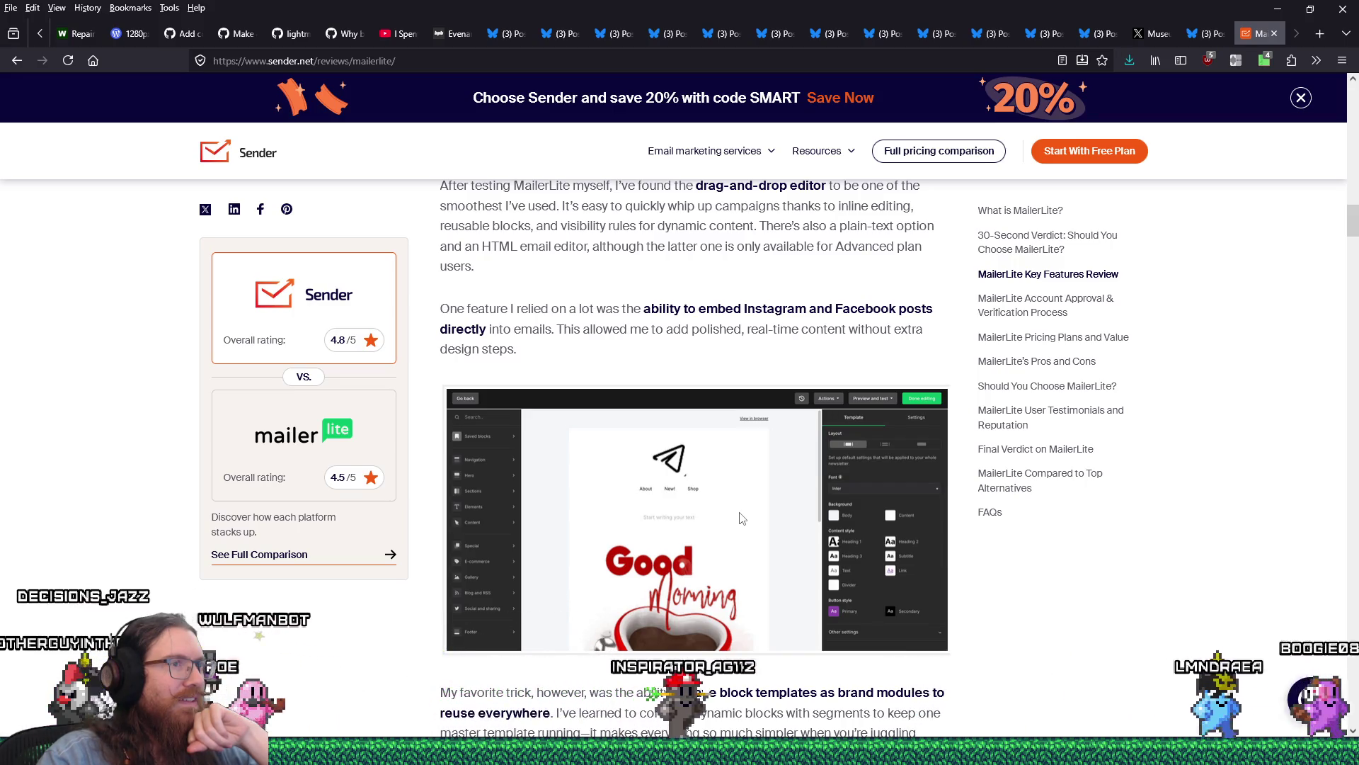
pyautogui.scroll(-1, 741, 518)
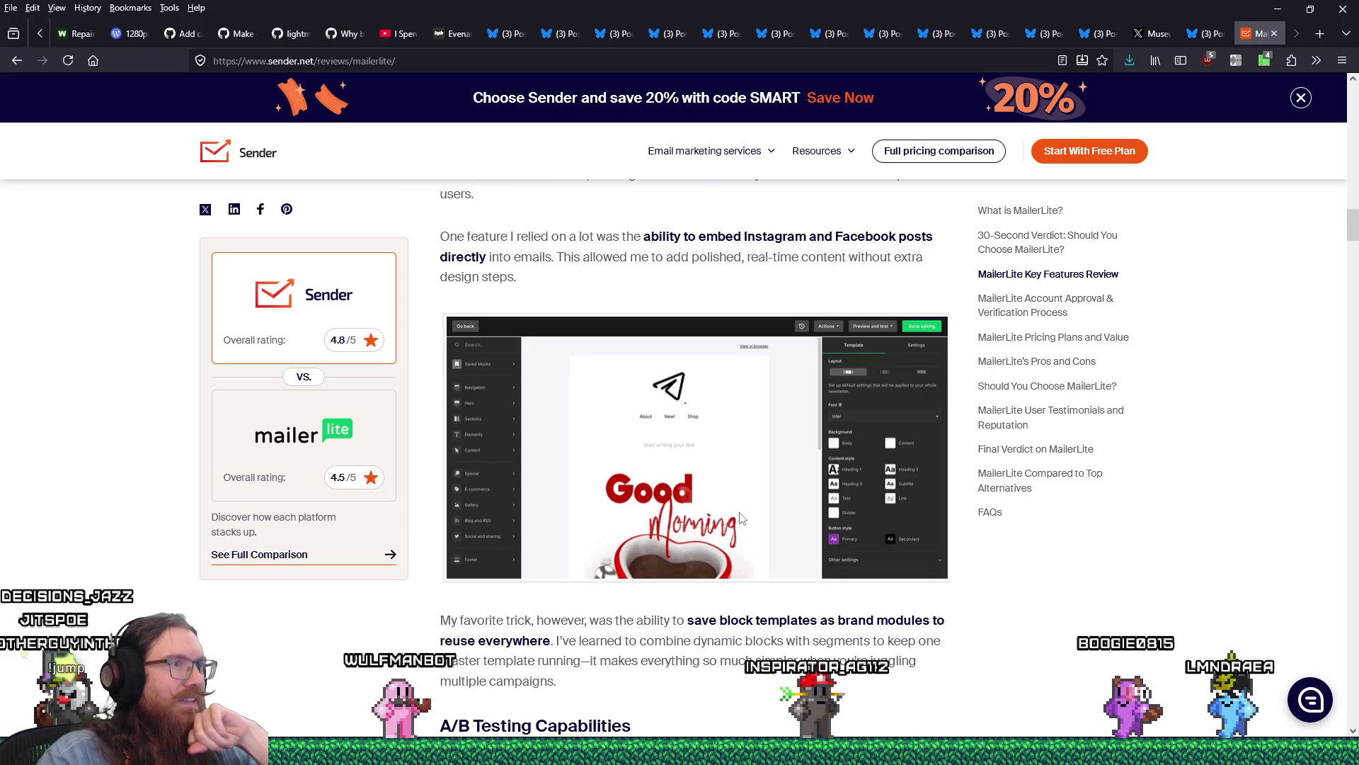
pyautogui.scroll(-6, 741, 519)
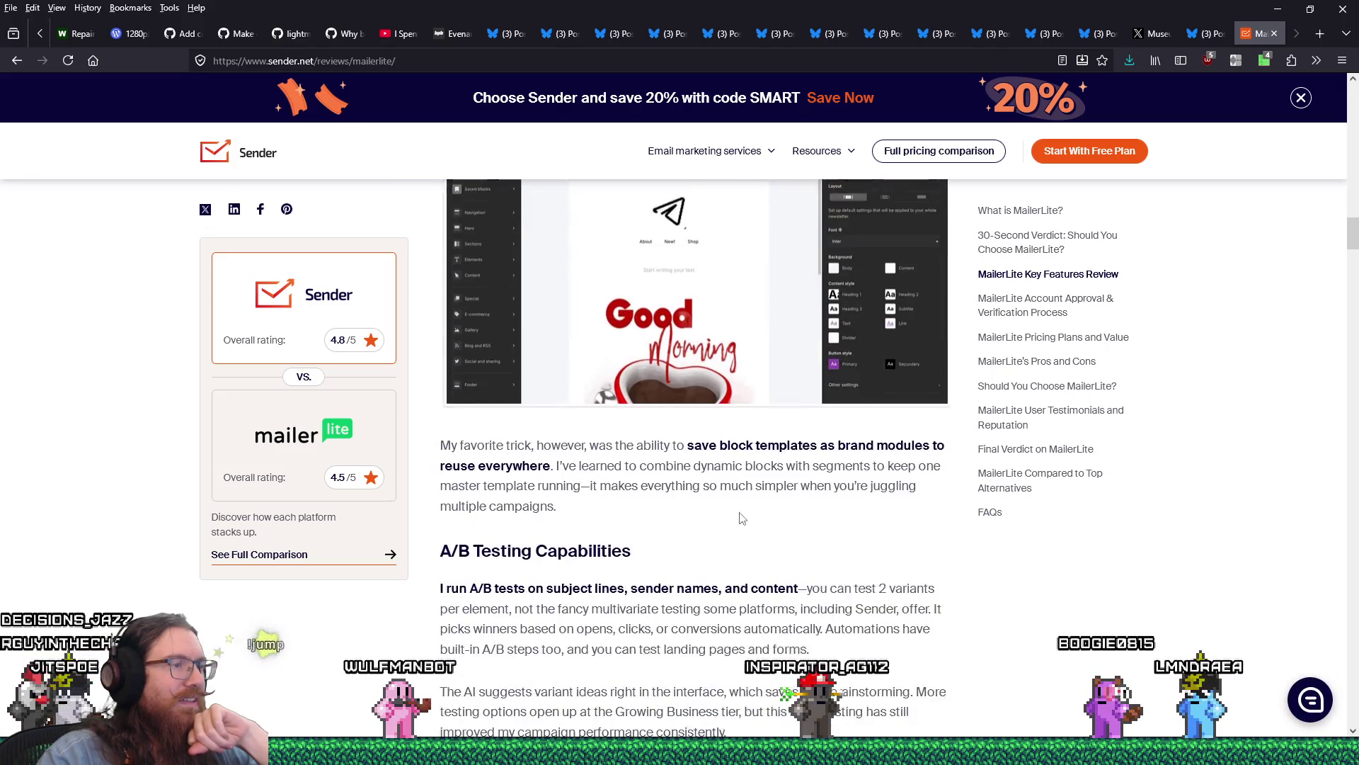
pyautogui.scroll(-15, 740, 521)
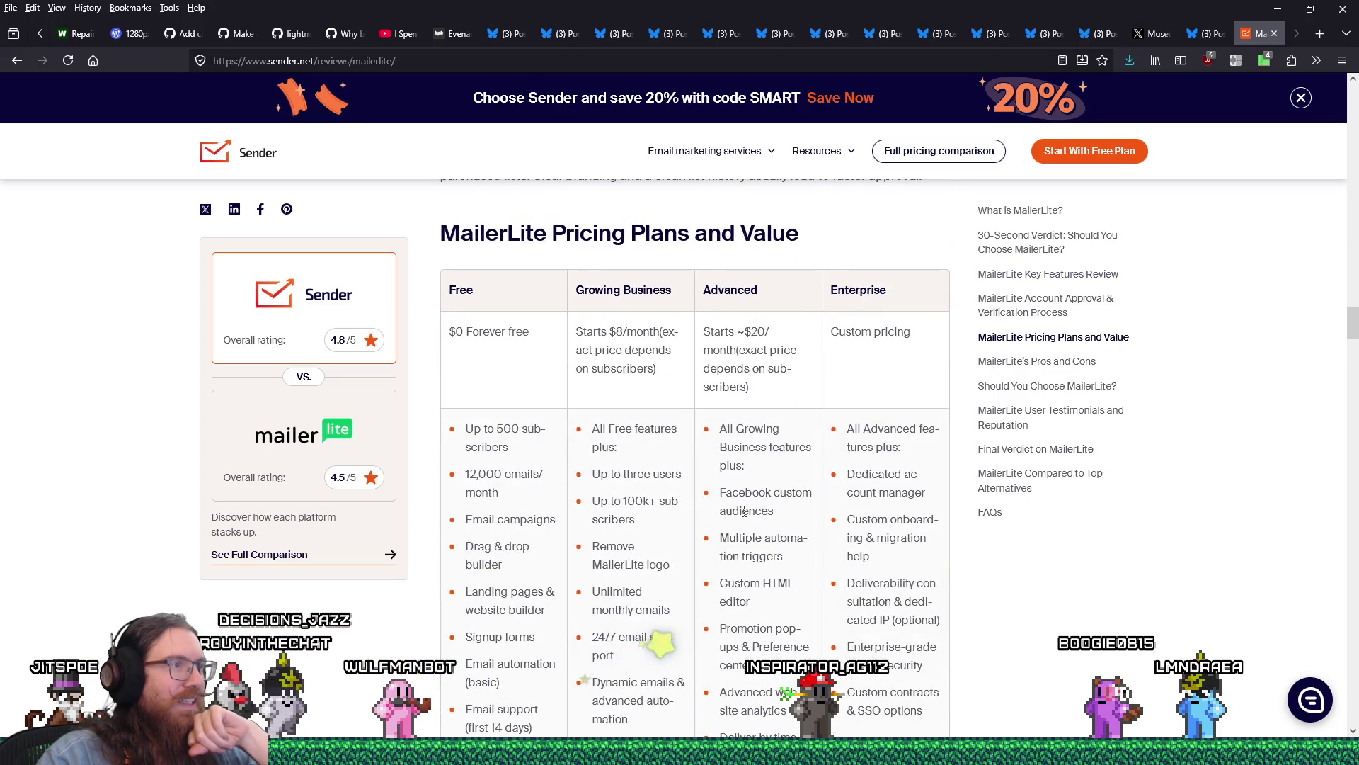
pyautogui.scroll(4, 746, 517)
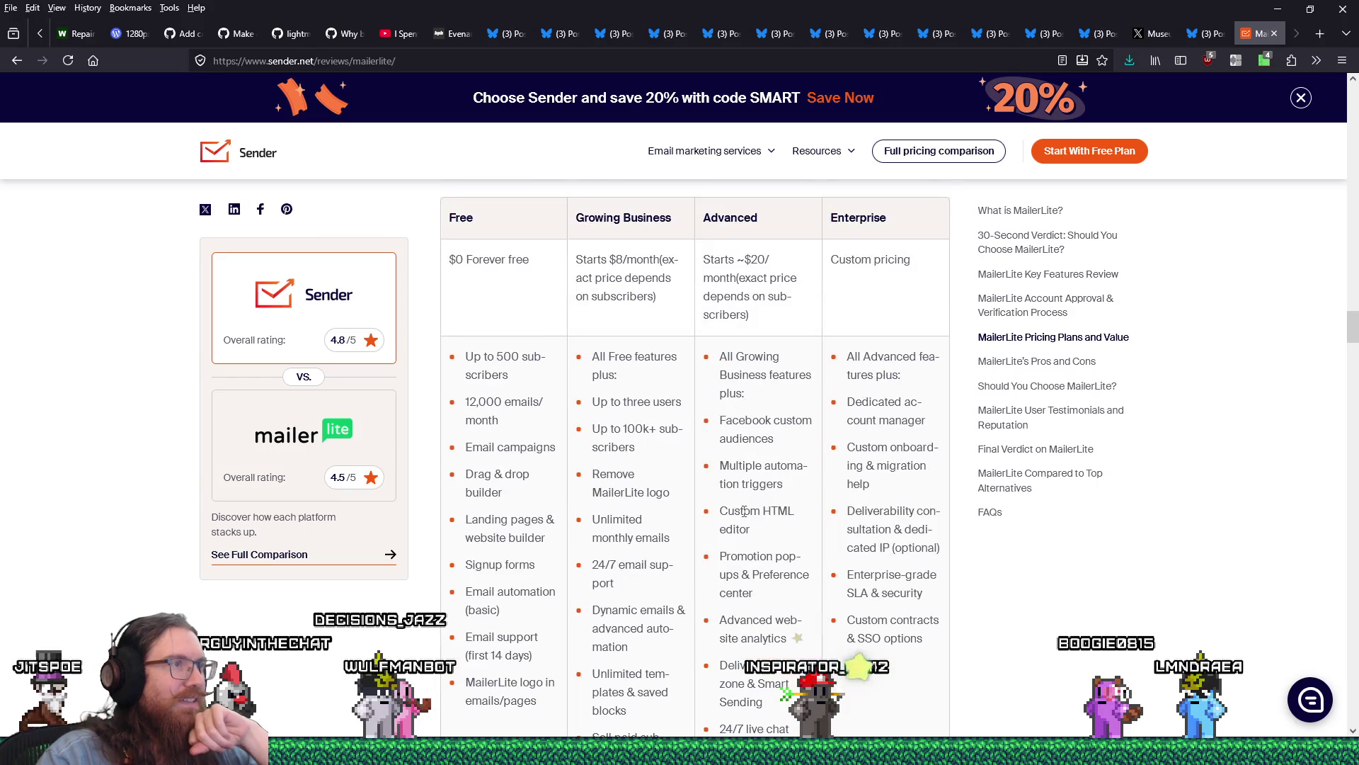
pyautogui.scroll(-12, 744, 511)
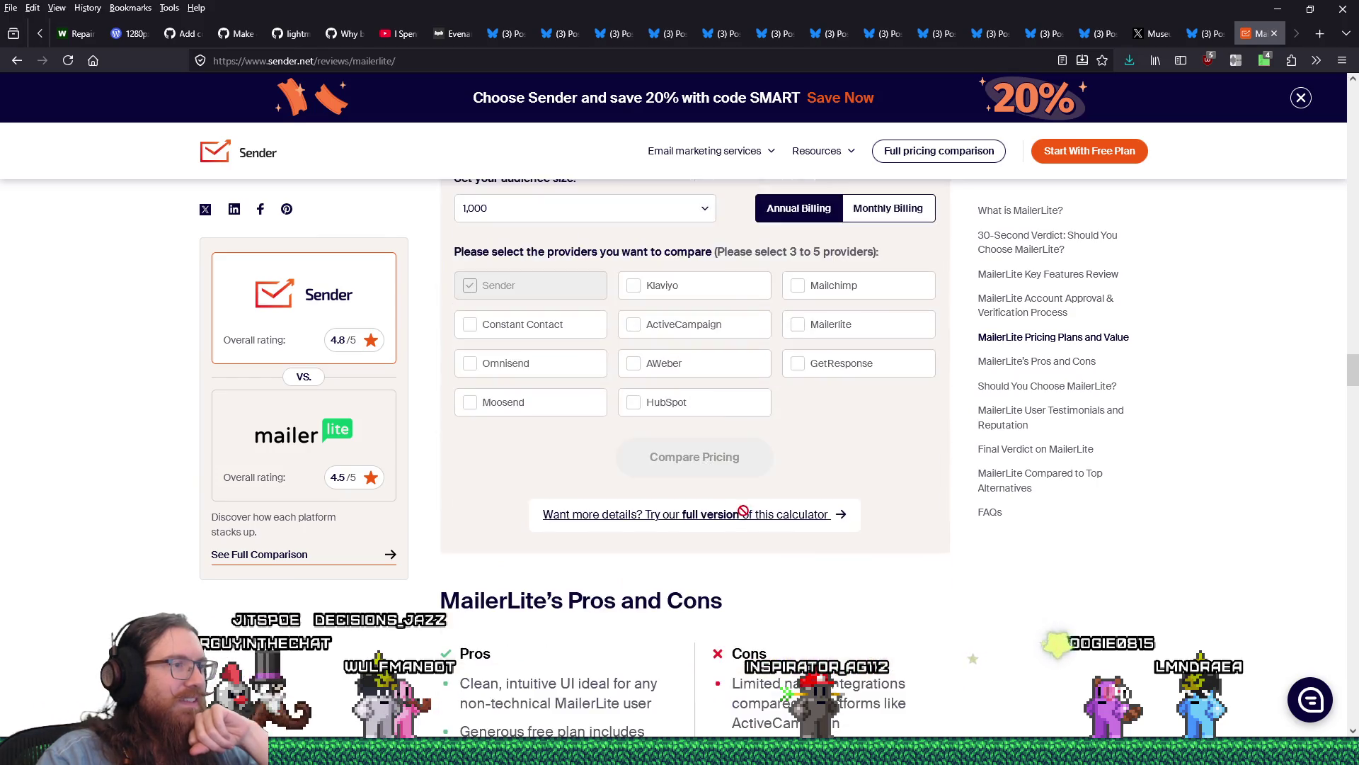
pyautogui.scroll(-6, 745, 517)
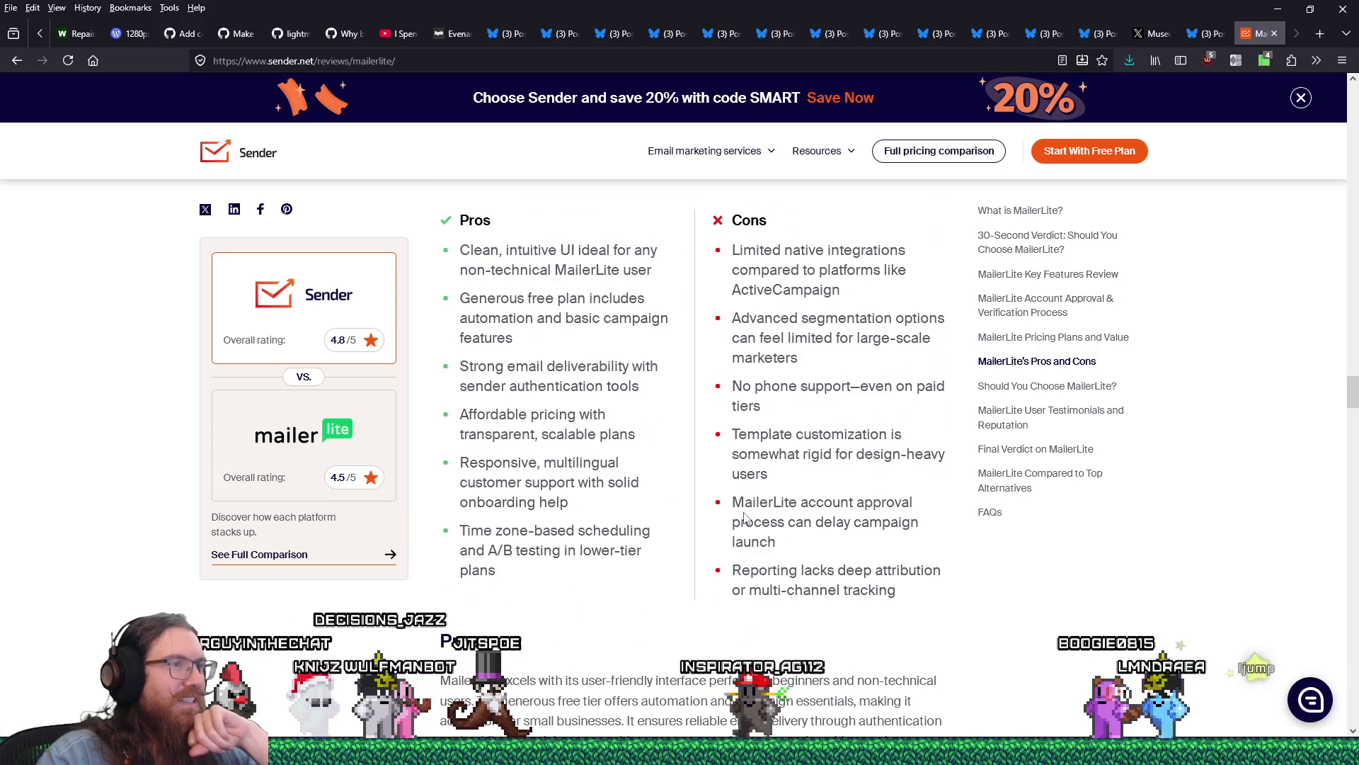
pyautogui.scroll(-15, 744, 517)
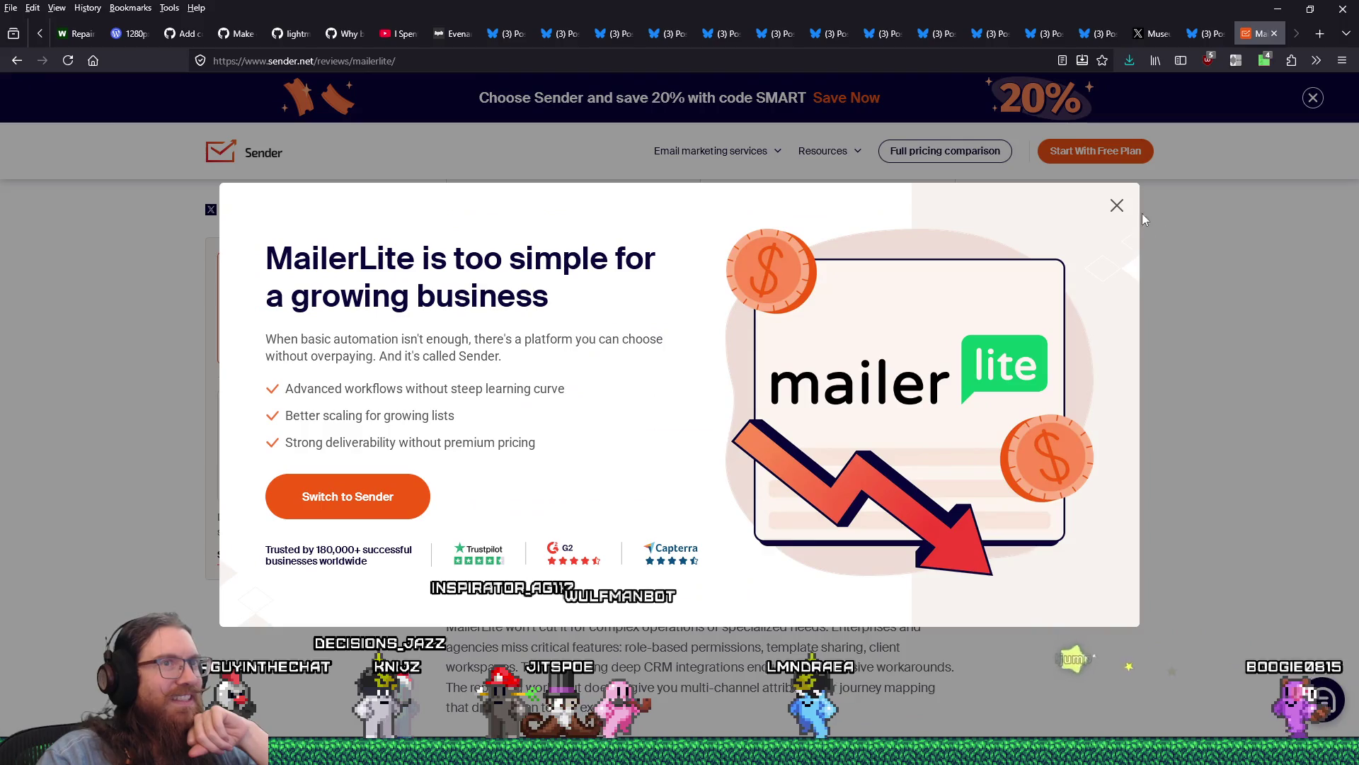
pyautogui.click(1117, 205)
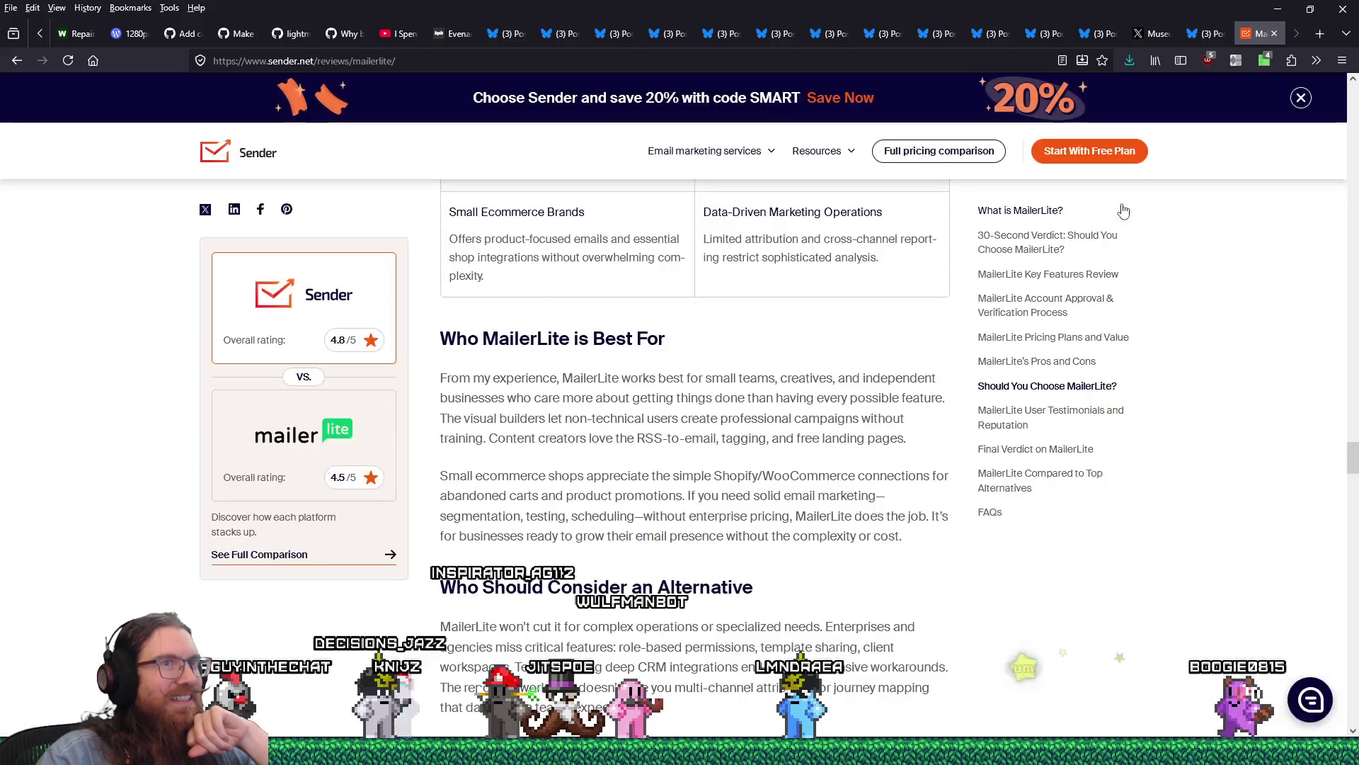
# Step: Return to the results, open Closerweb's Sender vs MailerLite article and scroll through its features
pyautogui.hotkey('alt', 'Left')
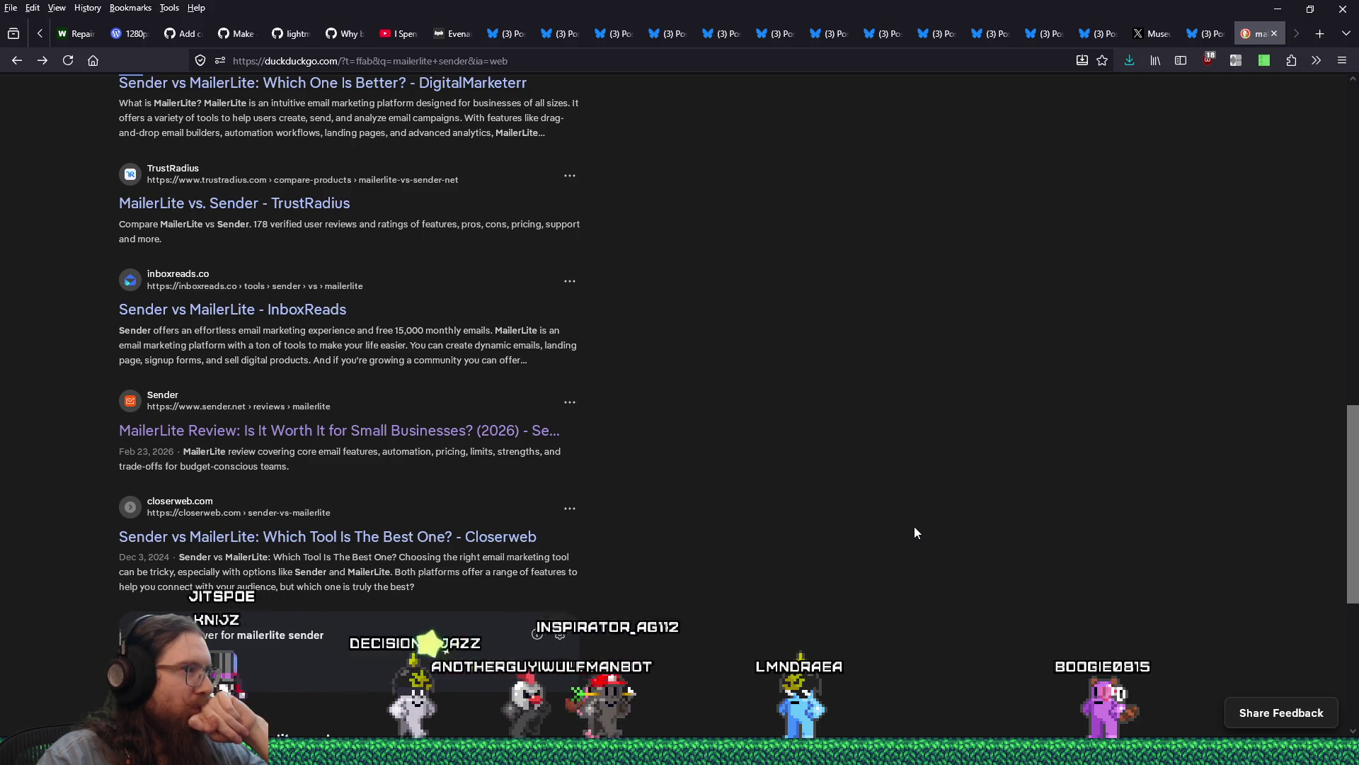
pyautogui.click(494, 536)
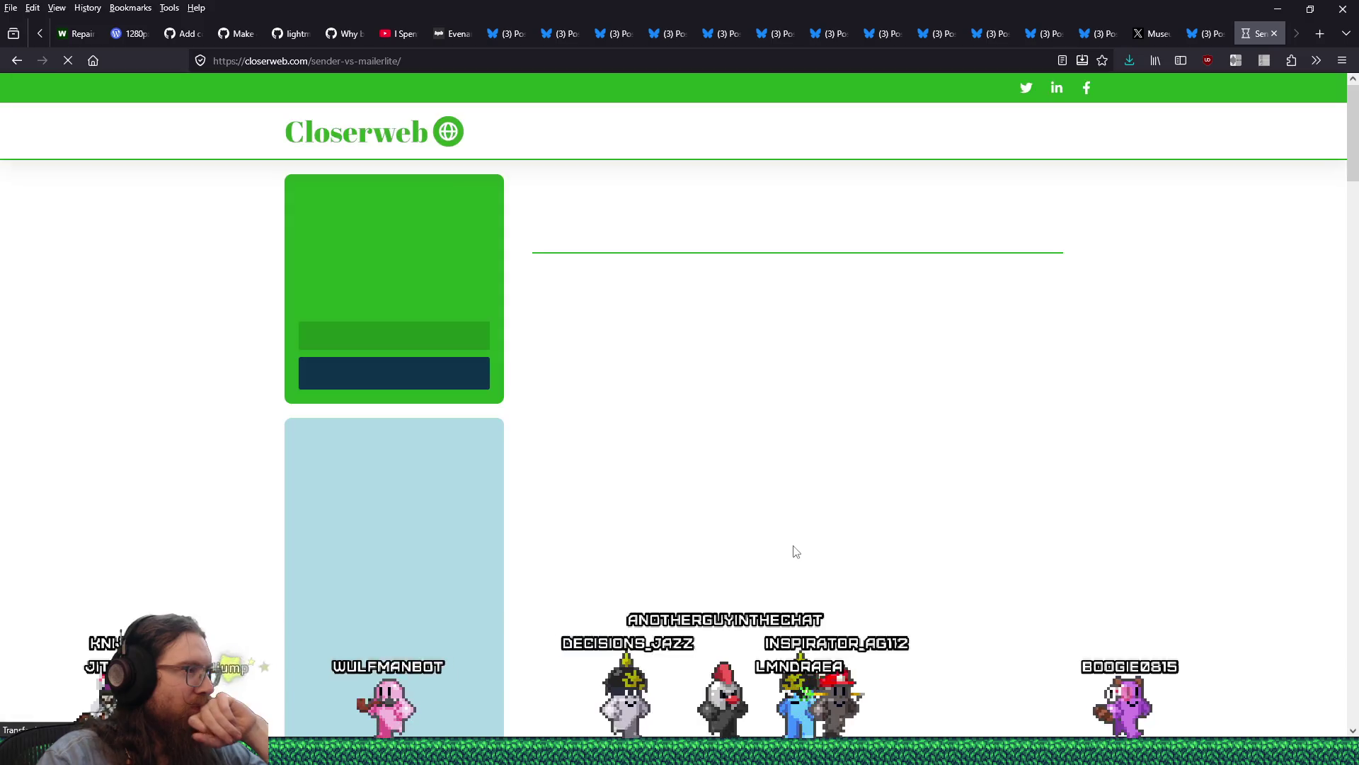
pyautogui.scroll(-2, 796, 552)
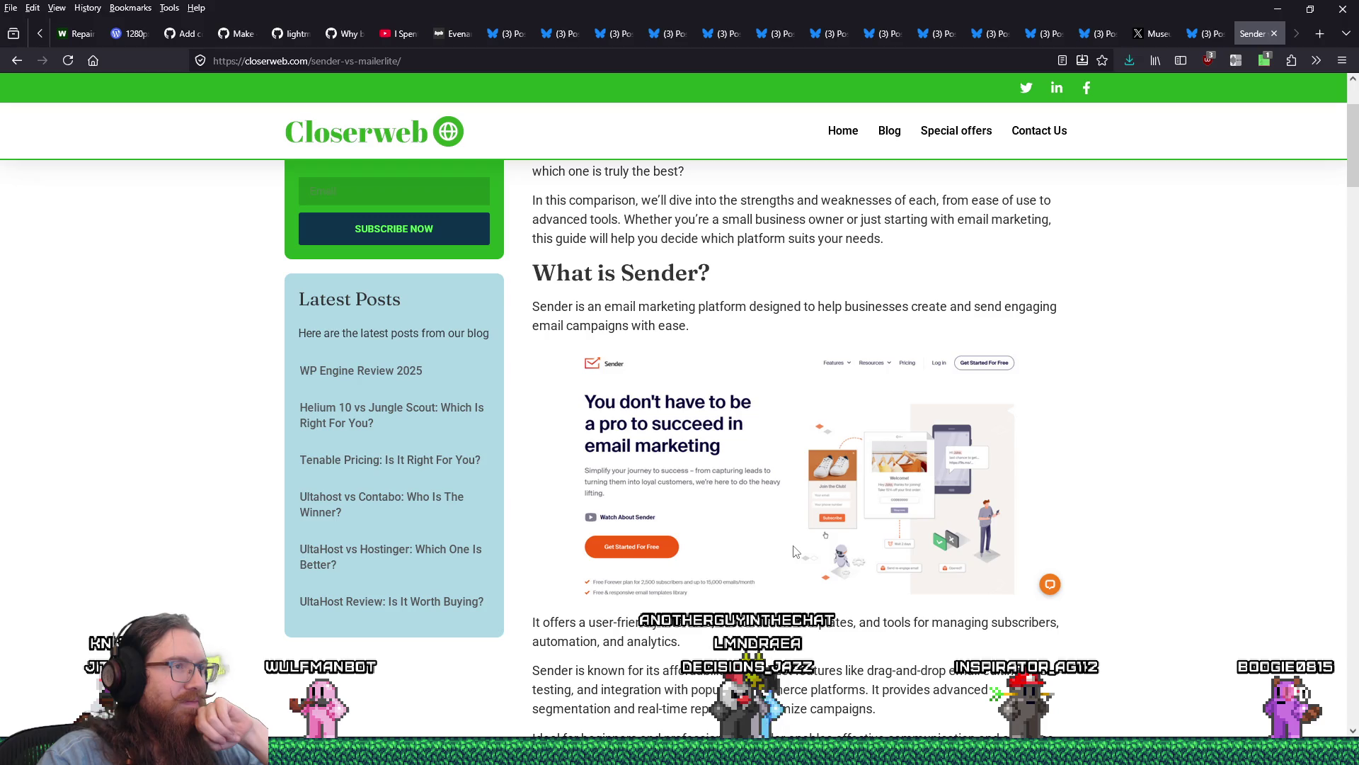
pyautogui.scroll(-9, 796, 551)
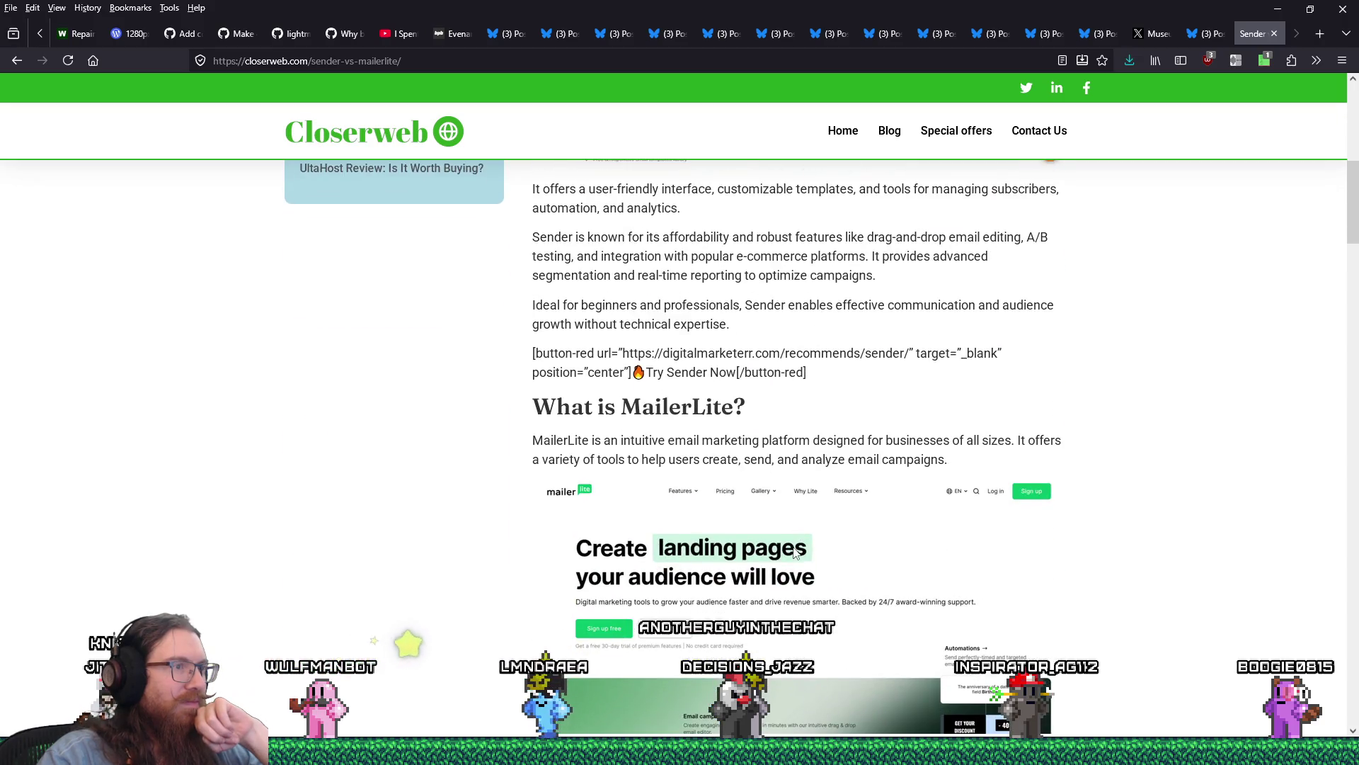
pyautogui.scroll(-4, 794, 547)
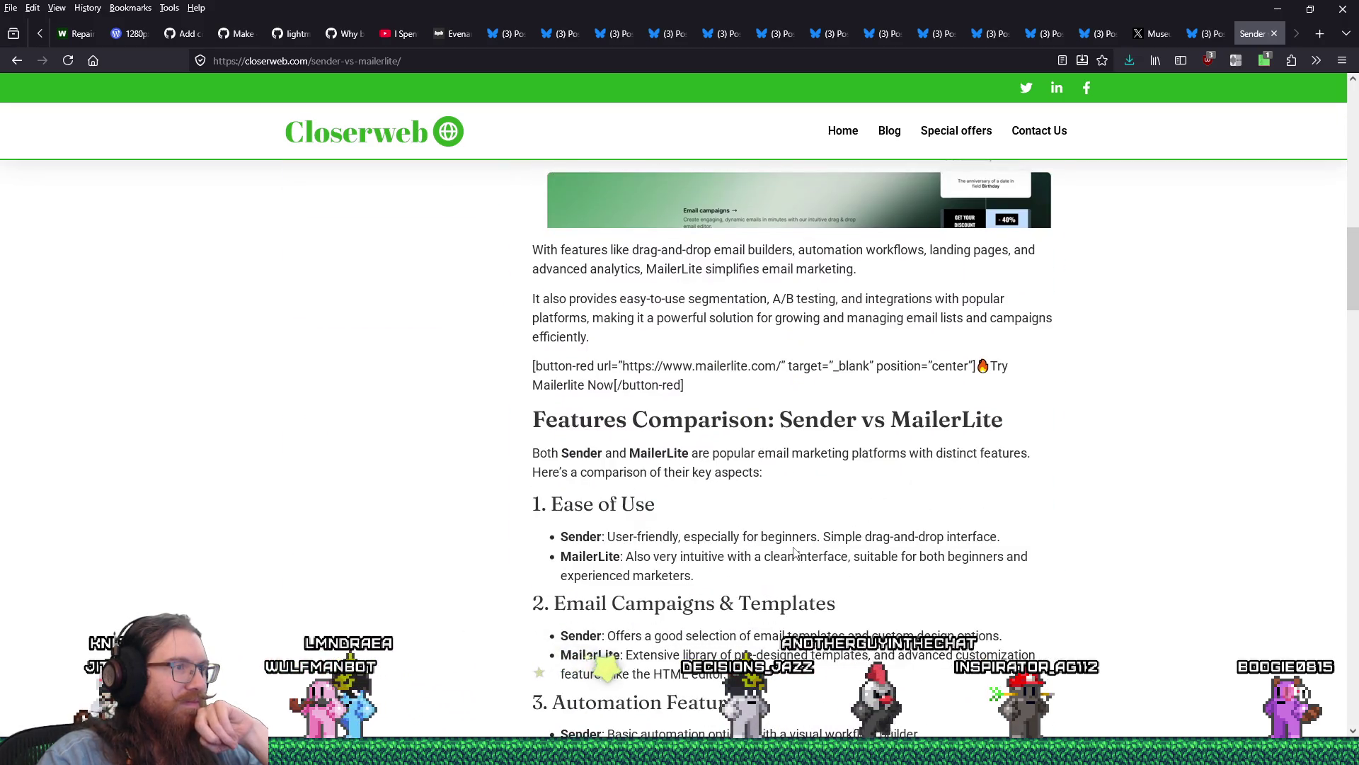
pyautogui.scroll(-9, 794, 555)
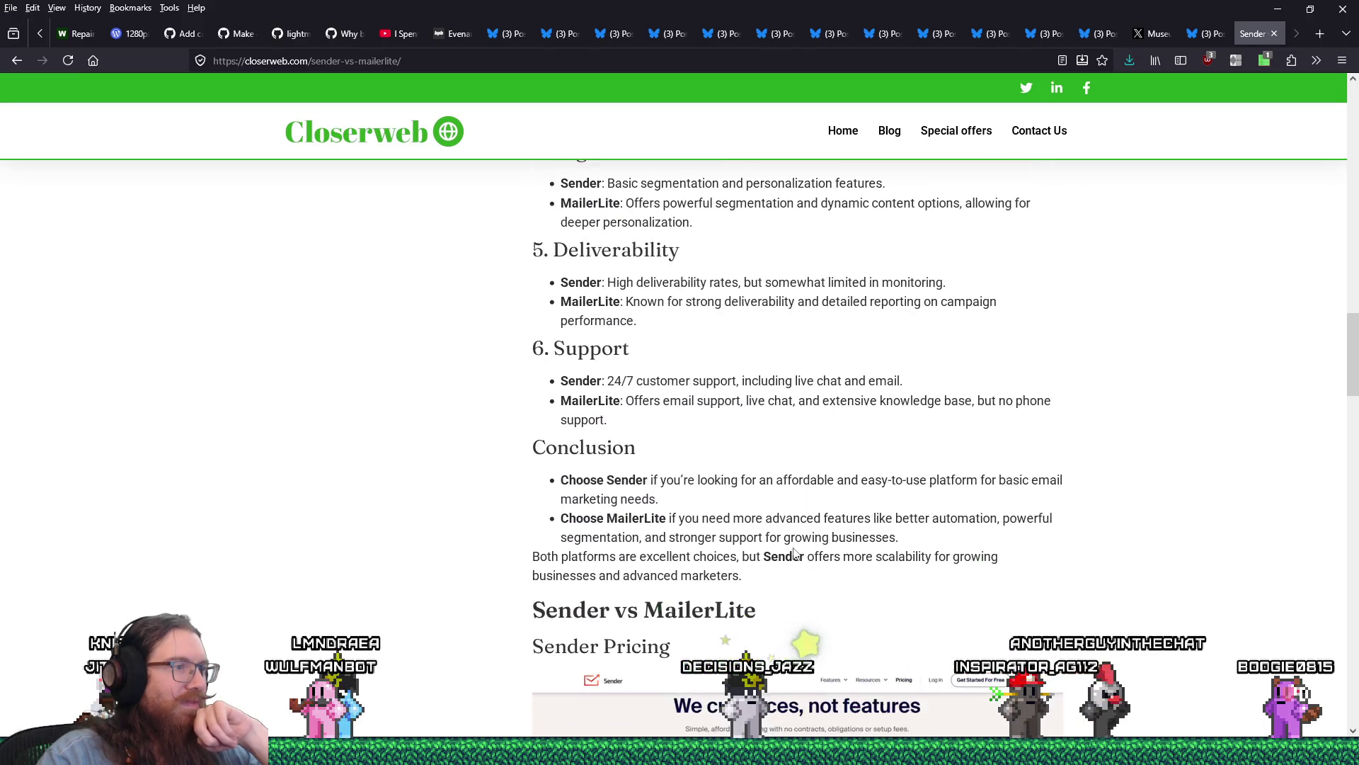
pyautogui.scroll(10, 794, 554)
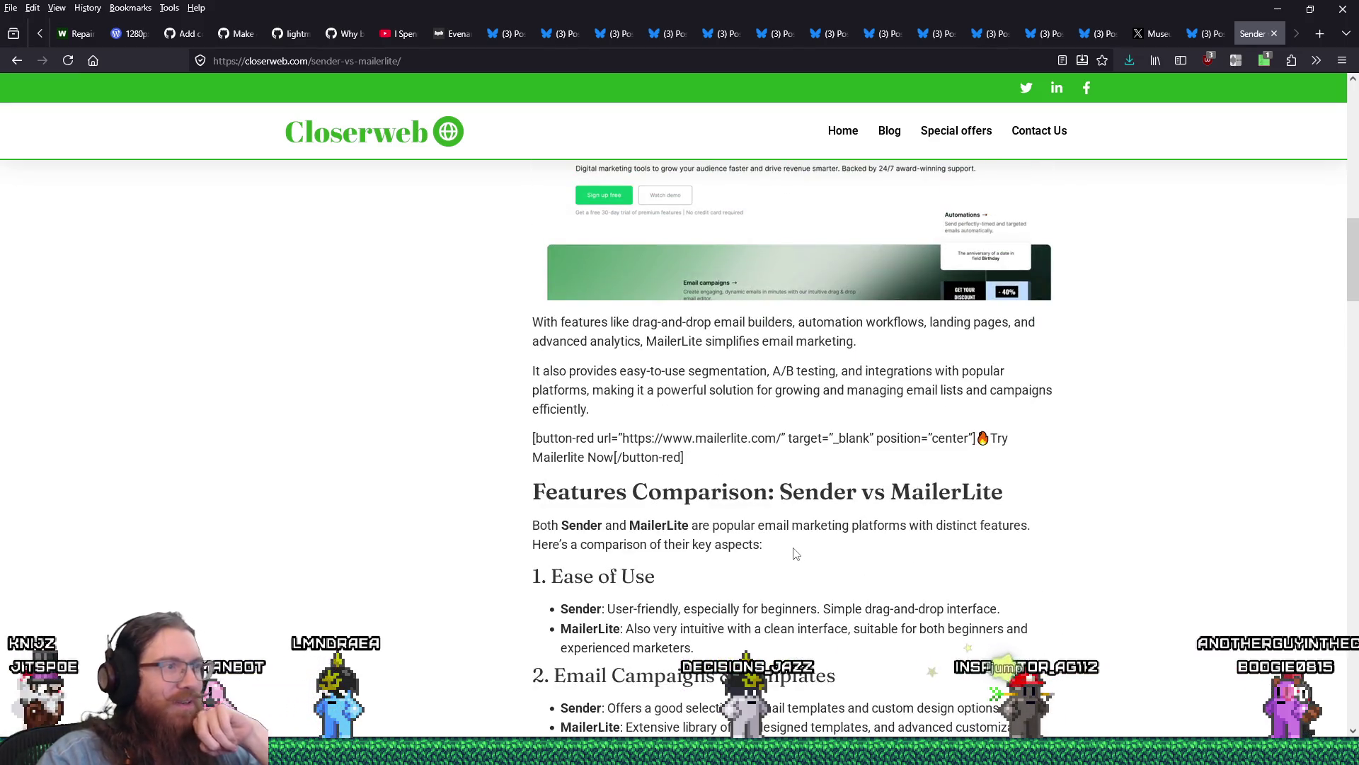
pyautogui.scroll(-13, 795, 559)
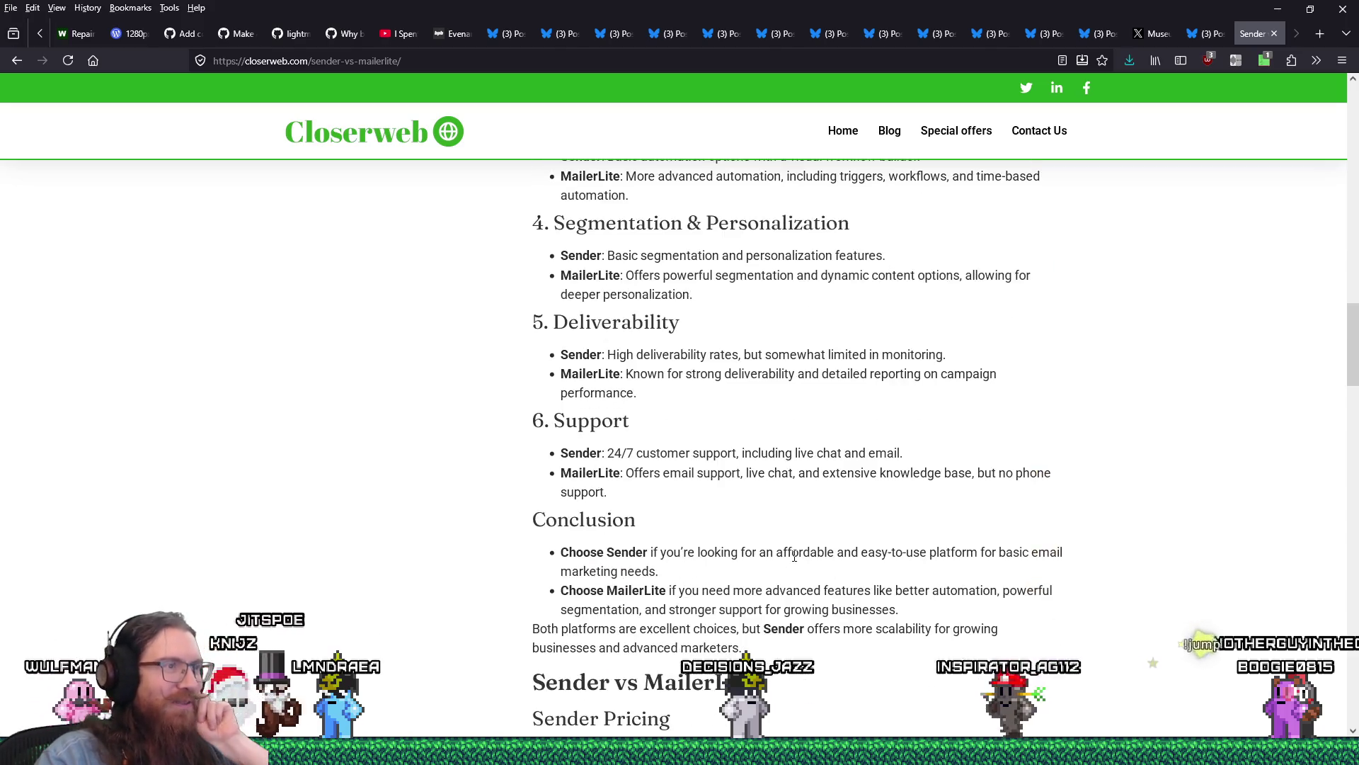
pyautogui.scroll(-6, 808, 545)
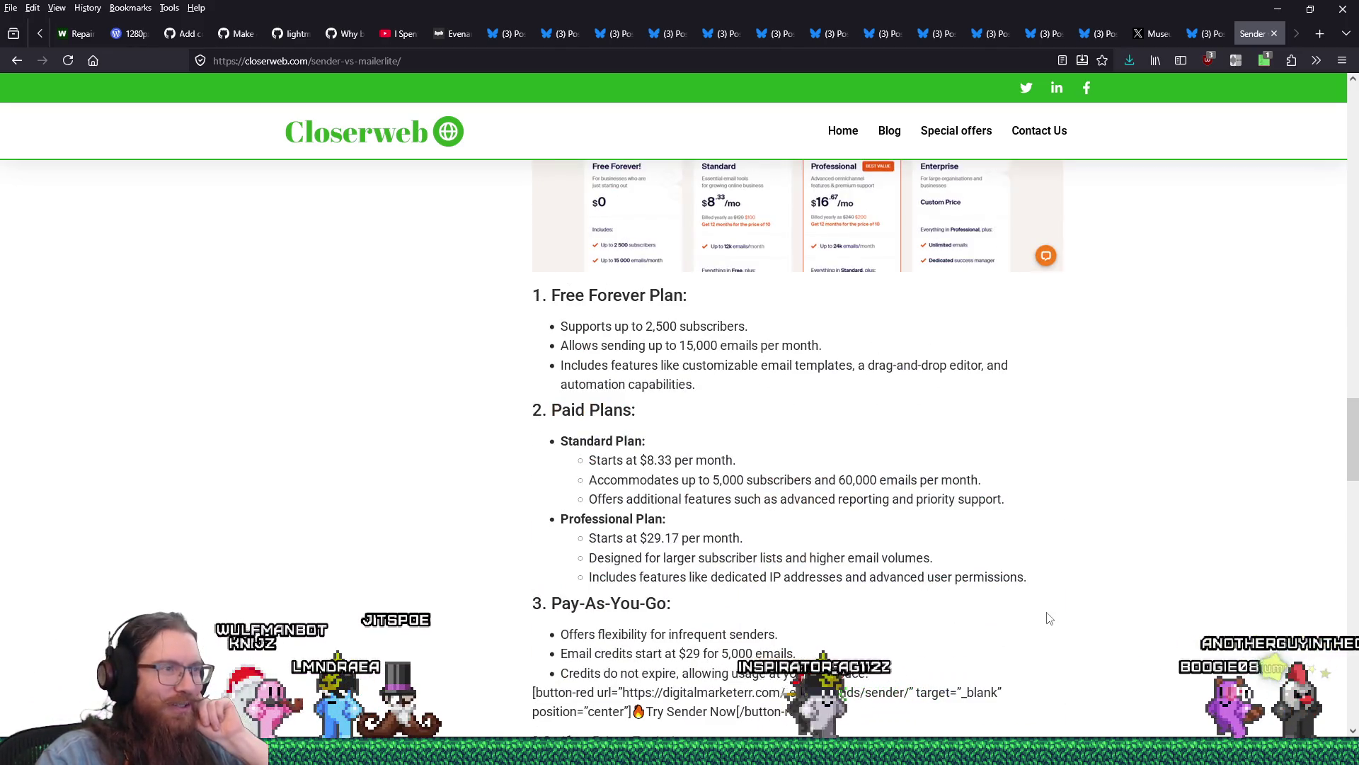
pyautogui.scroll(-7, 1049, 618)
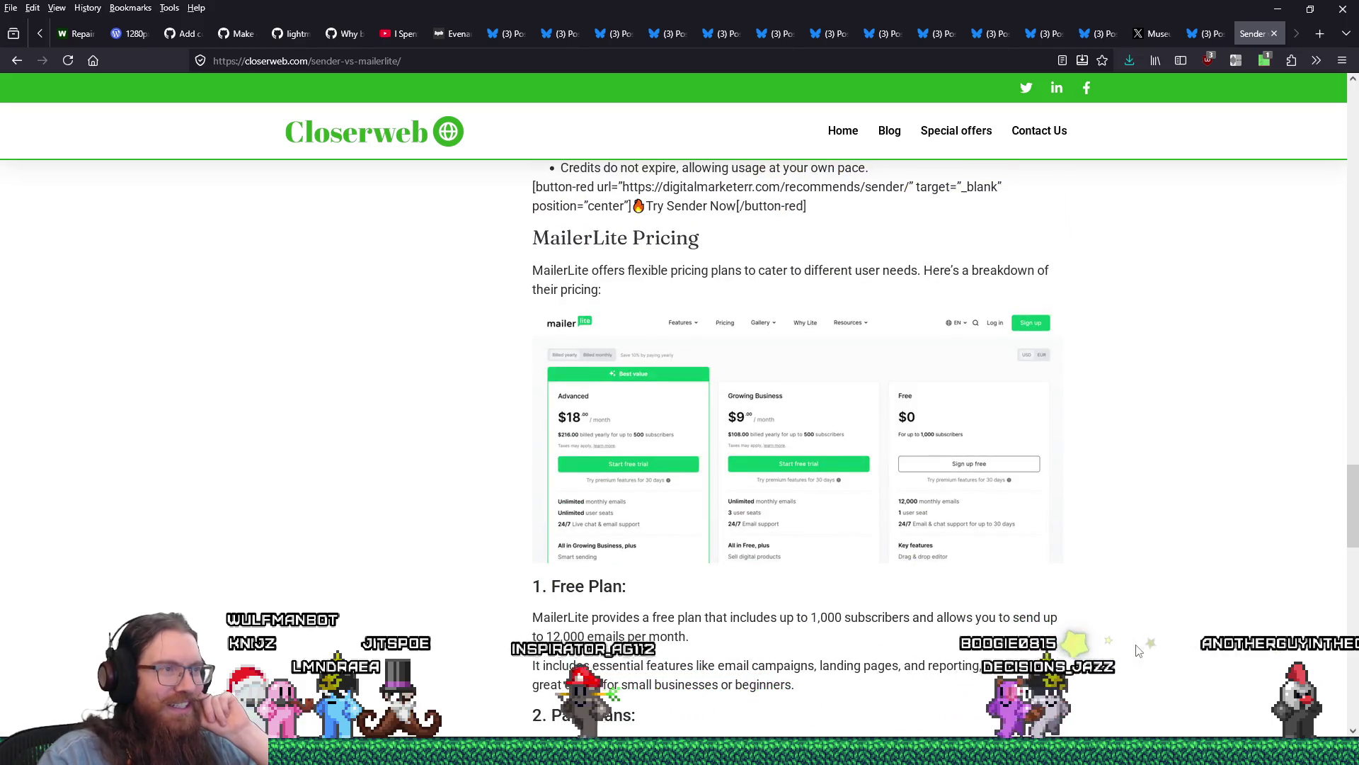
# Step: Read on through the pricing, conclusion and FAQ, then go back to the search results
pyautogui.scroll(-10, 1139, 650)
pyautogui.scroll(7, 1142, 640)
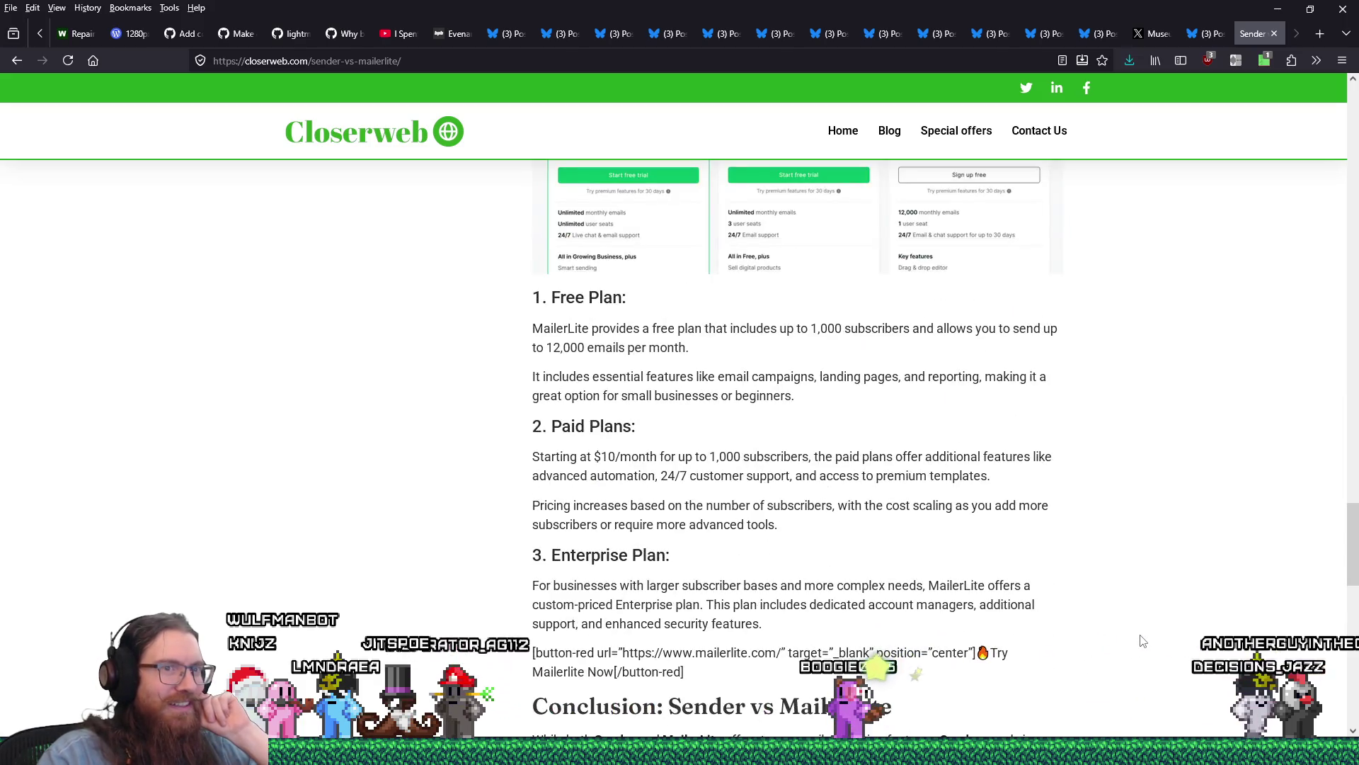
pyautogui.scroll(-6, 1119, 609)
pyautogui.scroll(-9, 1098, 572)
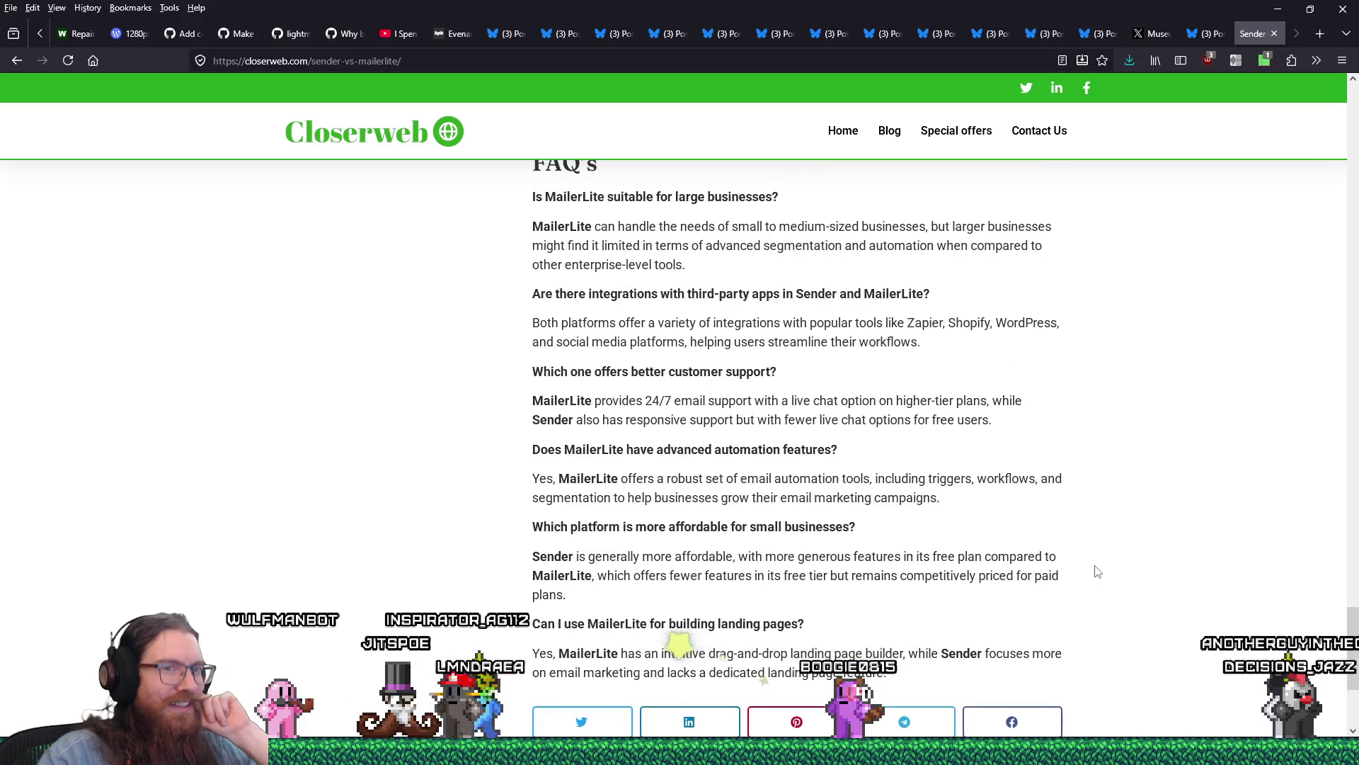
pyautogui.scroll(13, 1096, 570)
pyautogui.scroll(17, 1096, 570)
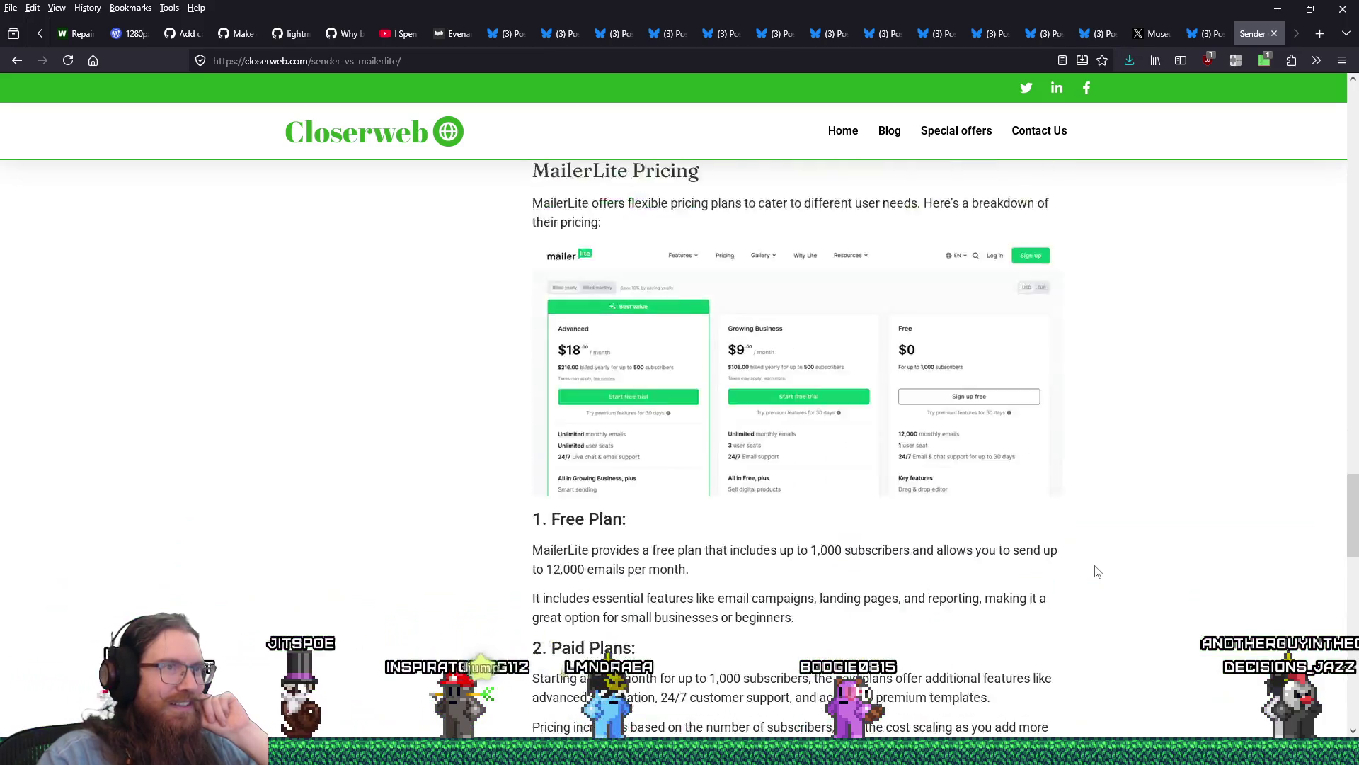
pyautogui.scroll(4, 1097, 572)
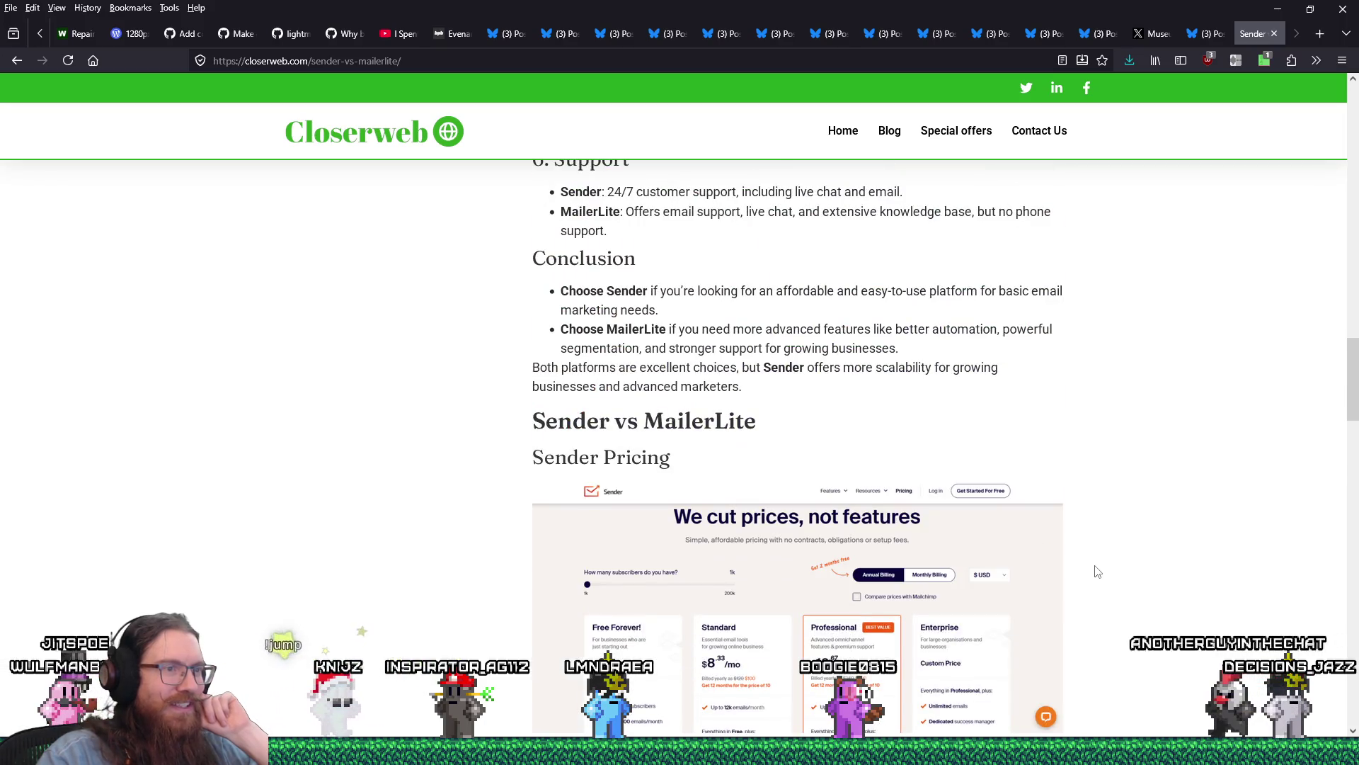
pyautogui.scroll(-6, 1098, 573)
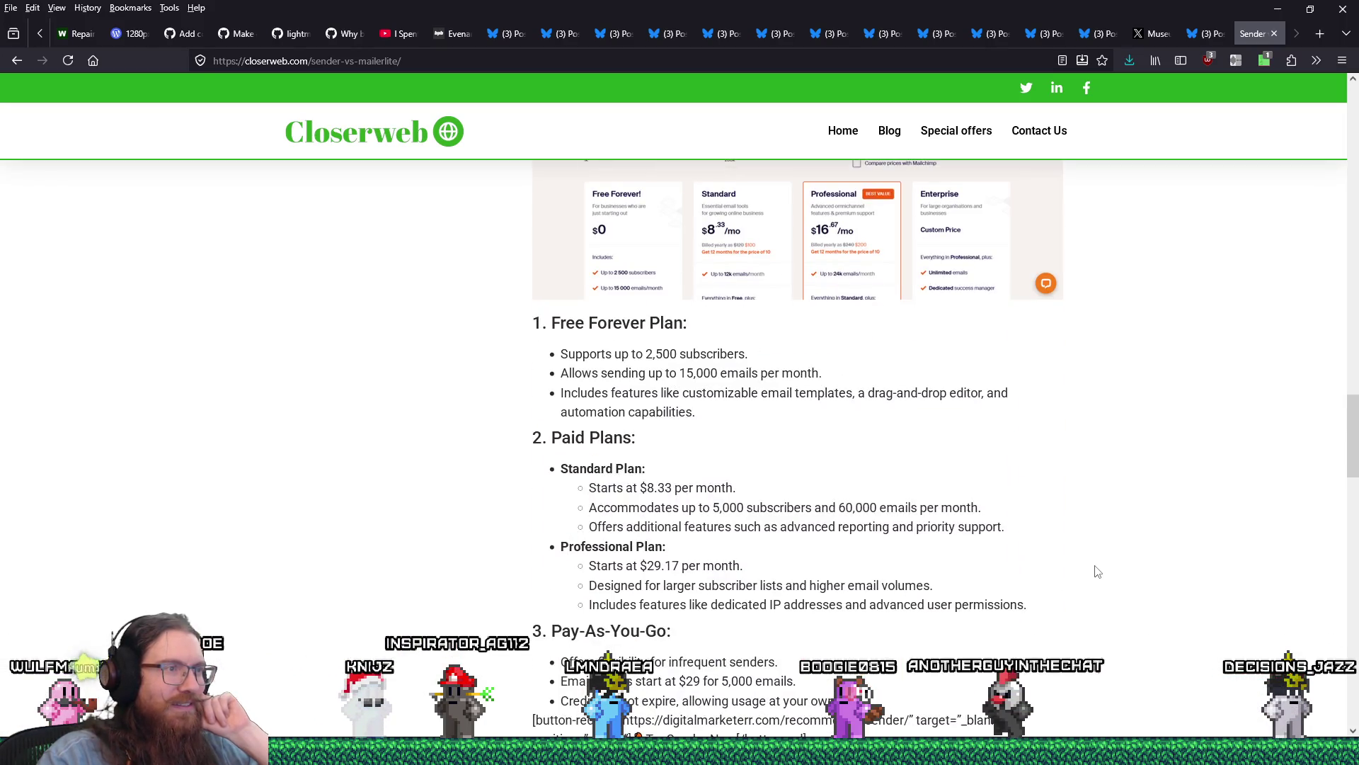
pyautogui.scroll(-3, 1098, 572)
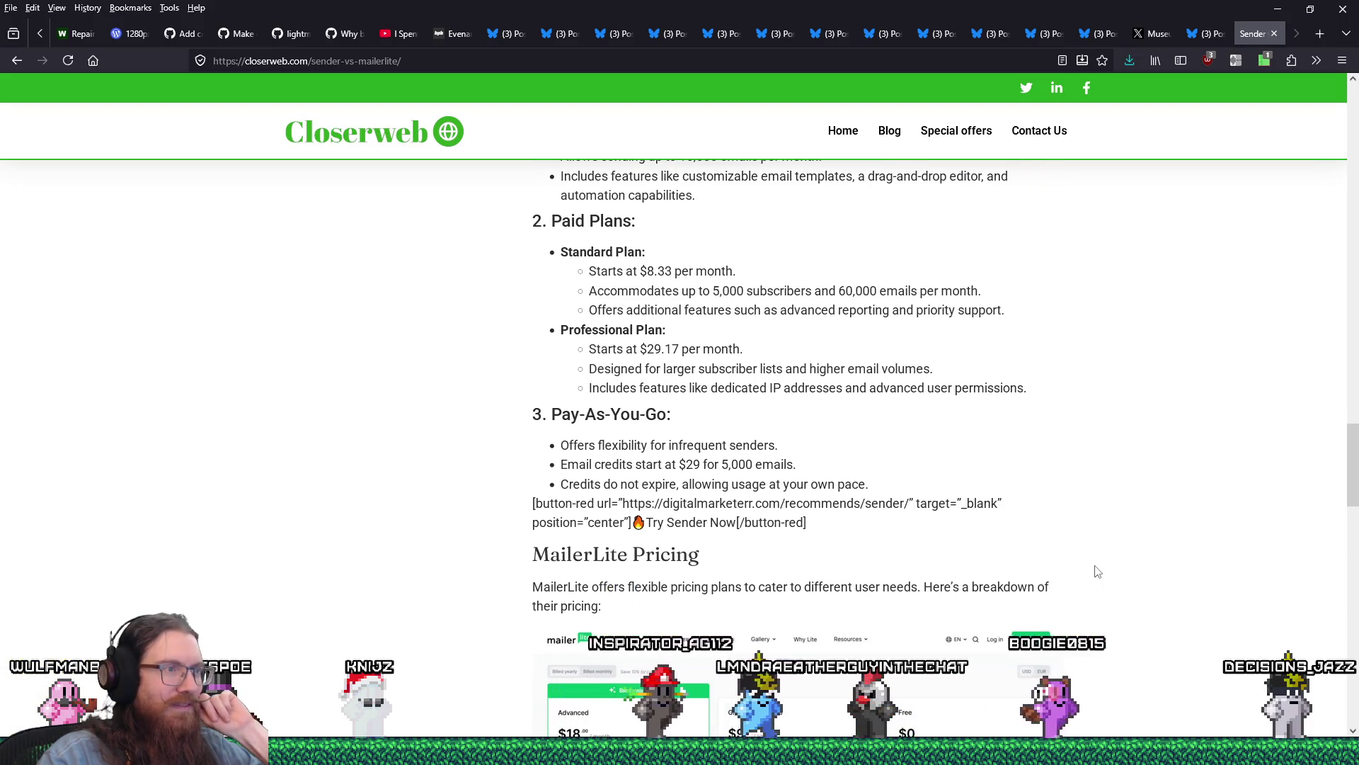
pyautogui.scroll(-4, 1097, 572)
pyautogui.scroll(-15, 1097, 570)
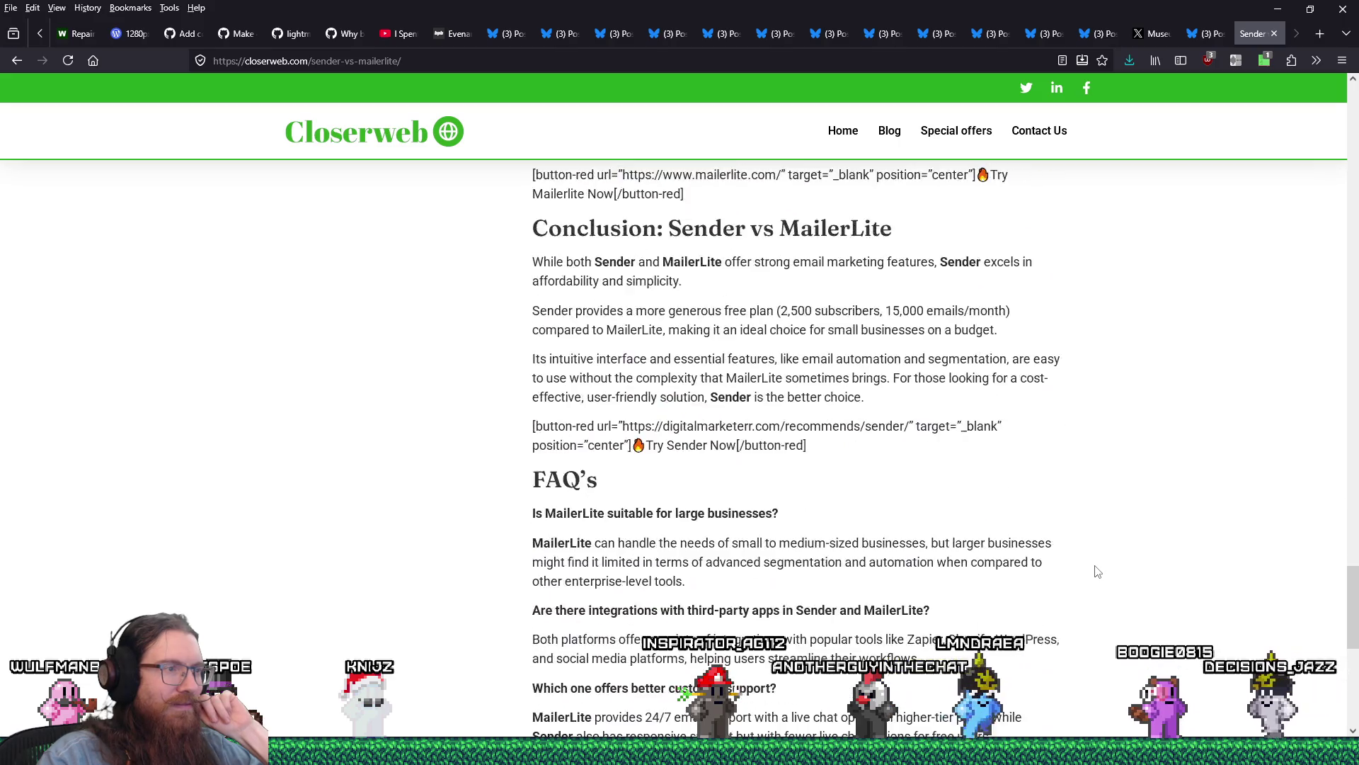
pyautogui.click(14, 62)
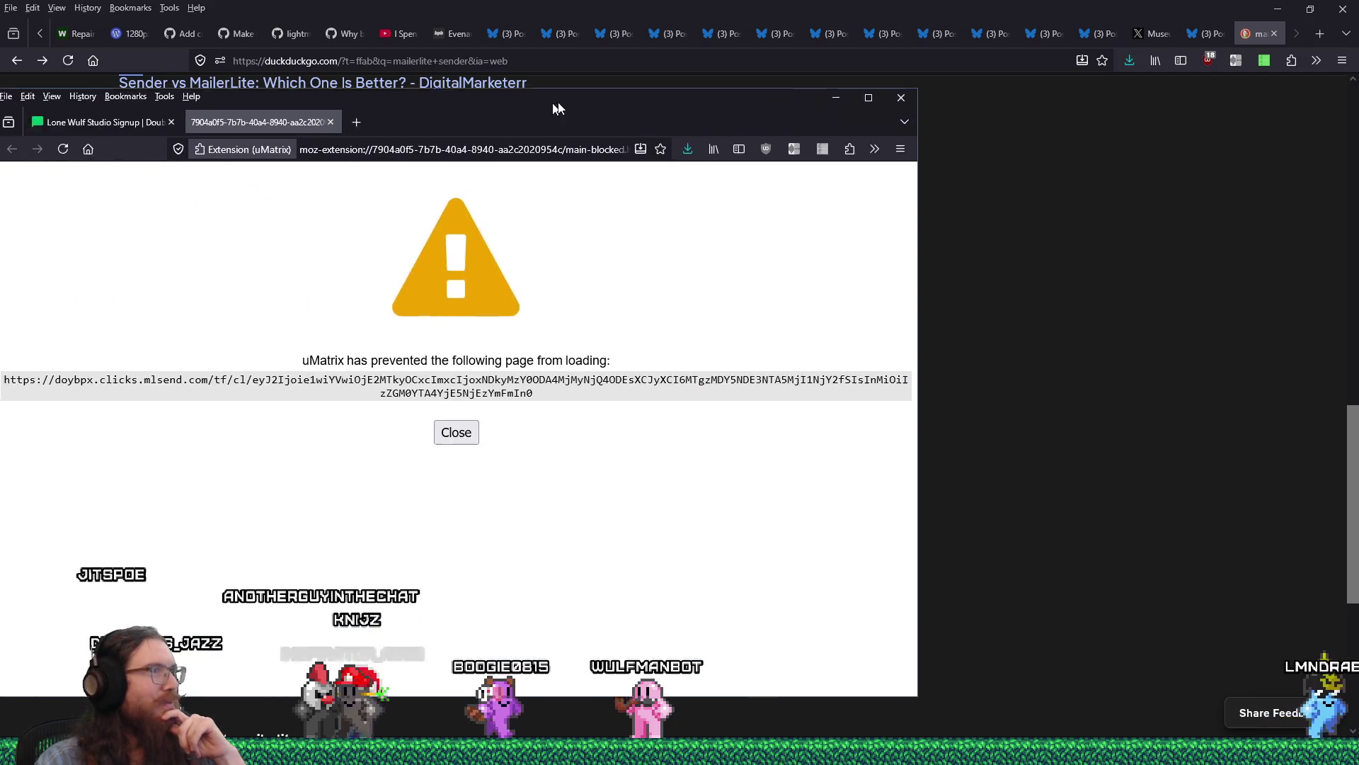
pyautogui.moveTo(557, 102); pyautogui.dragTo(622, 98)
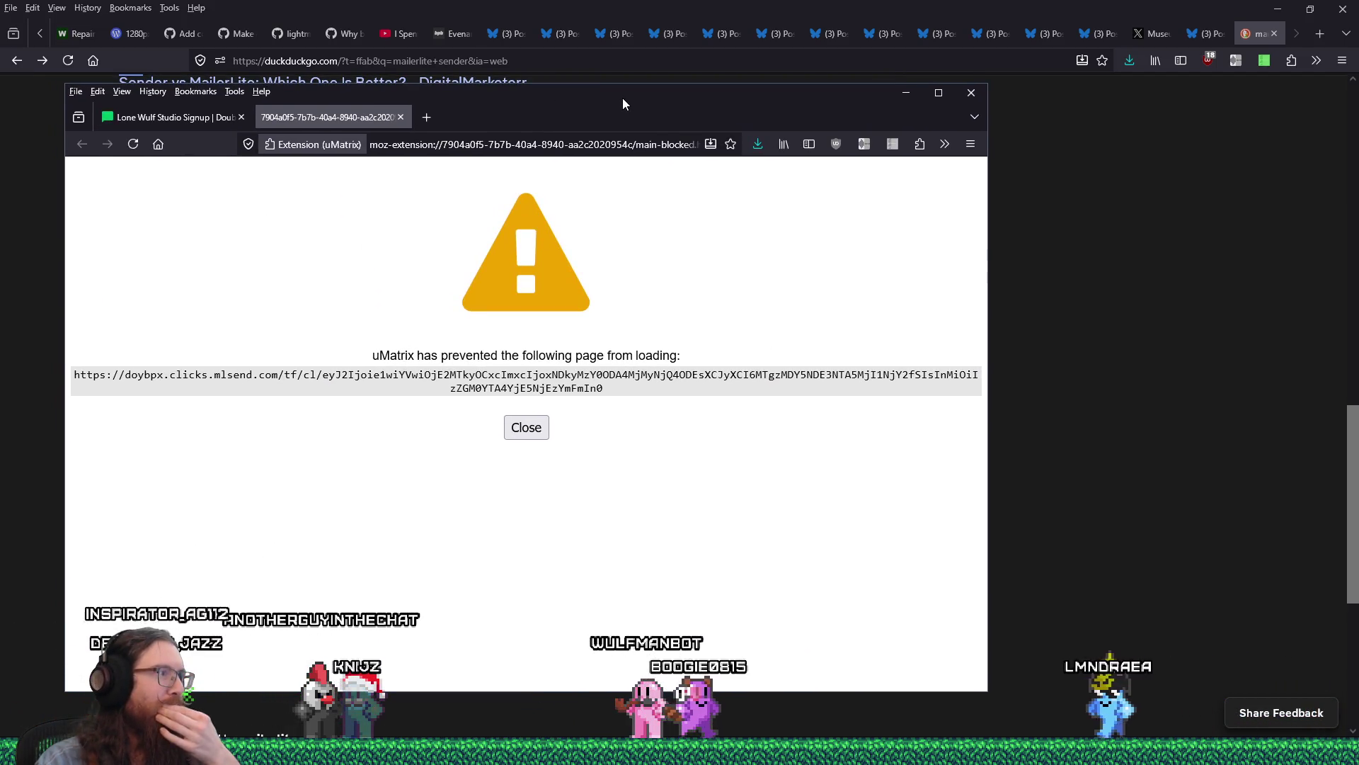
pyautogui.moveTo(622, 98); pyautogui.dragTo(610, 99)
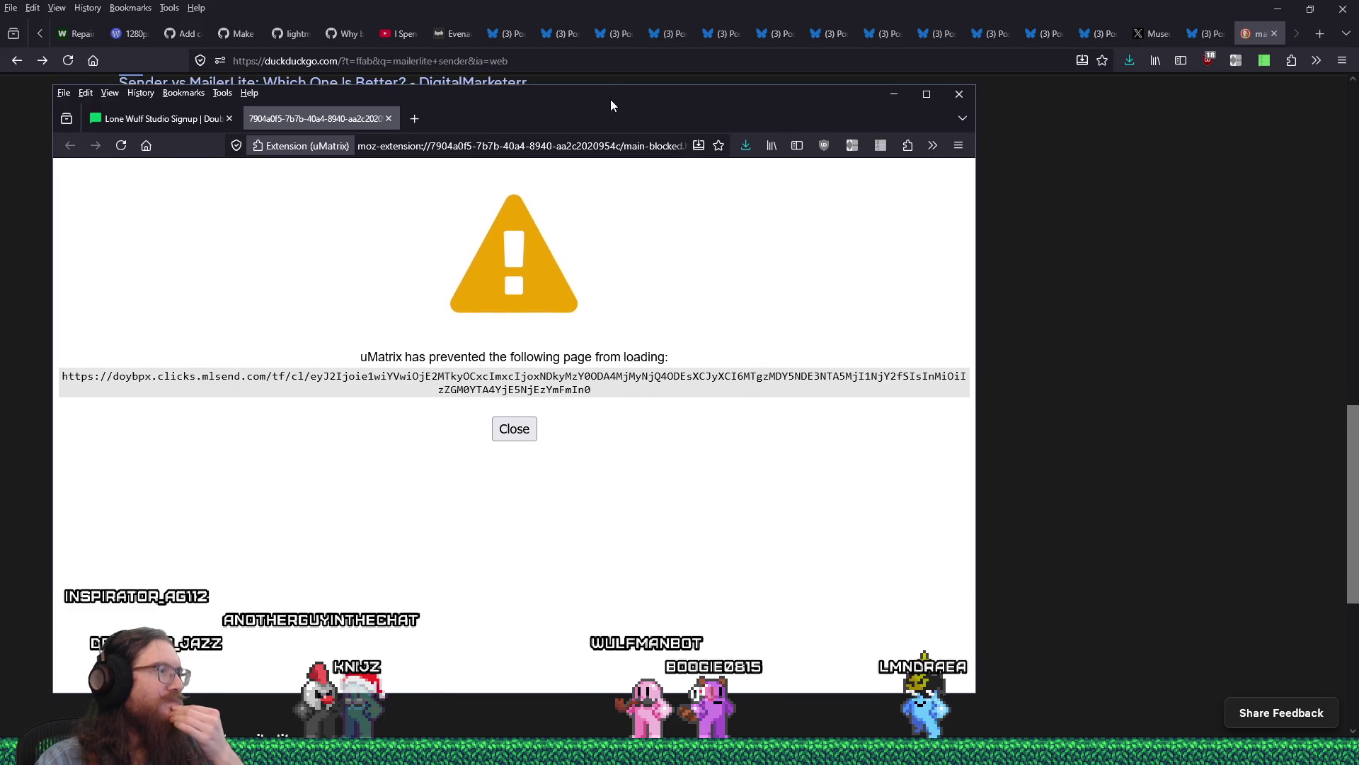
pyautogui.hotkey('alt', 'F4')
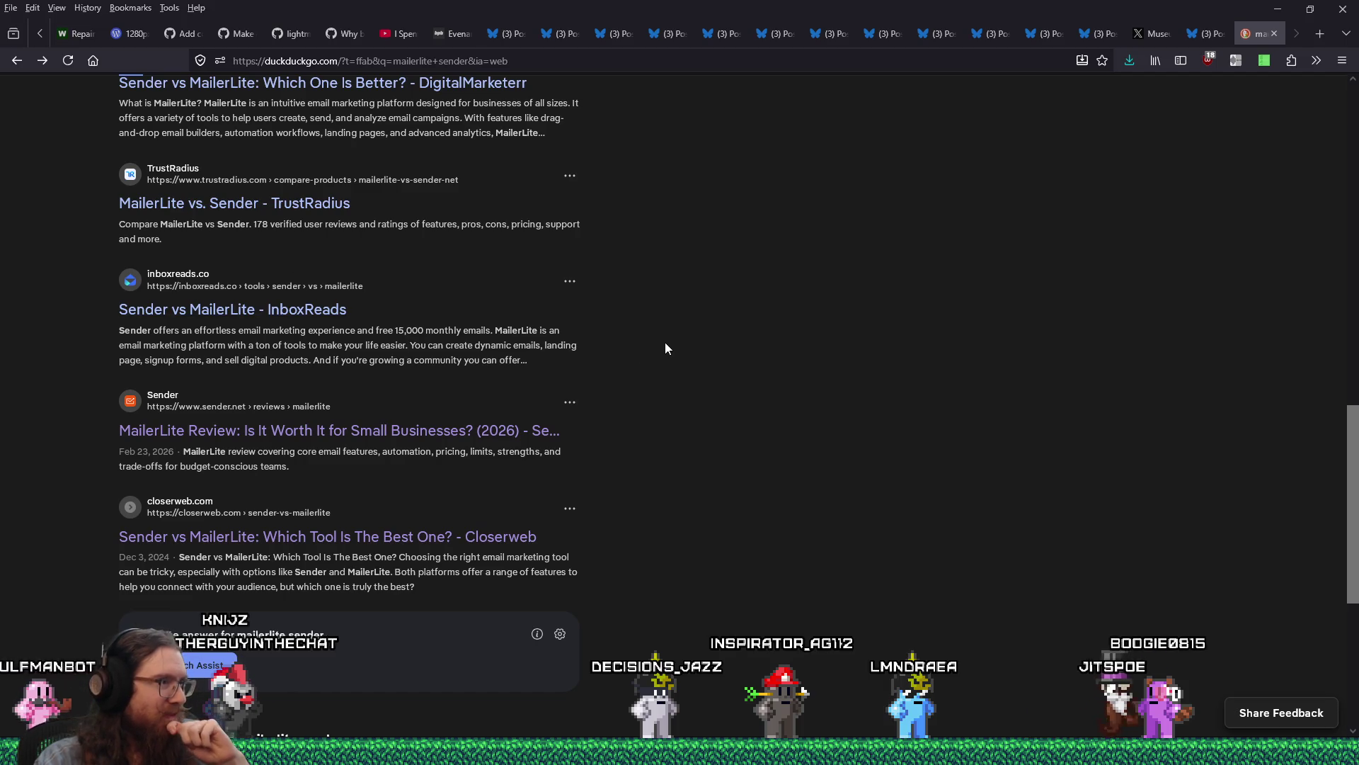
pyautogui.scroll(-5, 665, 342)
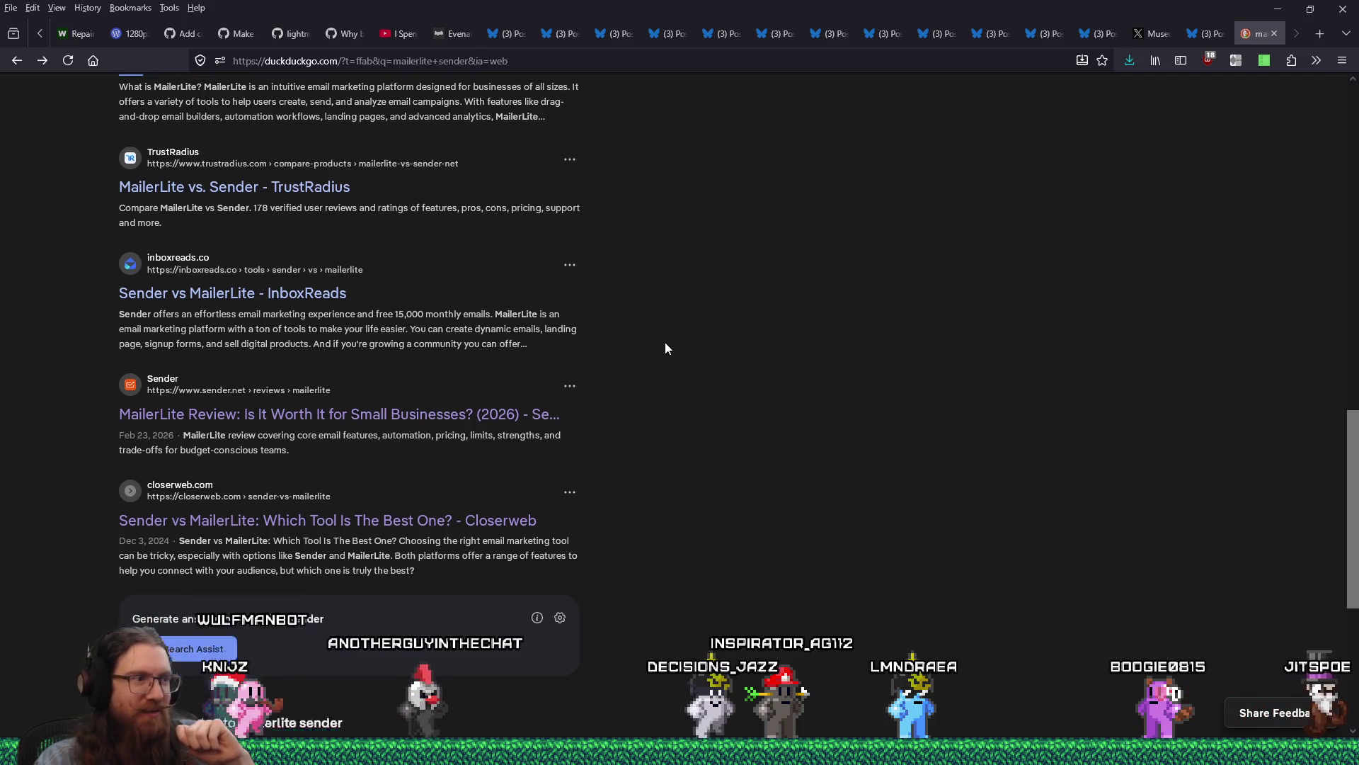
pyautogui.scroll(8, 665, 344)
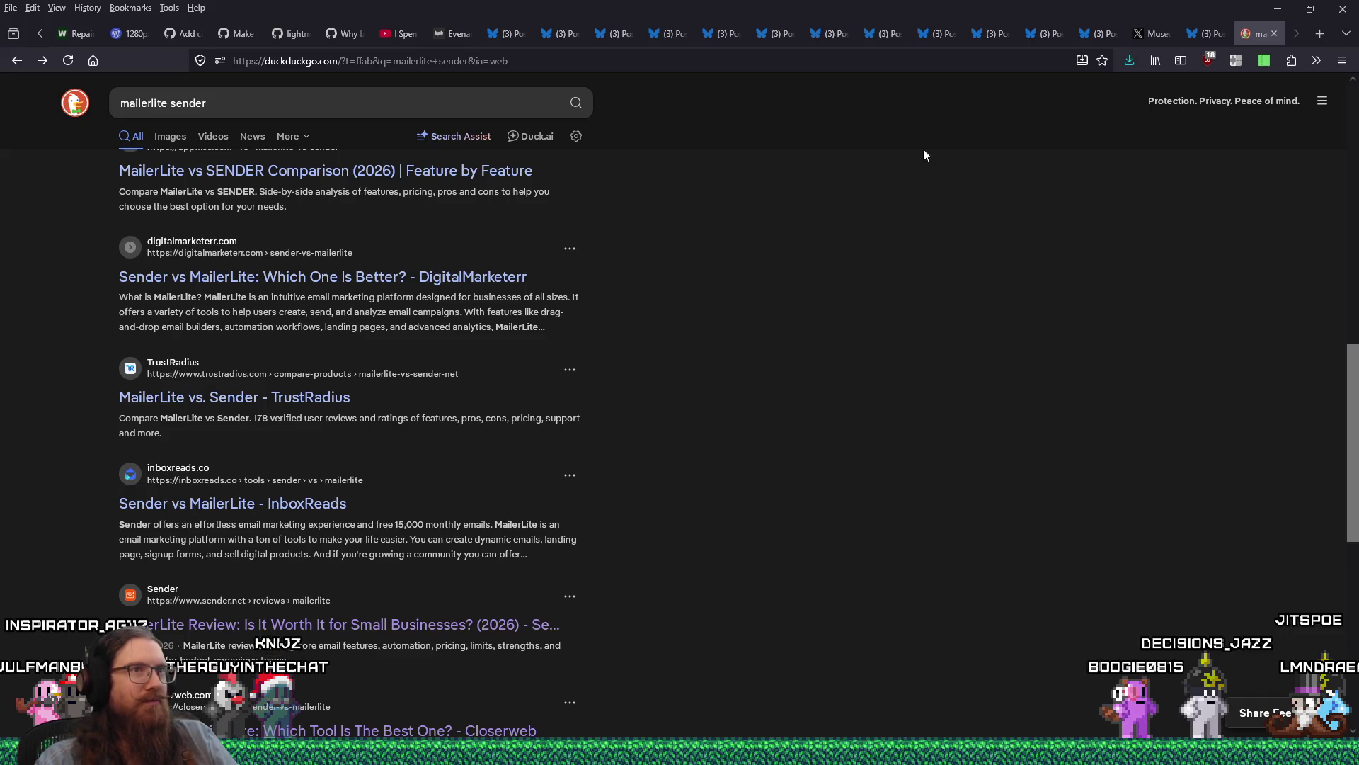
pyautogui.click(1036, 62)
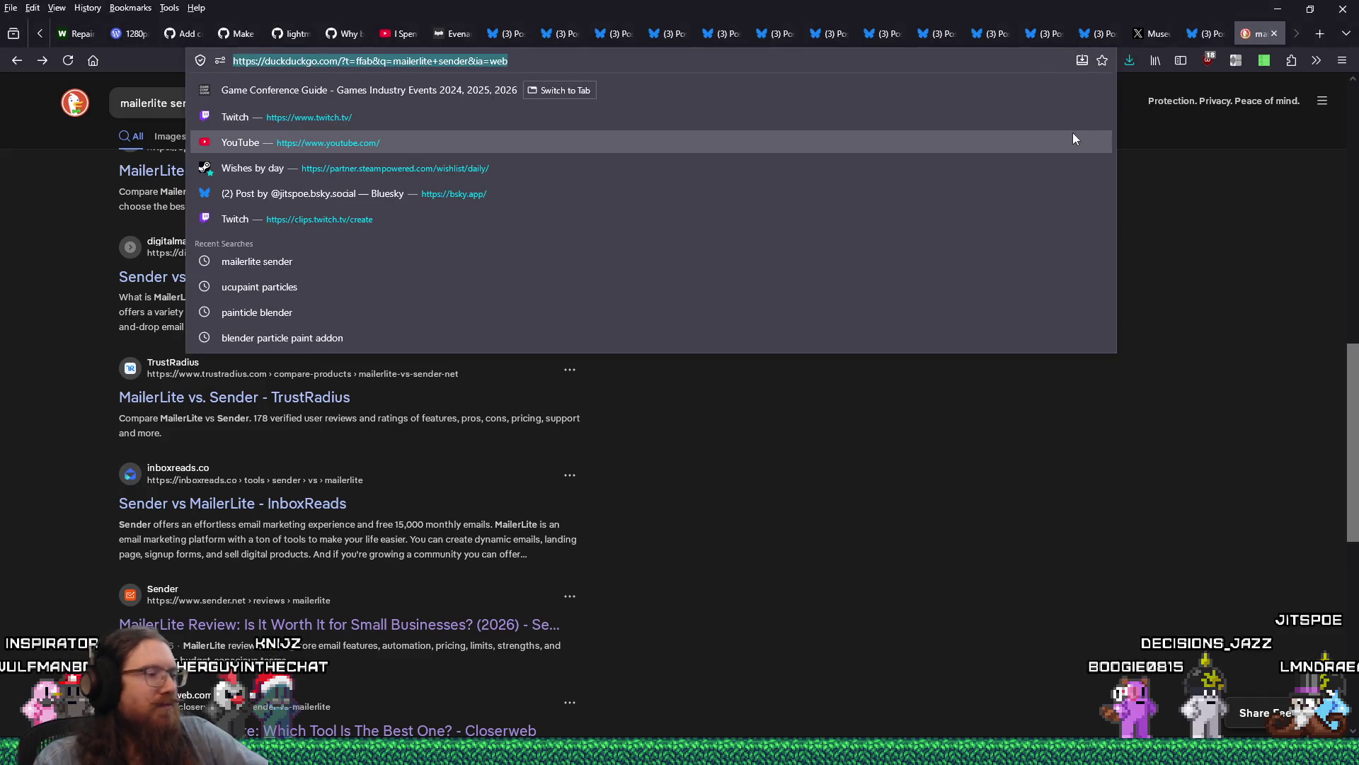
# Step: Open the Steamworks Wishes by Day report for all history and scroll to the per-game table
pyautogui.write('*')
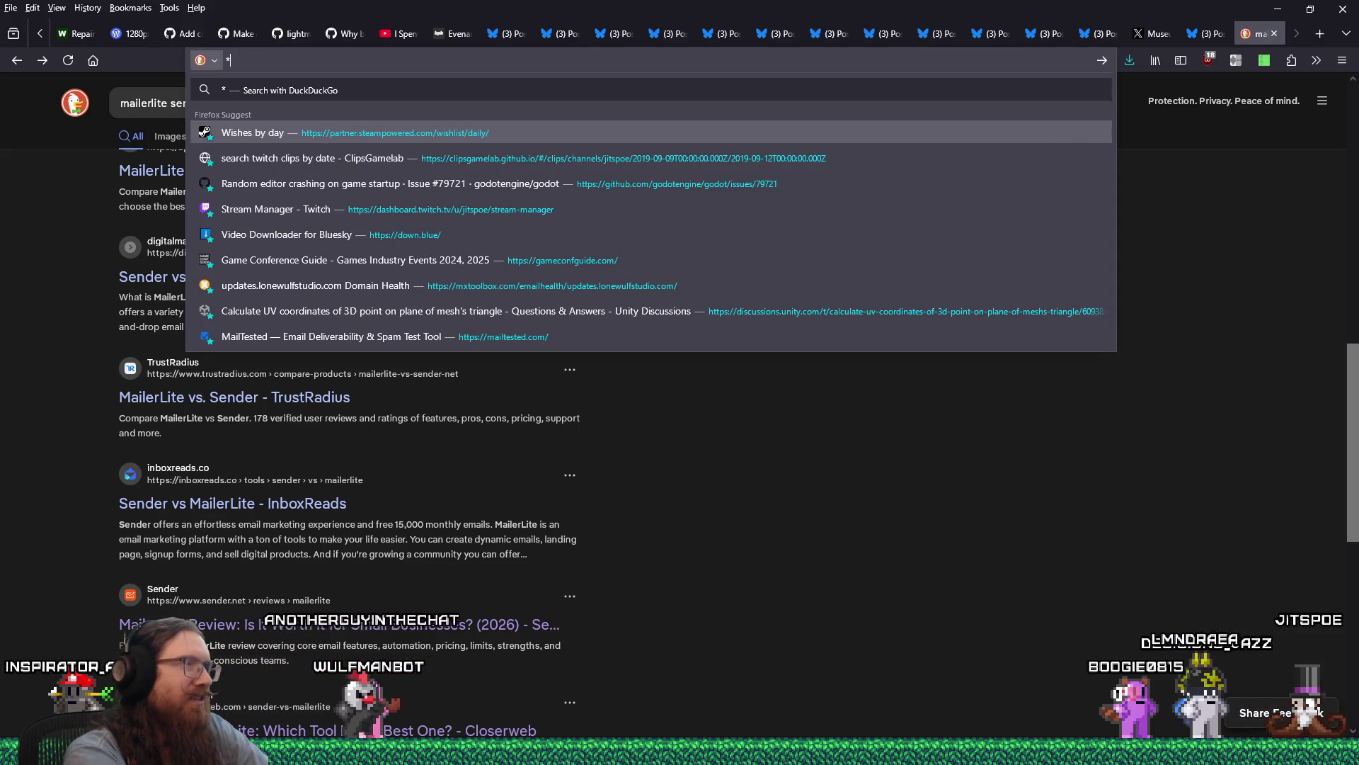
pyautogui.click(1073, 135)
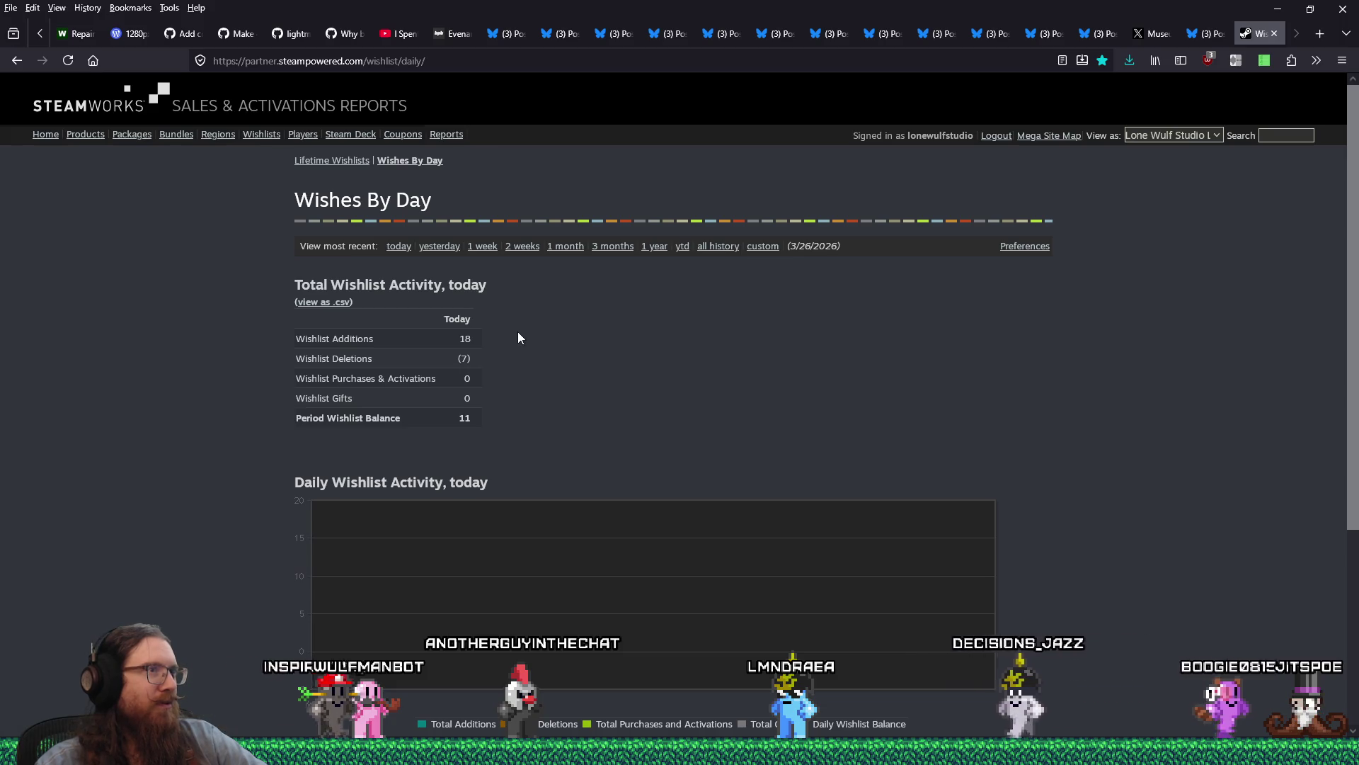
pyautogui.click(706, 250)
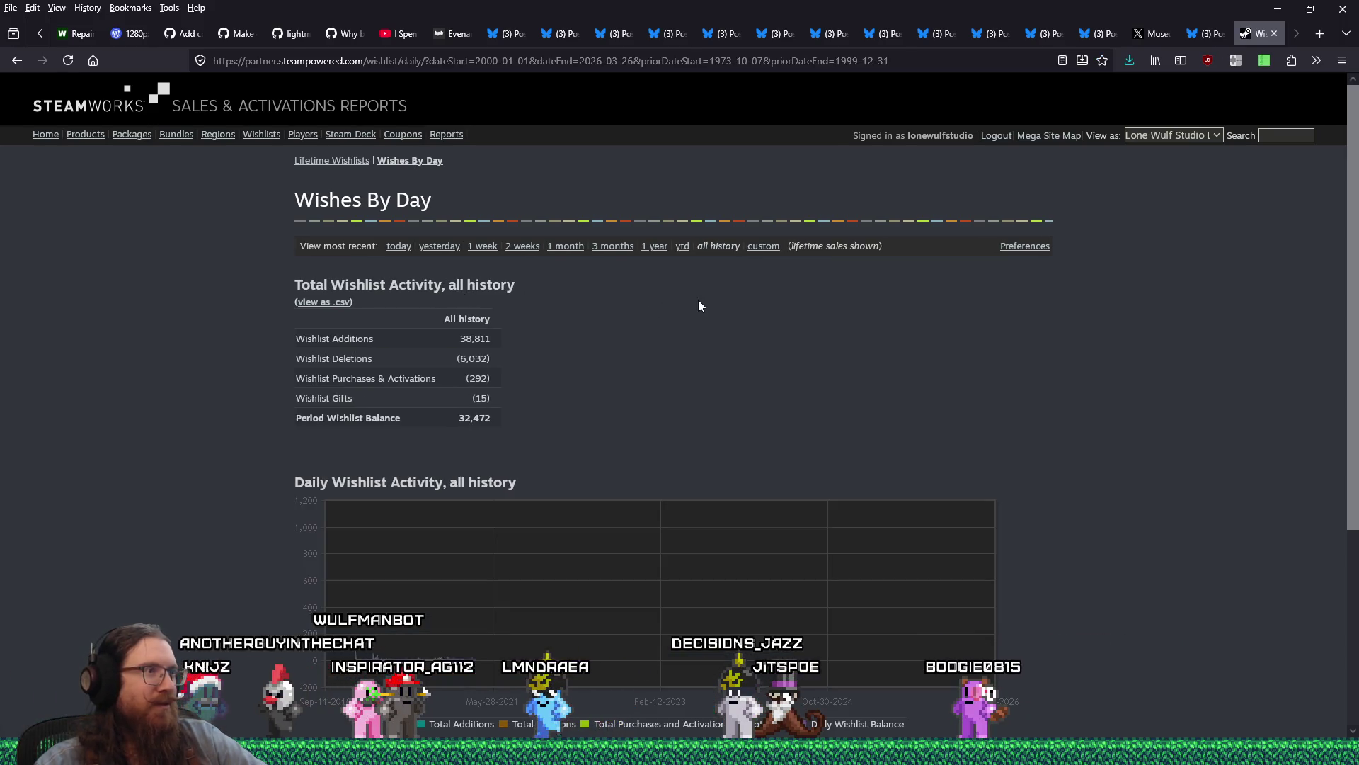
pyautogui.scroll(-3, 699, 300)
pyautogui.scroll(-1, 623, 354)
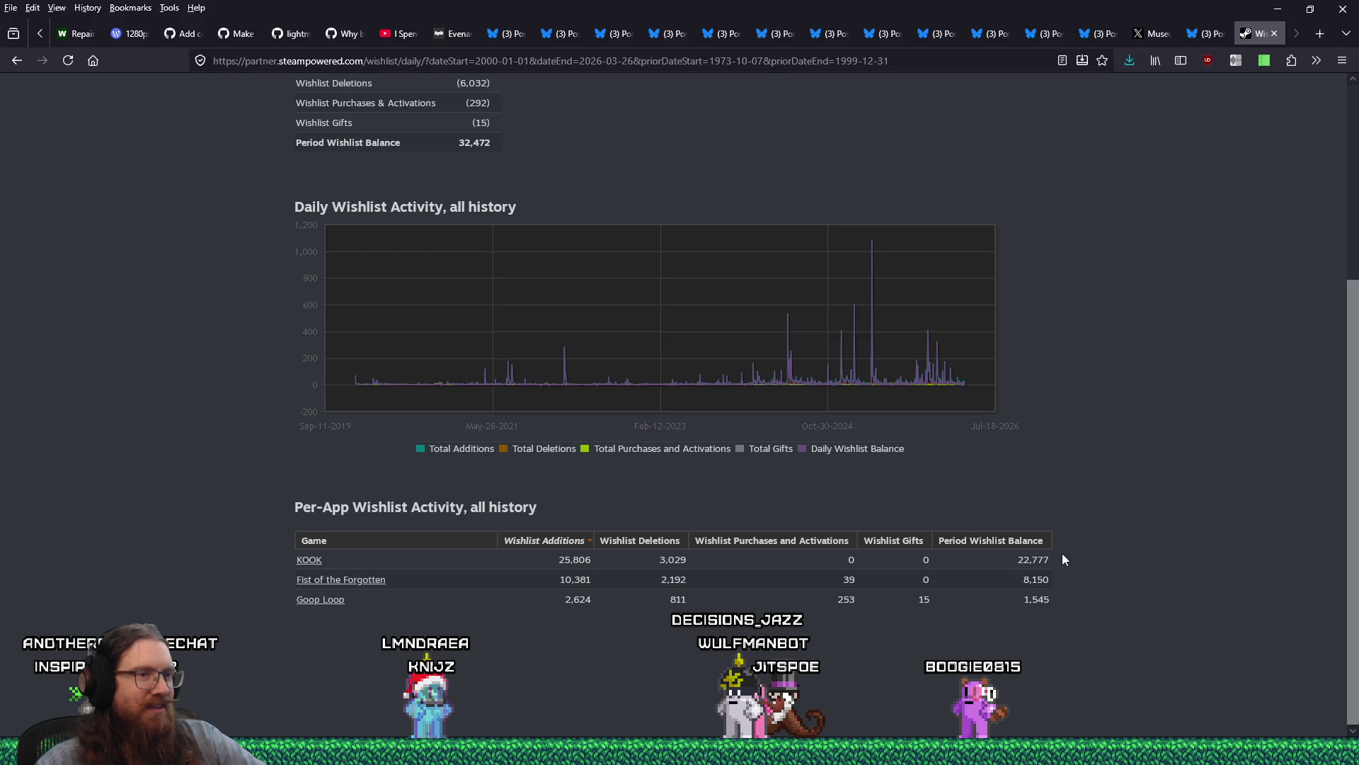
pyautogui.moveTo(990, 555); pyautogui.dragTo(1085, 602)
pyautogui.click(1082, 568)
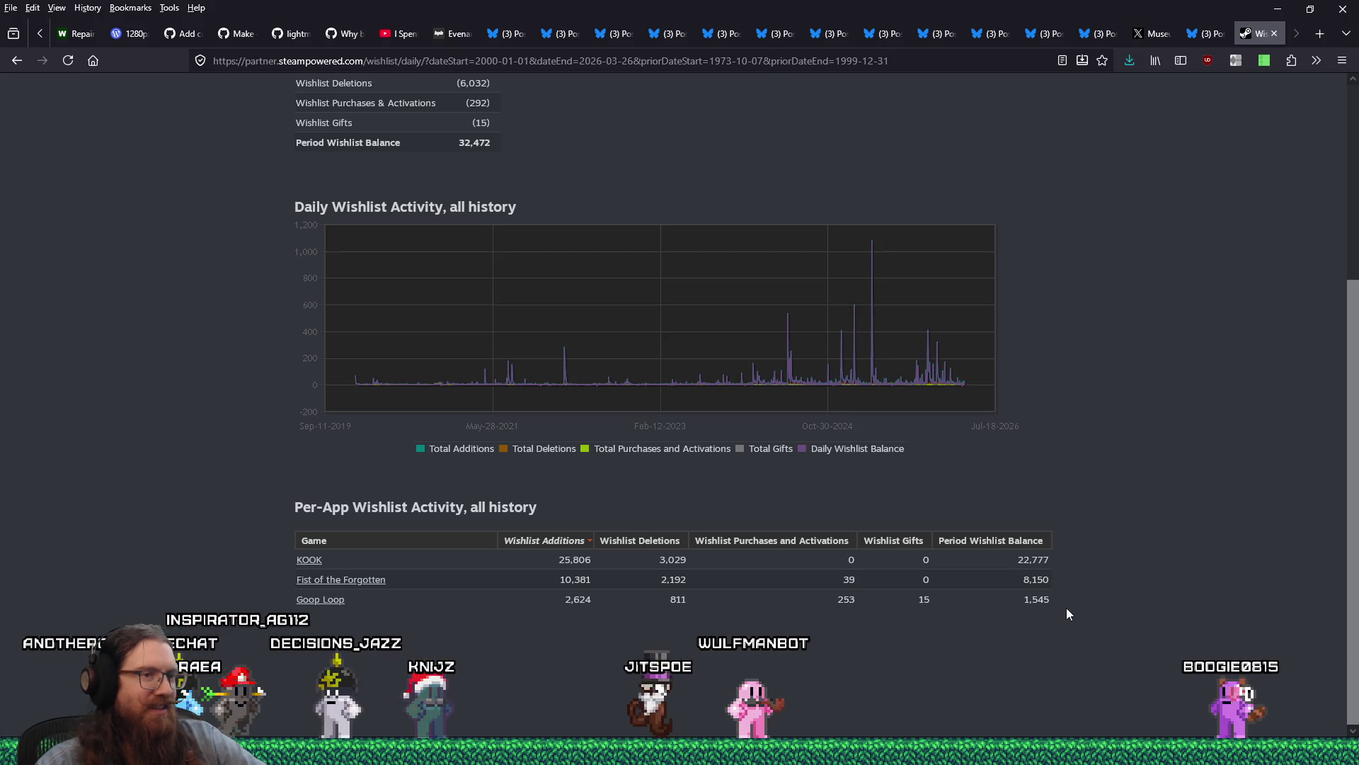
pyautogui.moveTo(1017, 559)
pyautogui.mouseDown()
pyautogui.moveTo(1051, 560)
pyautogui.moveTo(1050, 579)
pyautogui.mouseUp()
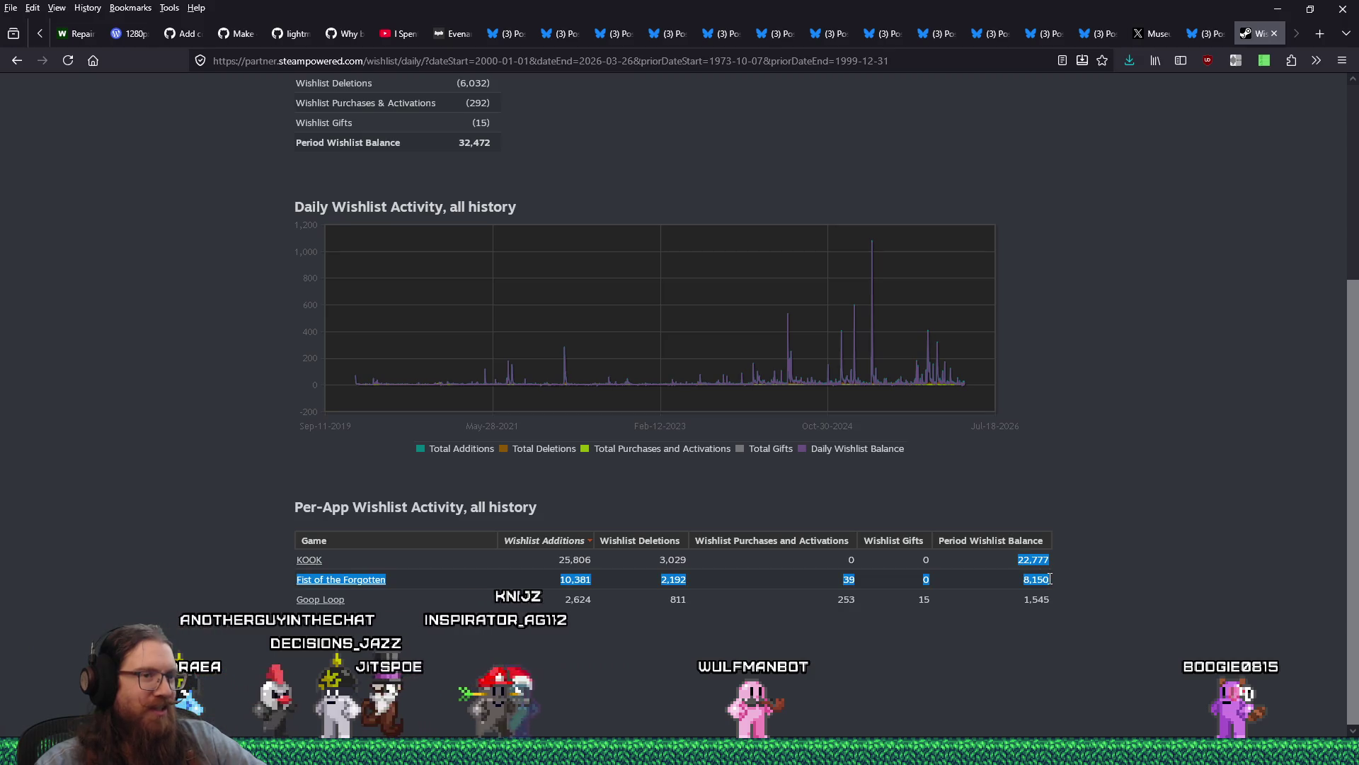
pyautogui.click(1092, 577)
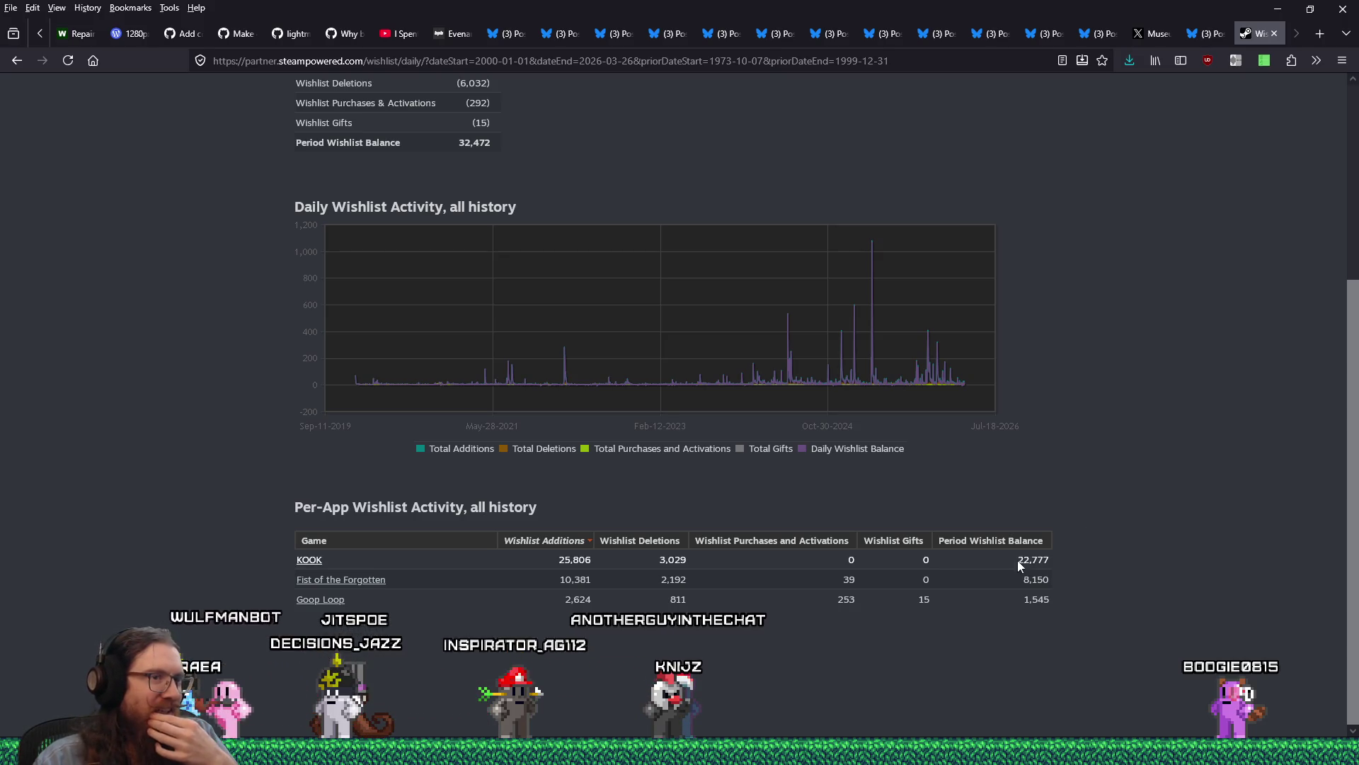
pyautogui.moveTo(1017, 560); pyautogui.dragTo(1064, 556)
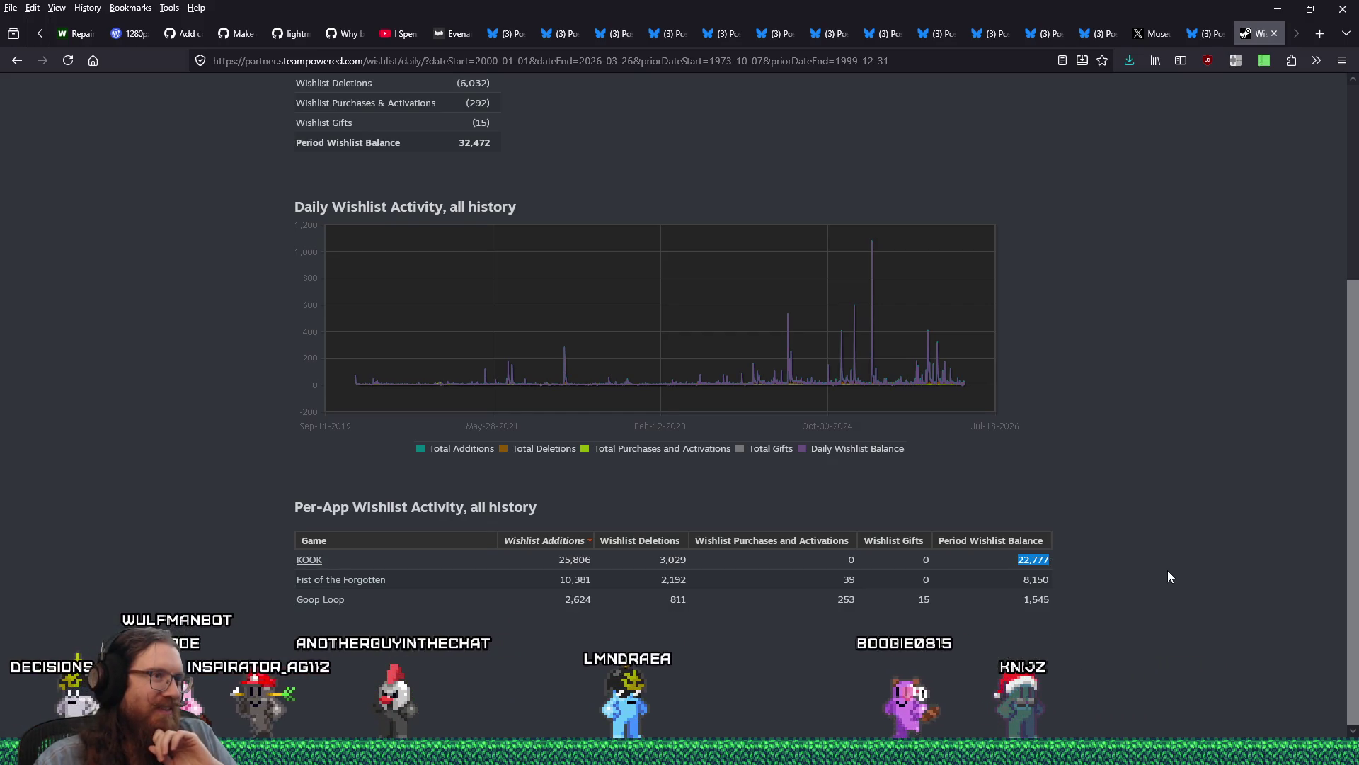
pyautogui.scroll(3, 1169, 575)
pyautogui.scroll(1, 1169, 577)
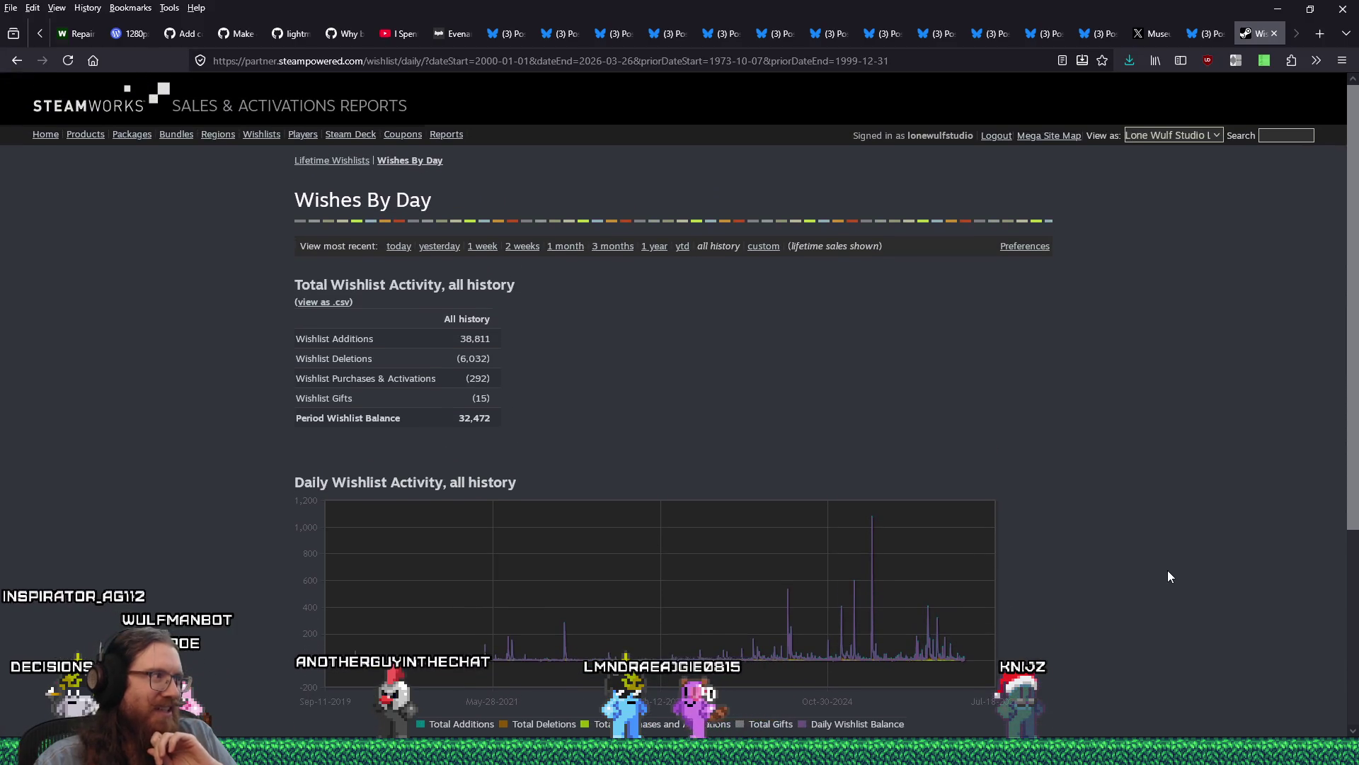
pyautogui.scroll(-4, 1169, 575)
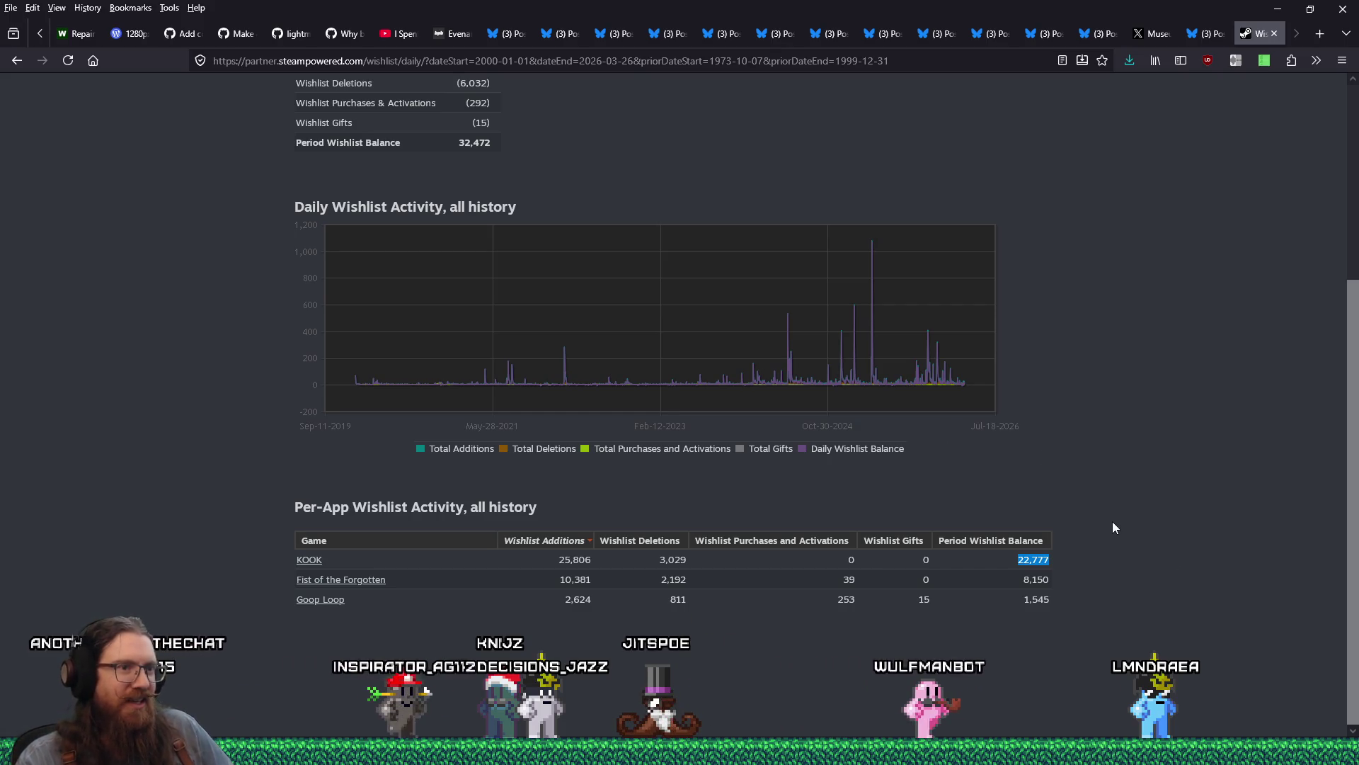
pyautogui.scroll(2, 1117, 500)
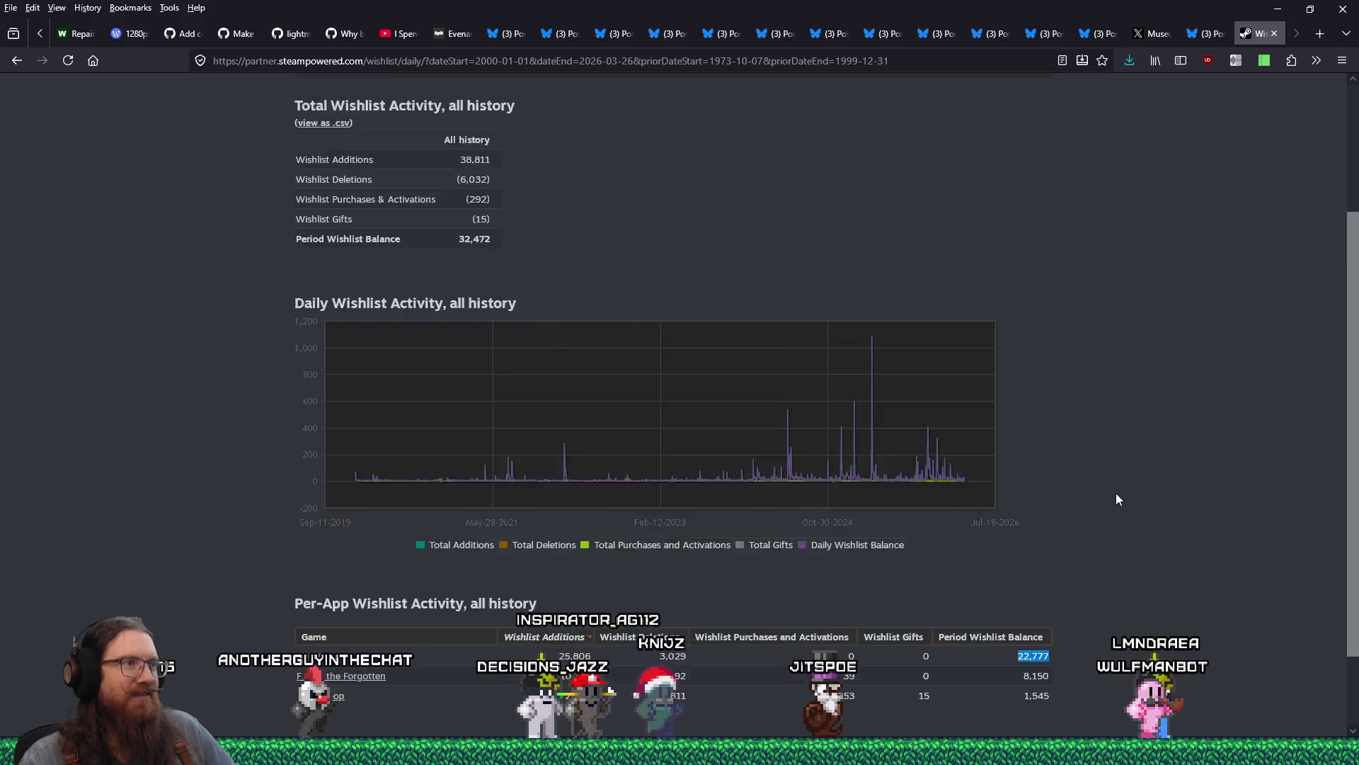
pyautogui.scroll(-1, 1117, 499)
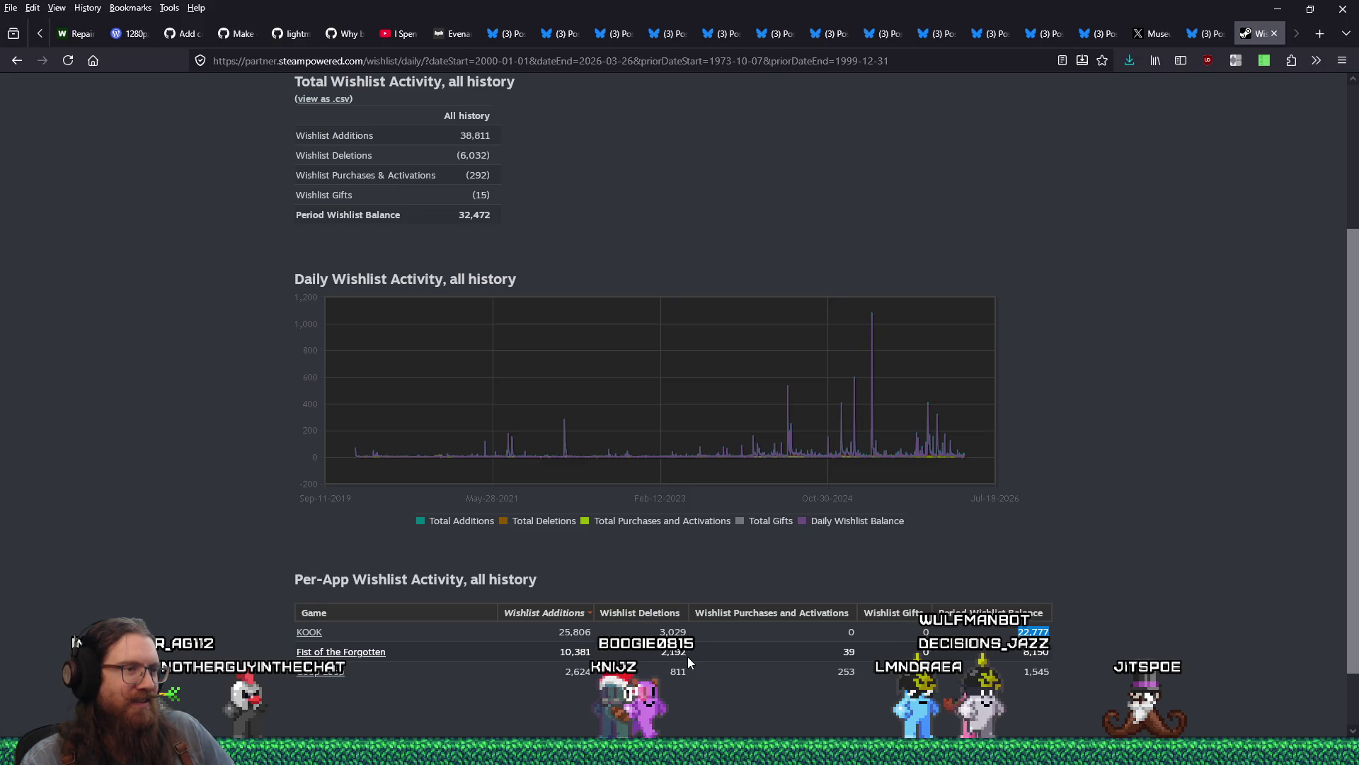
pyautogui.scroll(3, 686, 657)
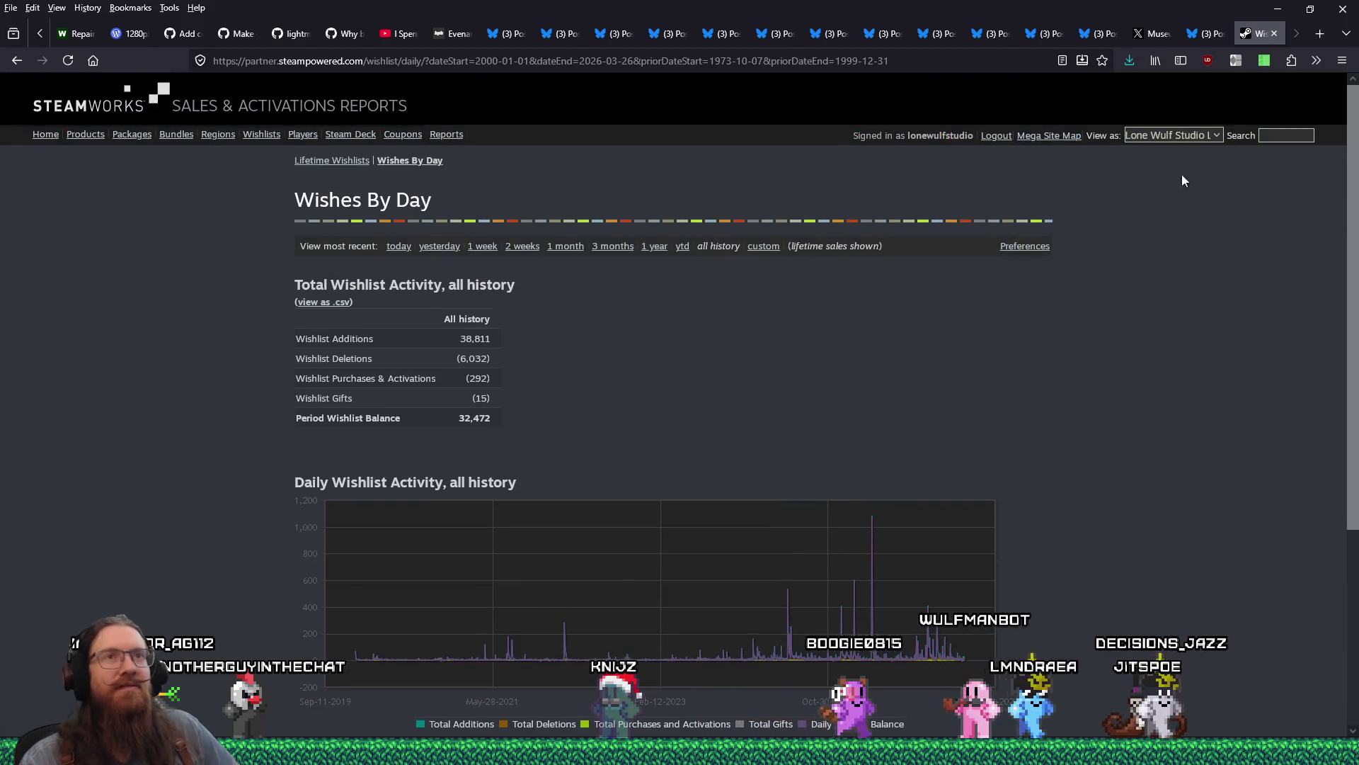
# Step: Close the Steamworks tab and save the Bluesky post's creature artwork to e:\images\inspiration\quakelike\enemies
pyautogui.click(1272, 35)
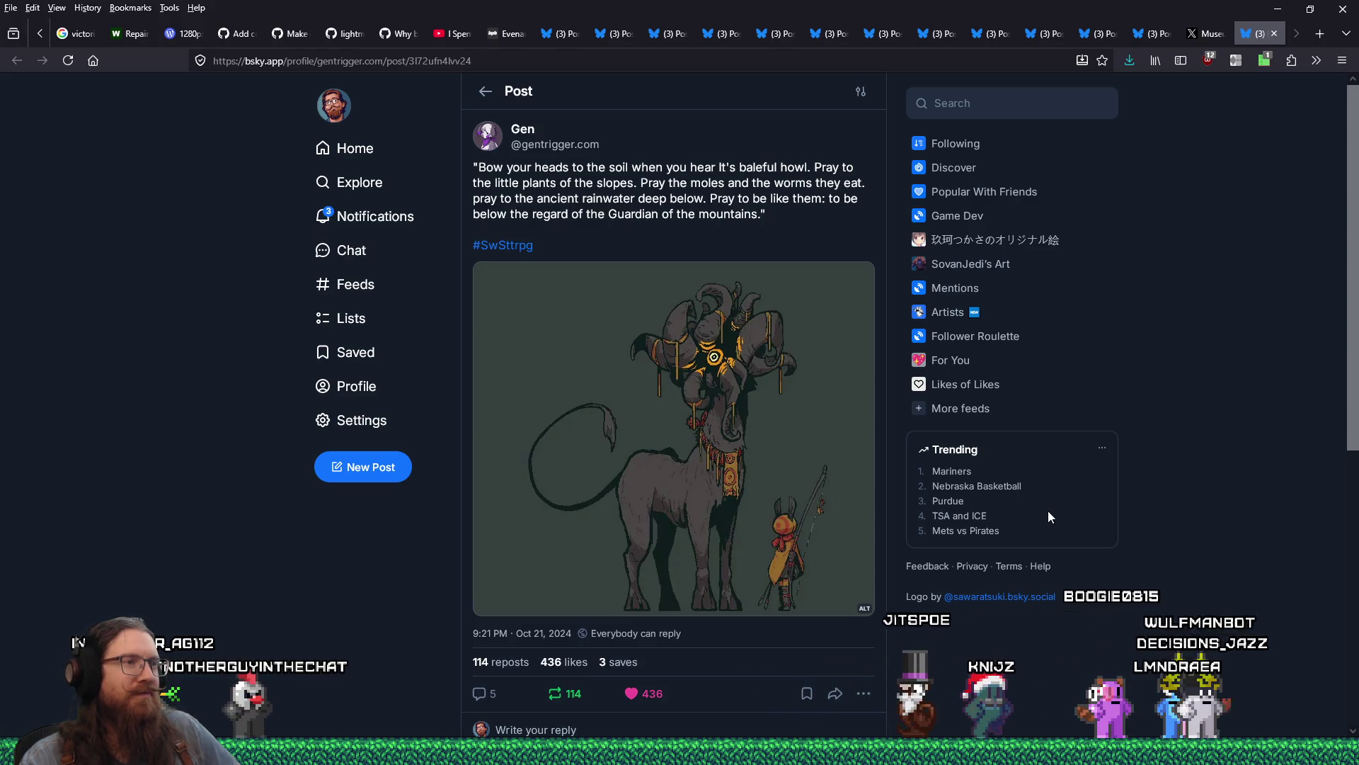
pyautogui.click(747, 419)
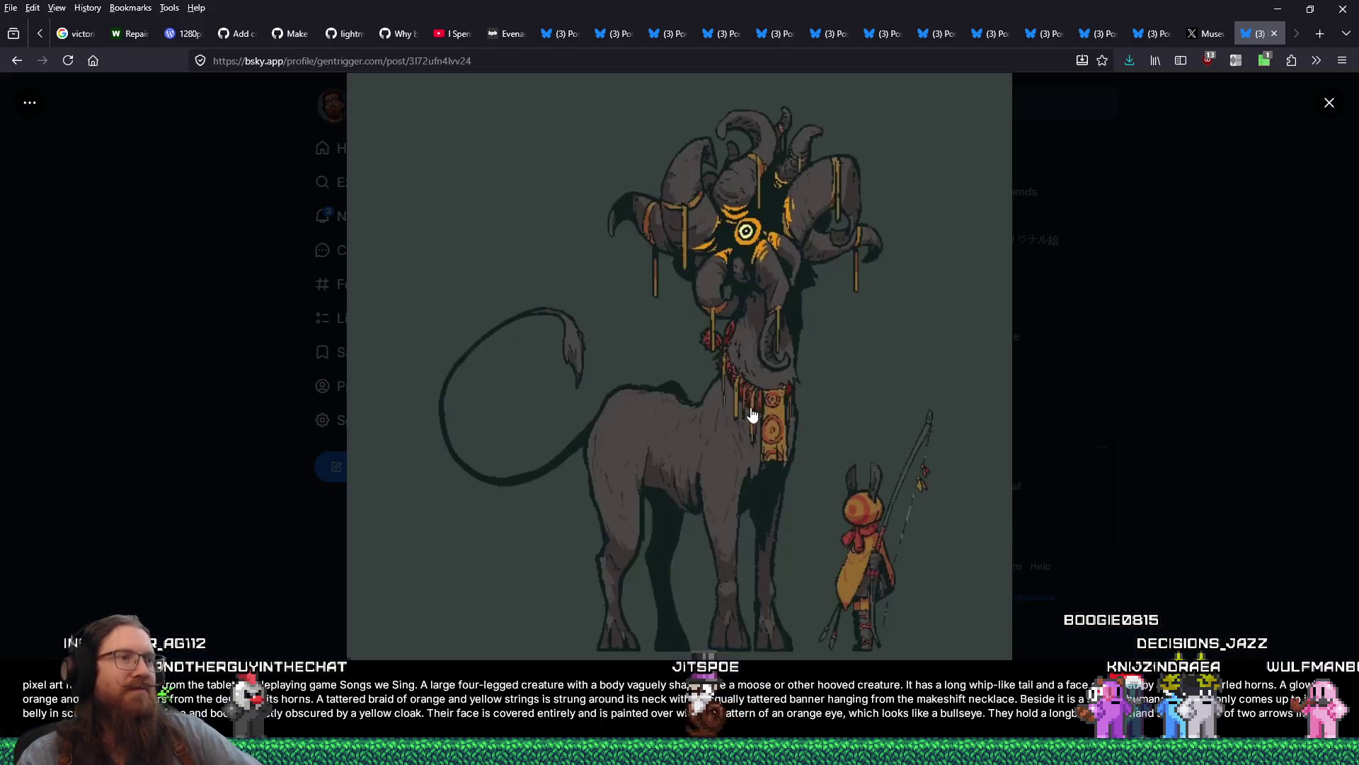
pyautogui.rightClick(833, 306)
pyautogui.click(839, 341)
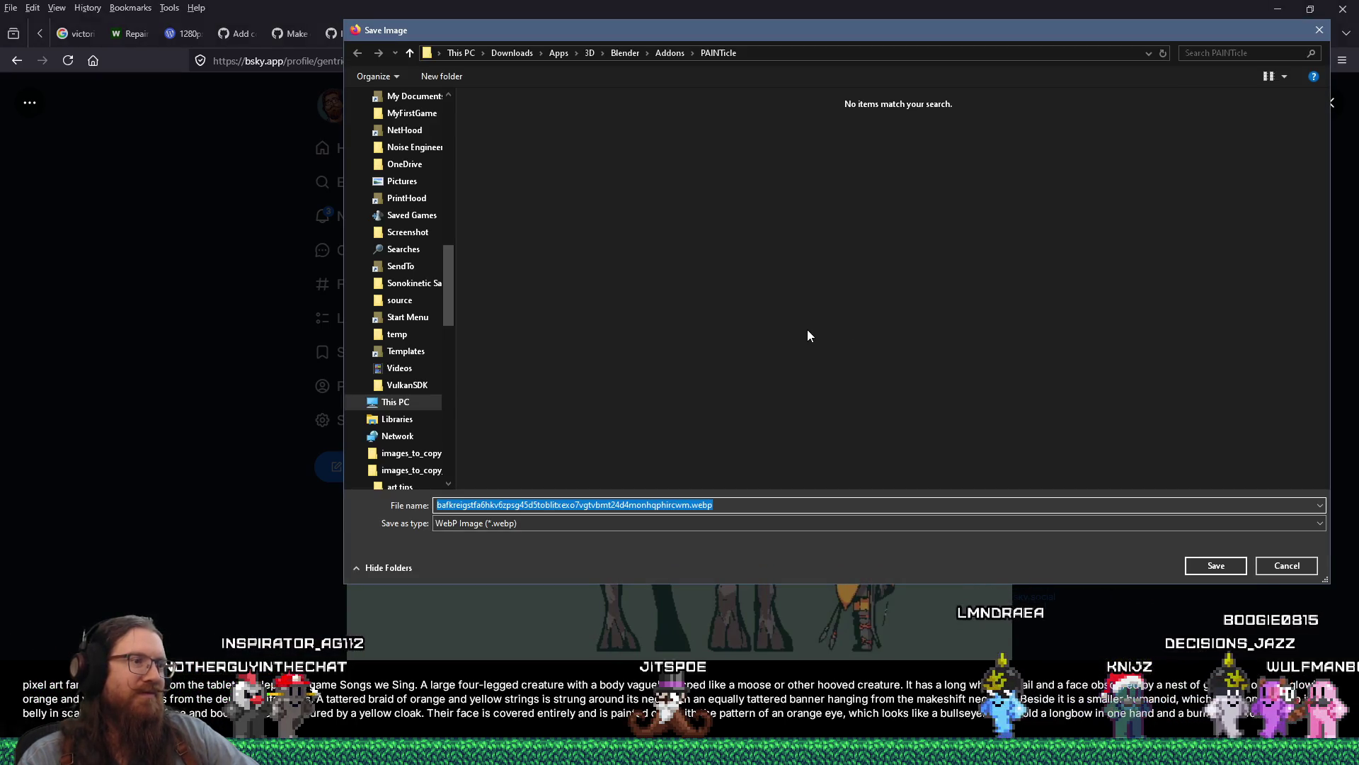
pyautogui.write('e:\\imag')
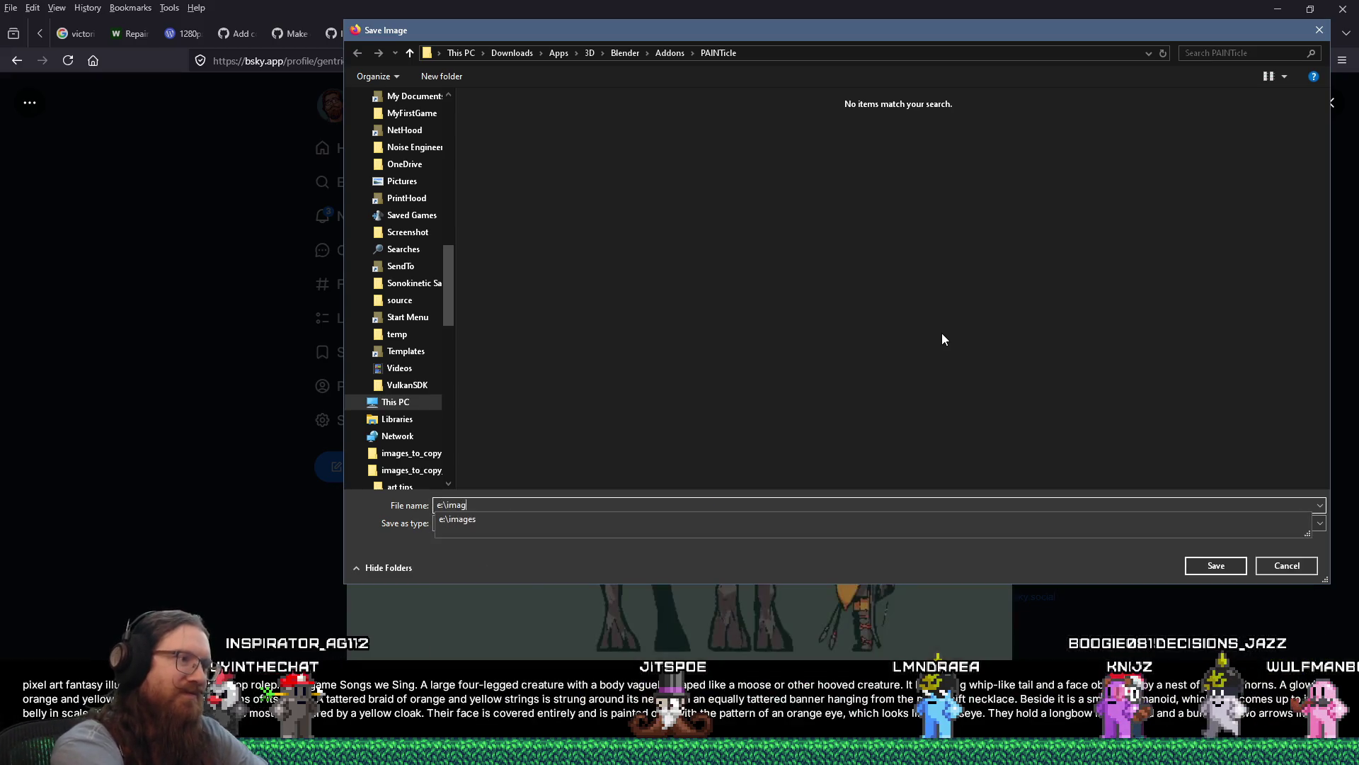
pyautogui.write('es\\inspiration\\quak')
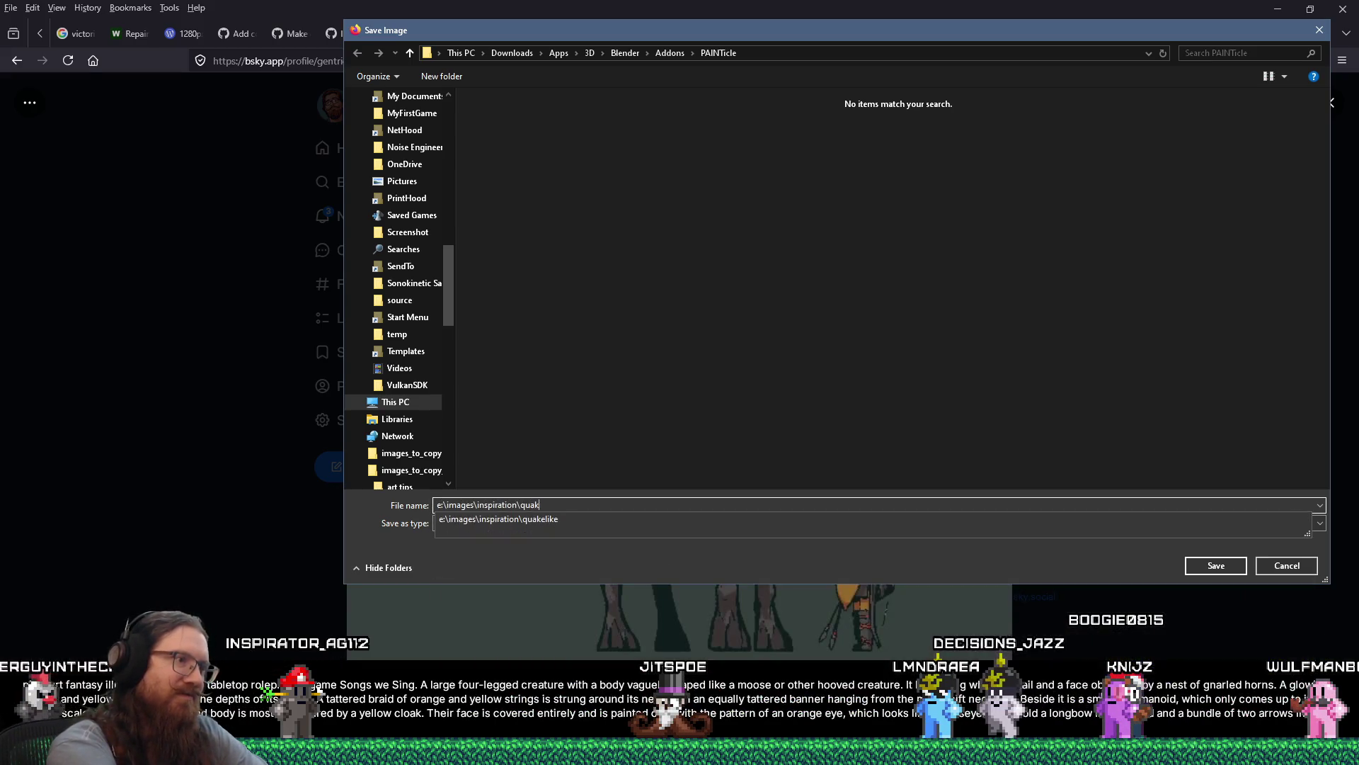
pyautogui.write('elike\\enemies')
pyautogui.press('Return')
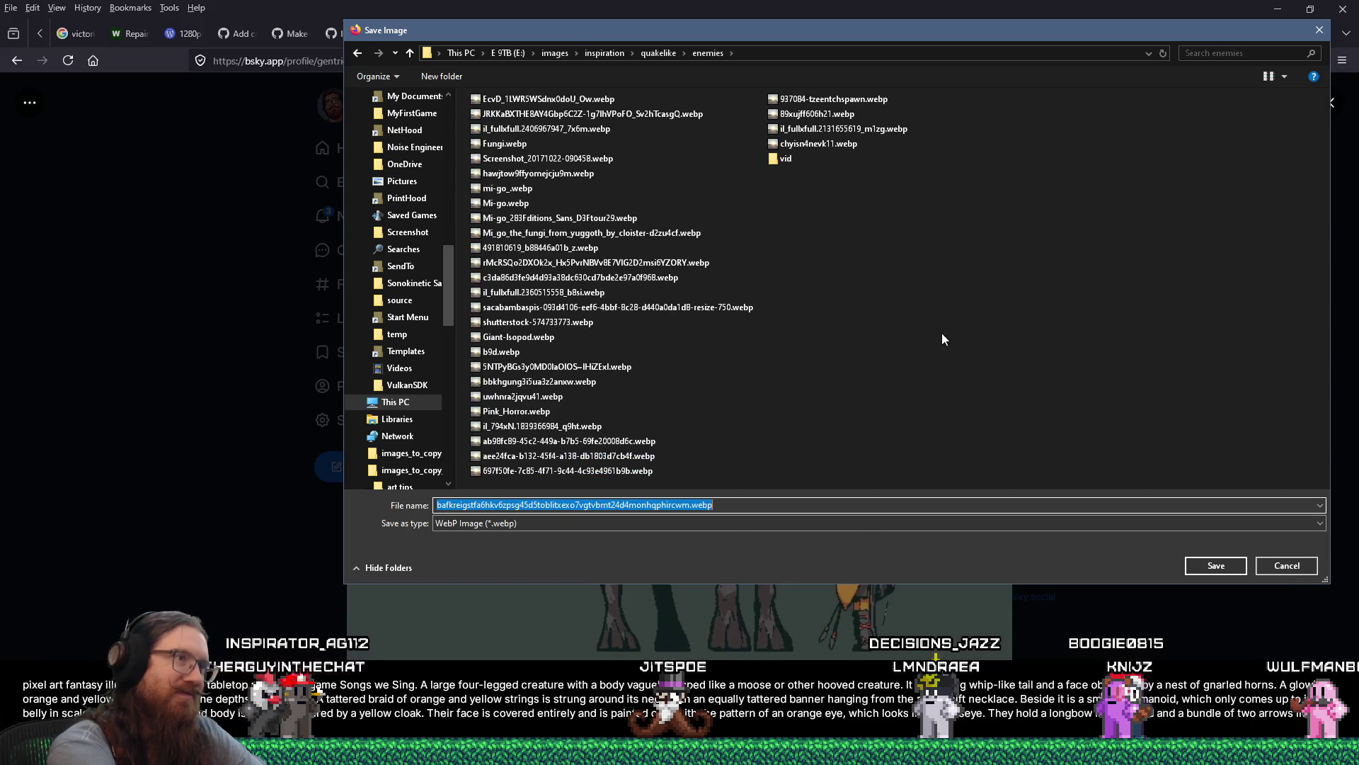
pyautogui.press('Return')
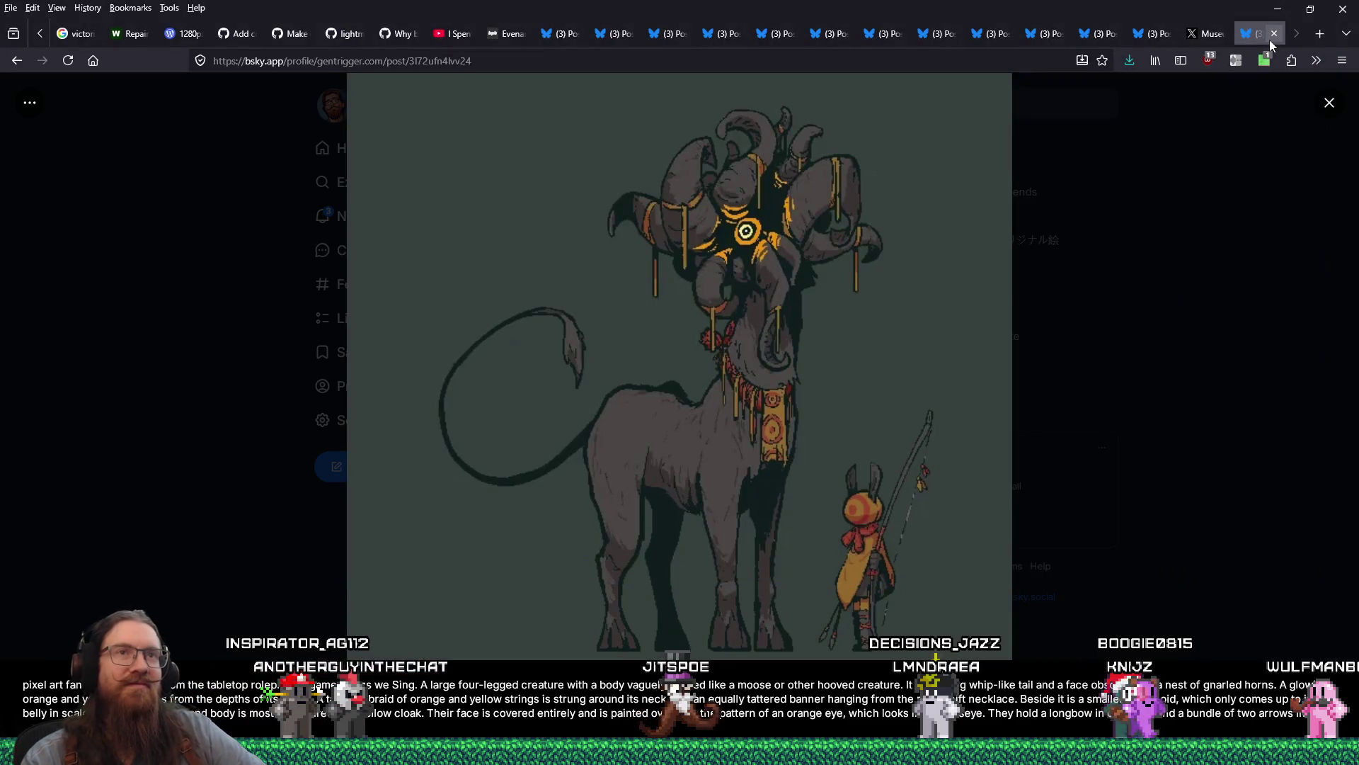
# Step: Close the Bluesky post and bring up Save Image As for the X post's pulpit painting
pyautogui.click(1271, 37)
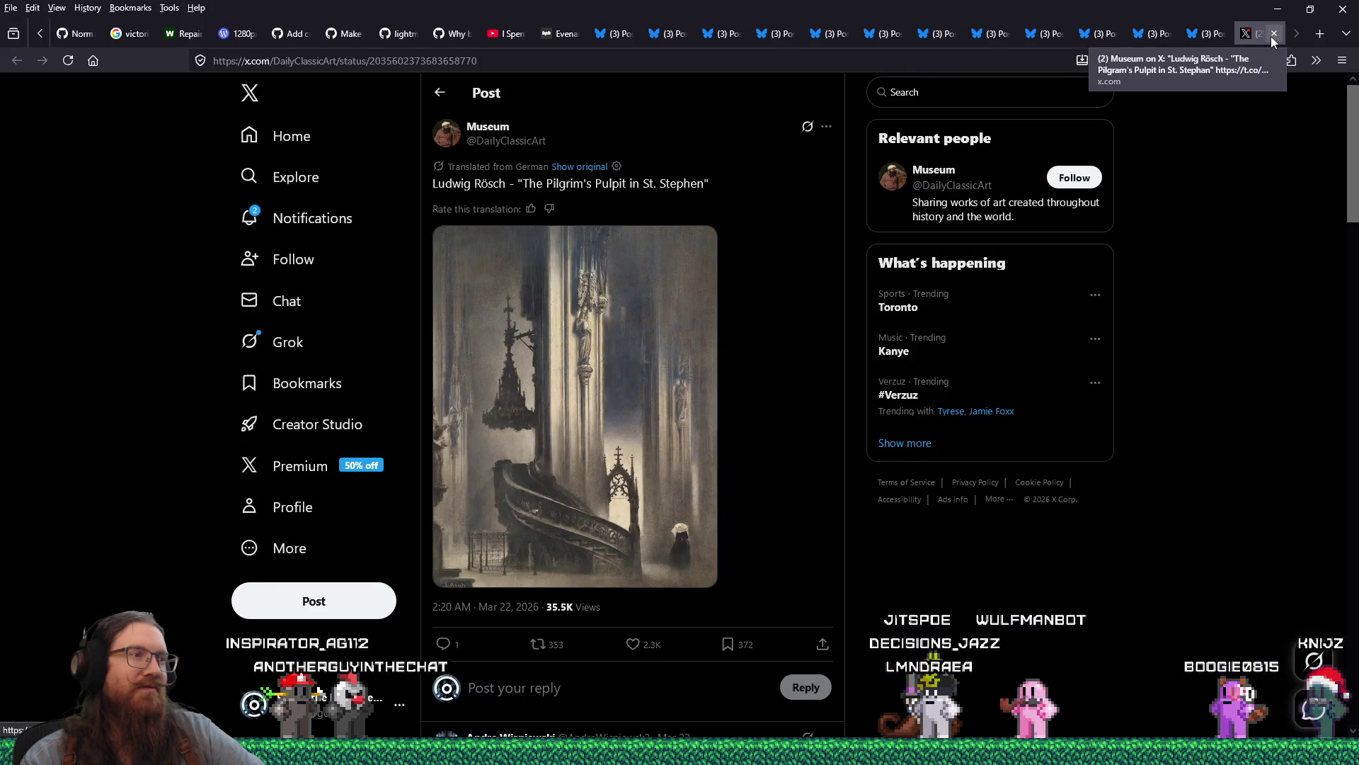
pyautogui.click(654, 336)
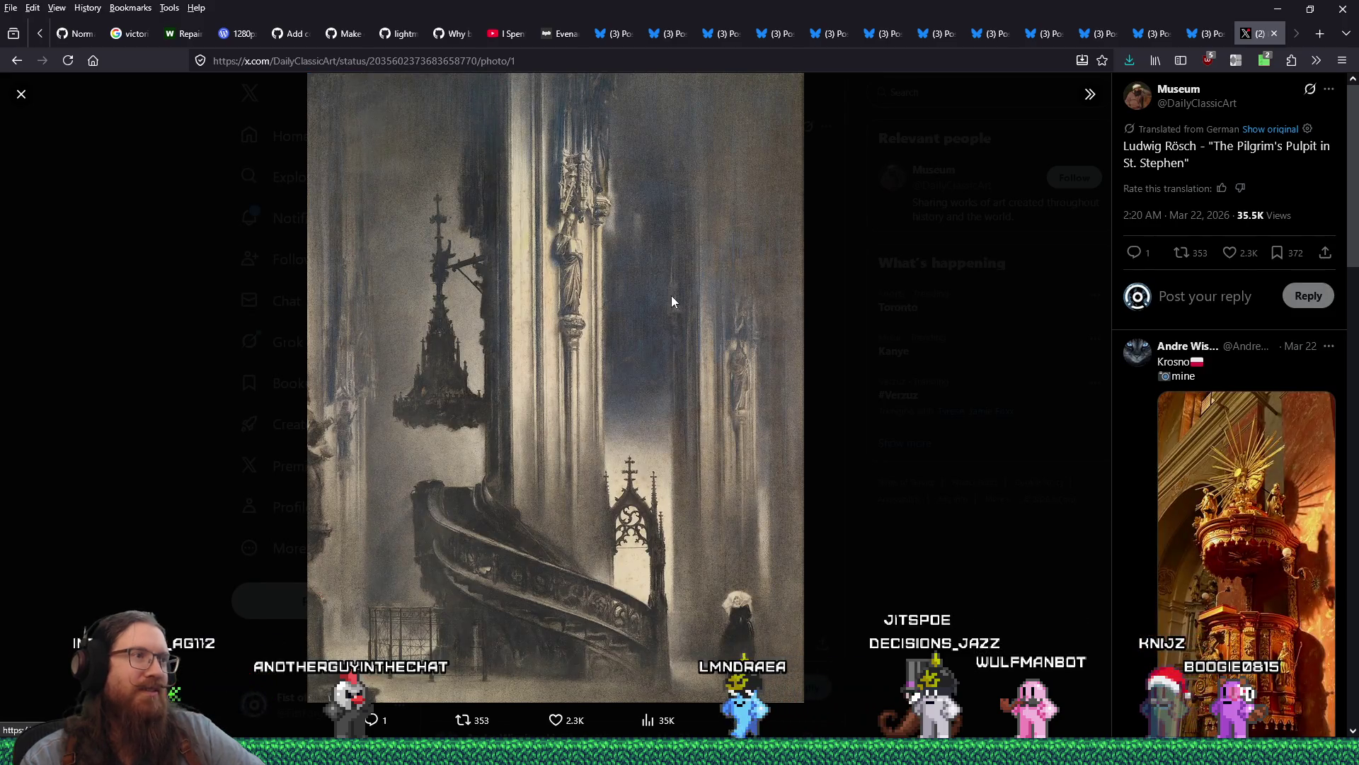
pyautogui.rightClick(673, 280)
pyautogui.click(715, 313)
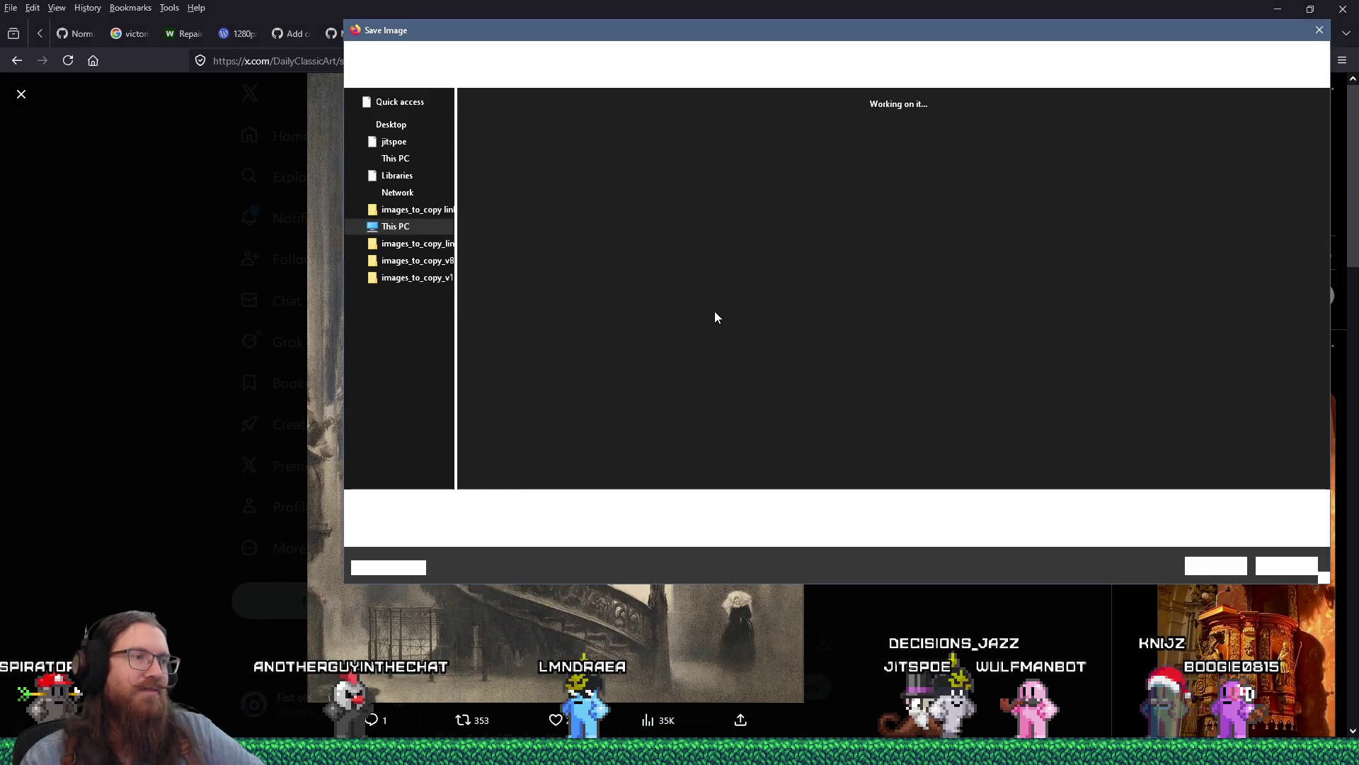
# Step: Save the pulpit painting into the levels\eldritch inspiration folder and close the X tab
pyautogui.moveTo(679, 30)
pyautogui.mouseDown()
pyautogui.moveTo(1203, 144)
pyautogui.moveTo(694, 145)
pyautogui.mouseUp()
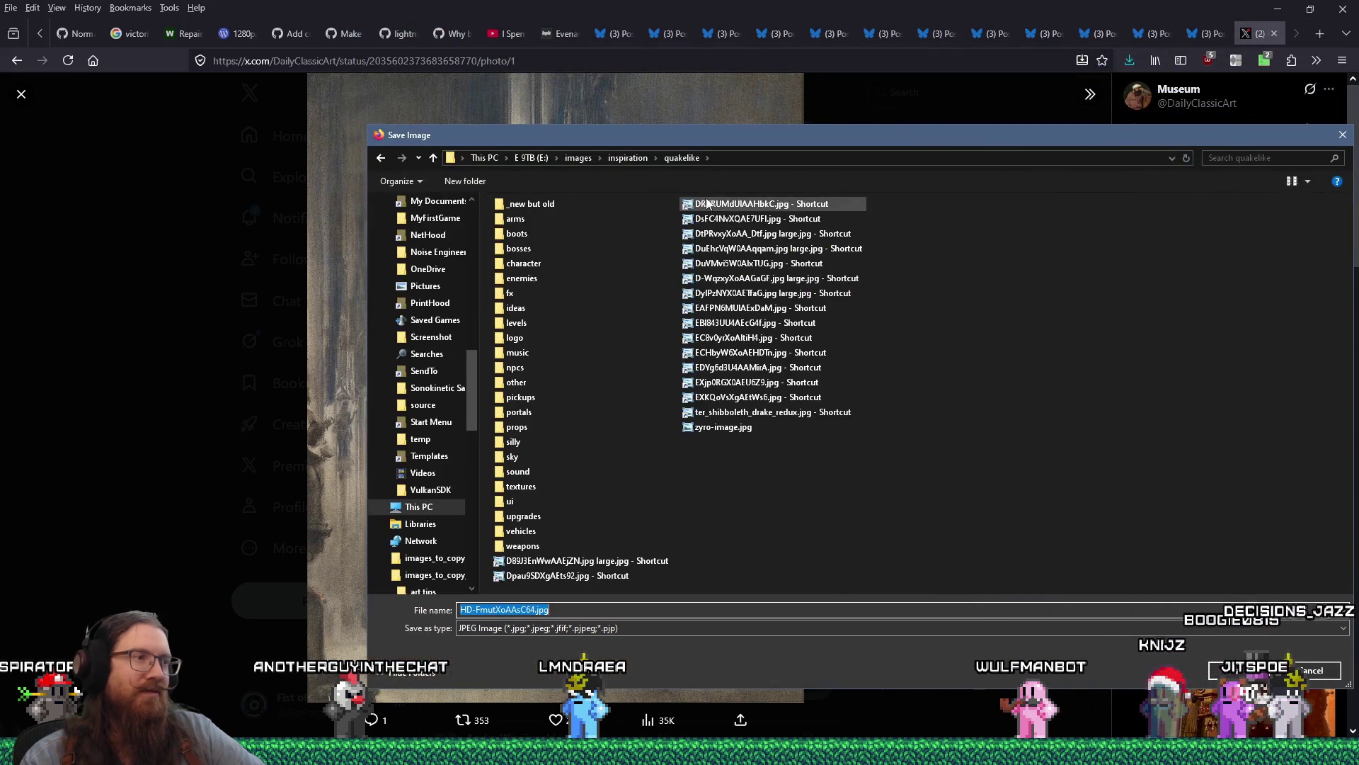
pyautogui.moveTo(532, 140)
pyautogui.mouseDown()
pyautogui.moveTo(567, 142)
pyautogui.moveTo(936, 477)
pyautogui.mouseUp()
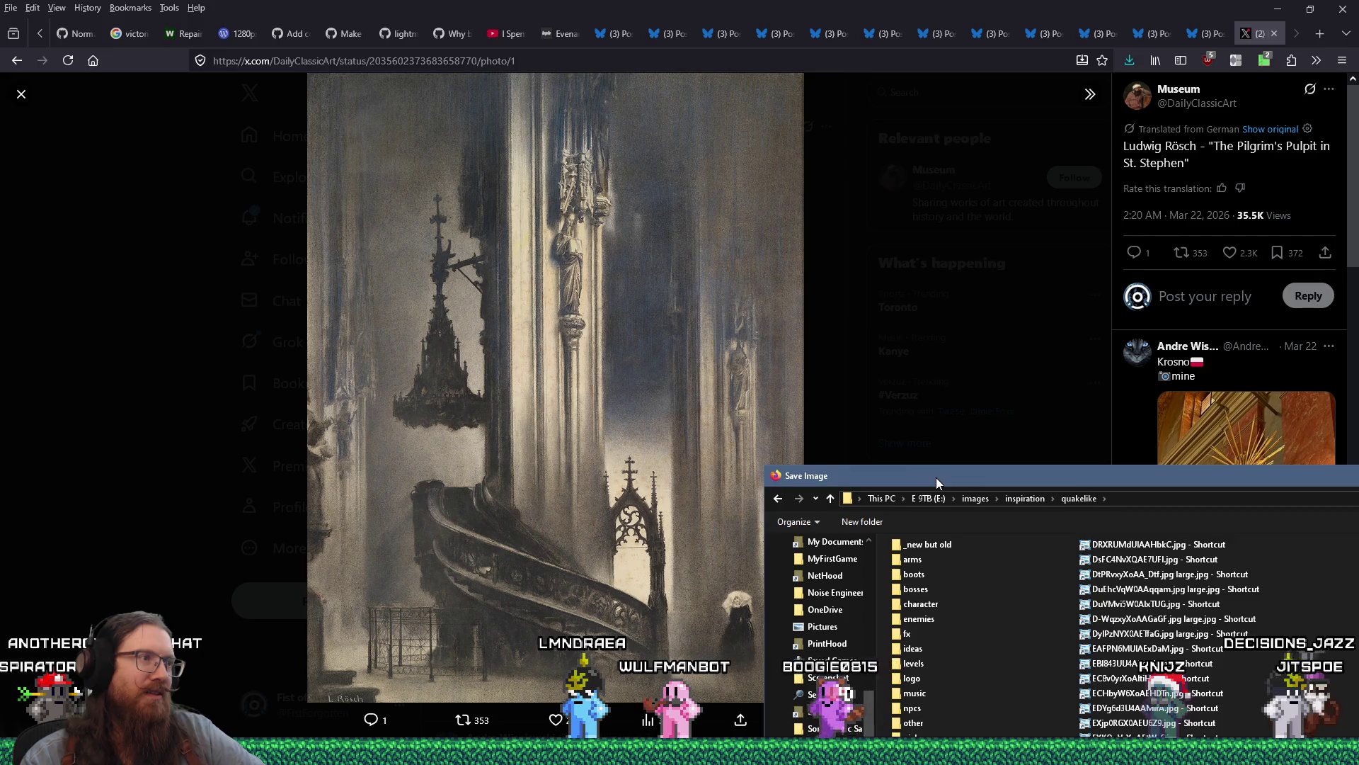
pyautogui.moveTo(936, 478); pyautogui.dragTo(878, 720)
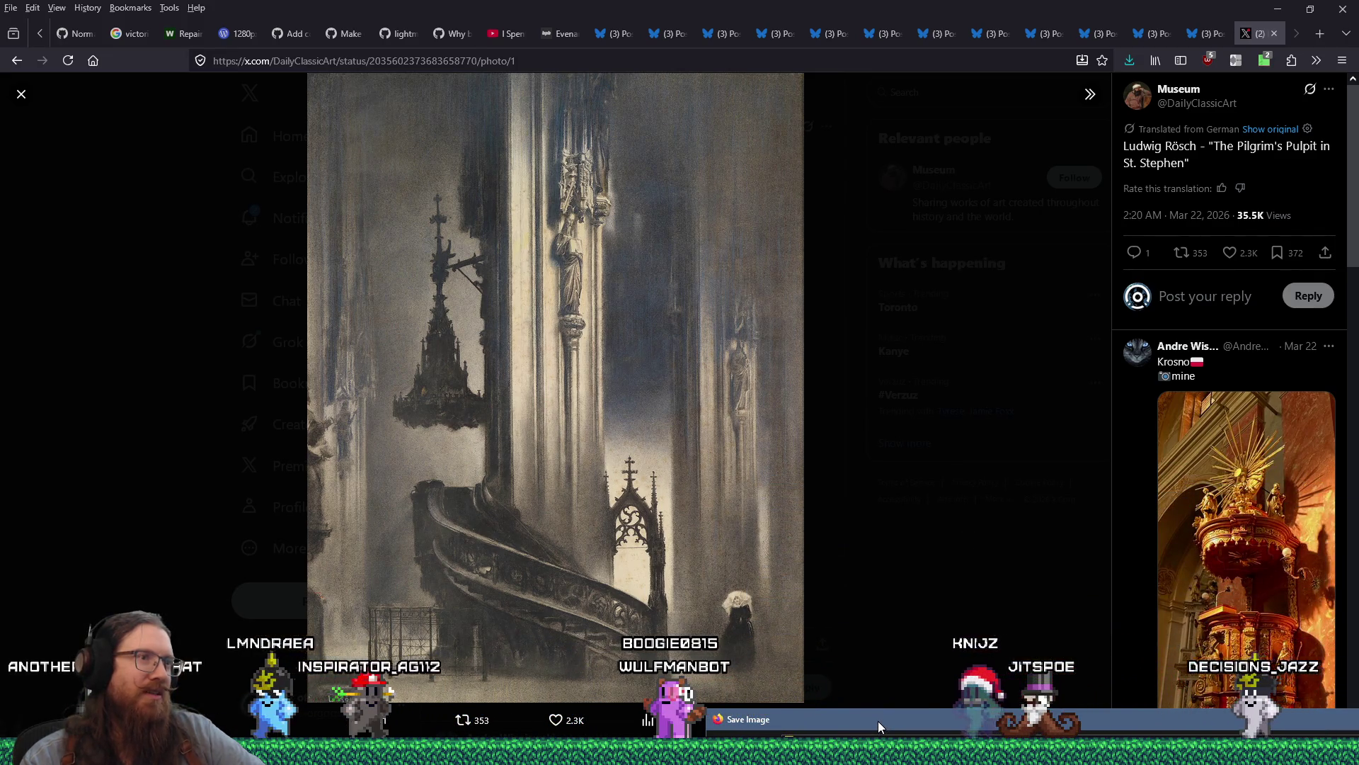
pyautogui.moveTo(878, 721)
pyautogui.mouseDown()
pyautogui.moveTo(776, 141)
pyautogui.moveTo(749, 125)
pyautogui.moveTo(539, 126)
pyautogui.mouseUp()
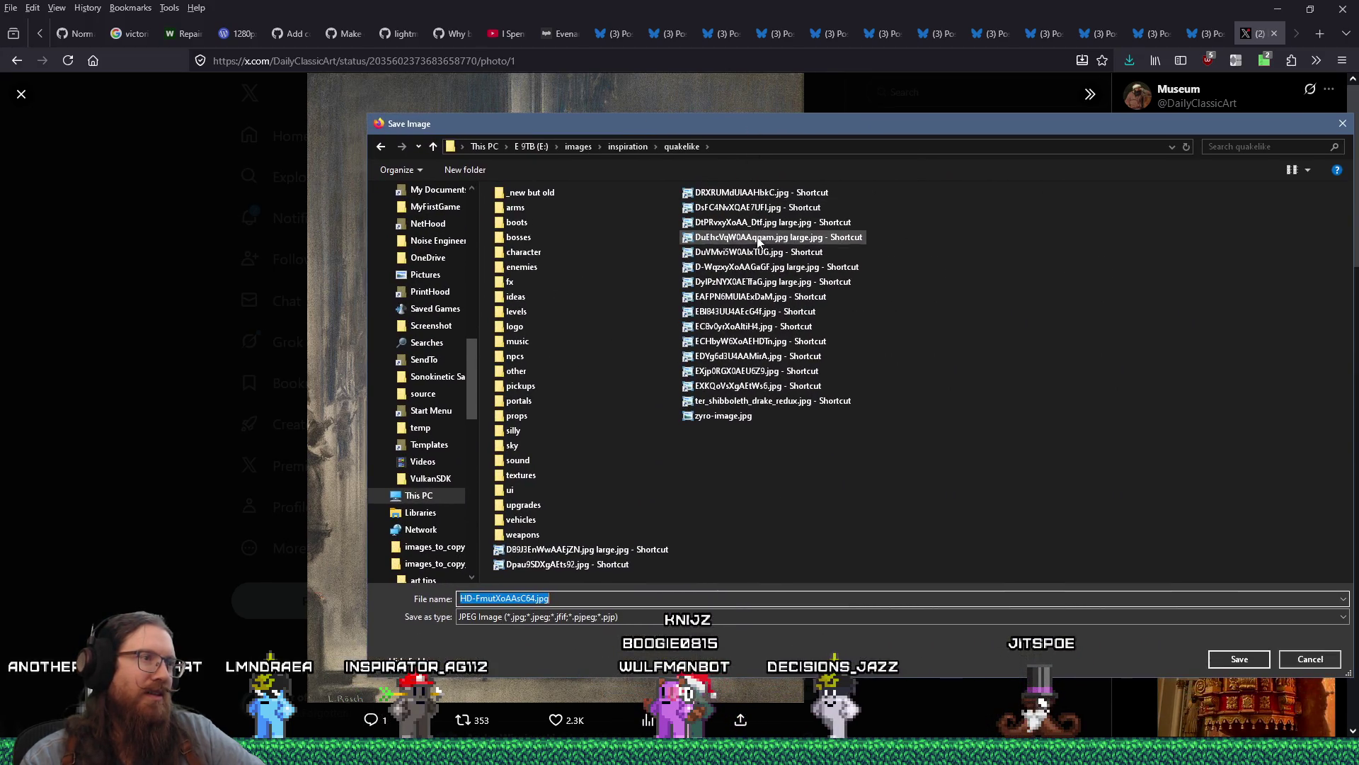
pyautogui.doubleClick(521, 314)
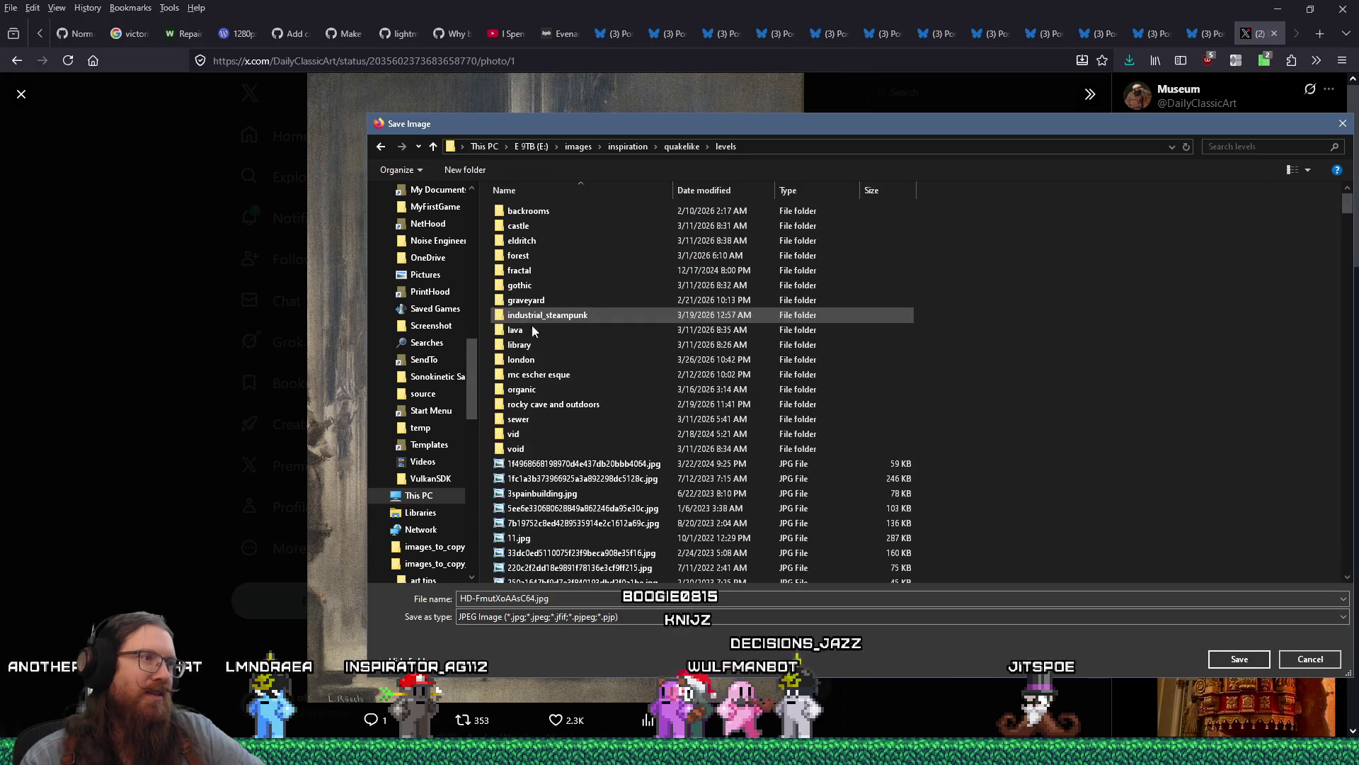
pyautogui.doubleClick(529, 245)
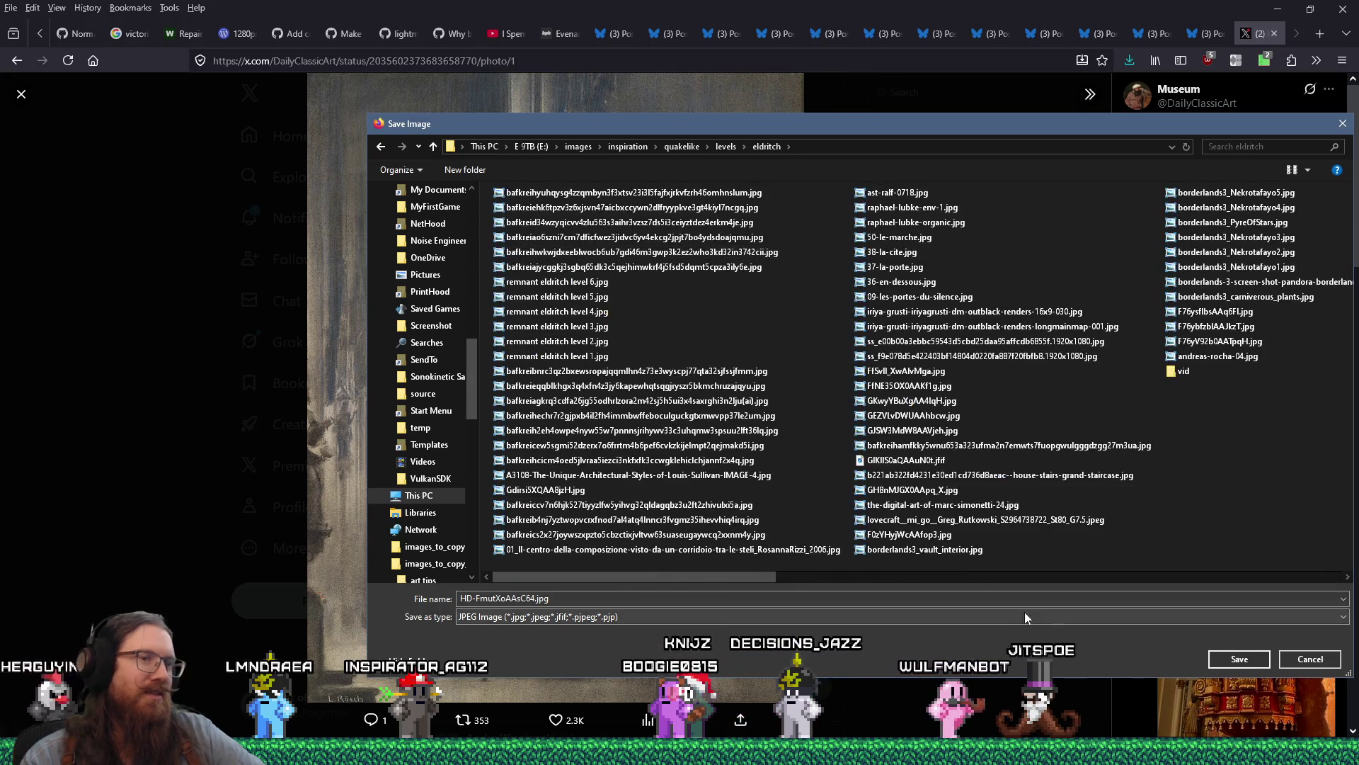
pyautogui.click(1223, 657)
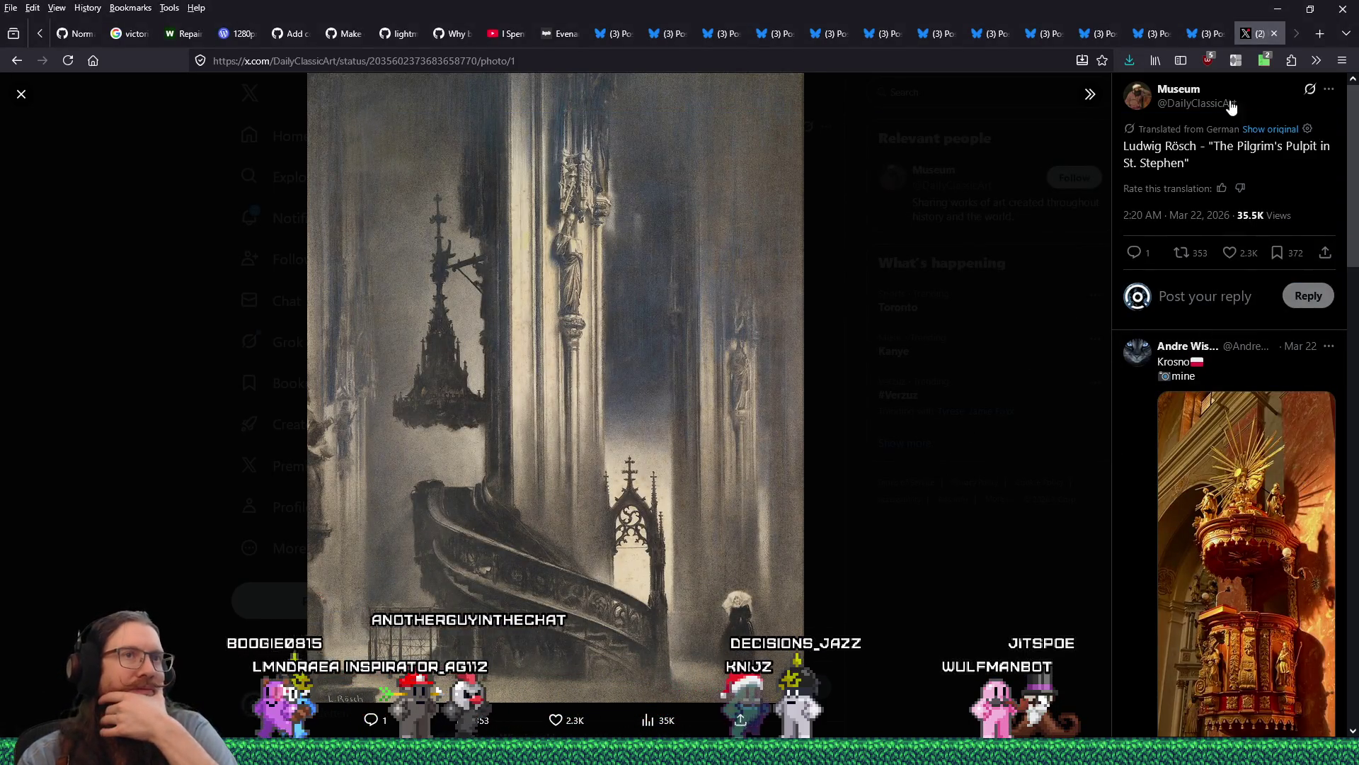
pyautogui.click(1272, 35)
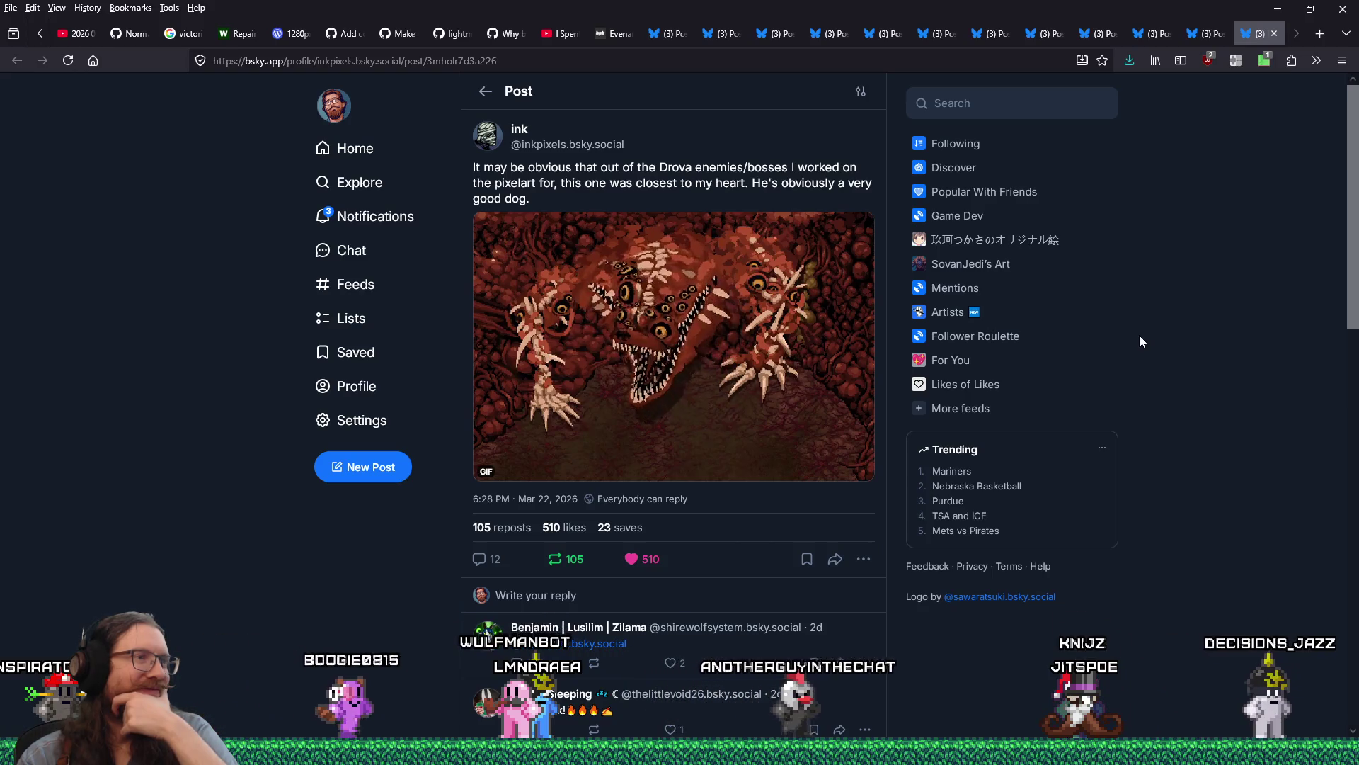
# Step: Copy the Bluesky GIF post's address and load down.blue in the same tab
pyautogui.rightClick(528, 57)
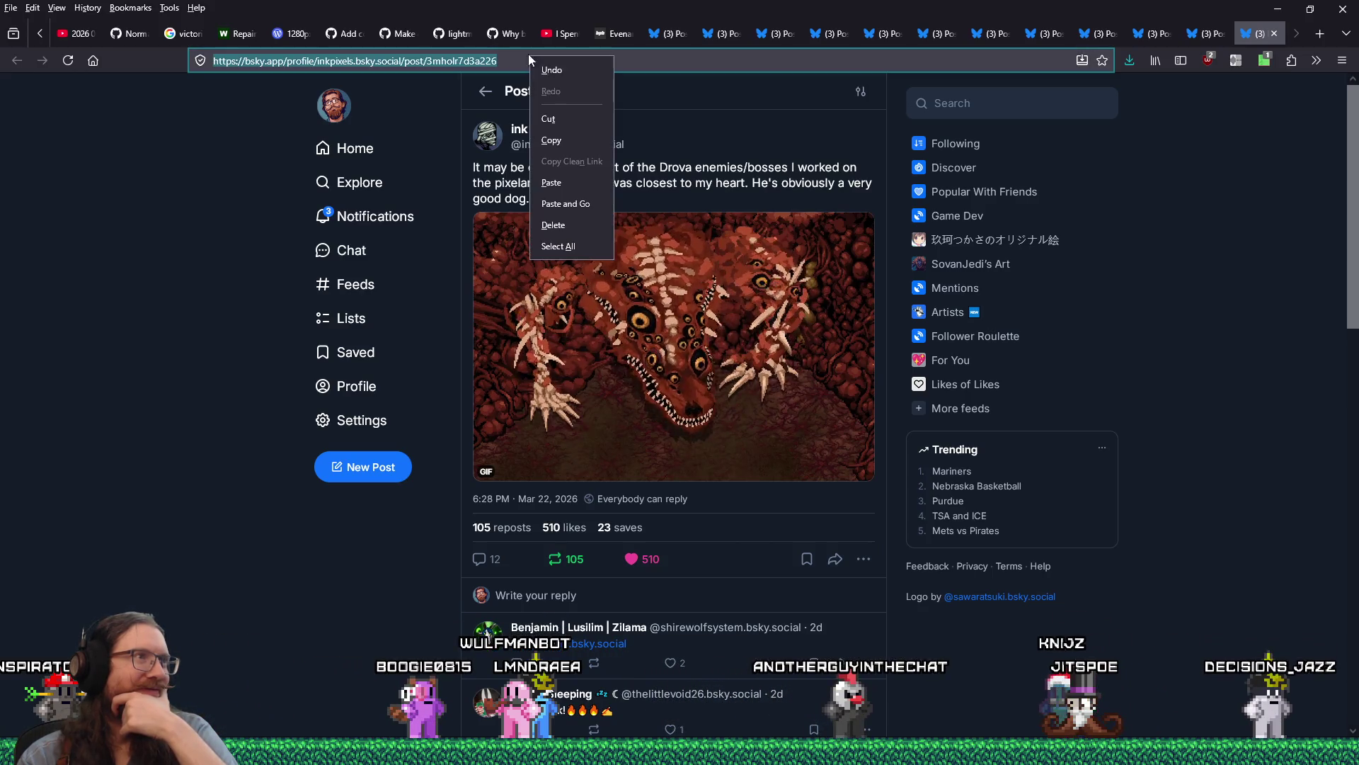
pyautogui.click(553, 135)
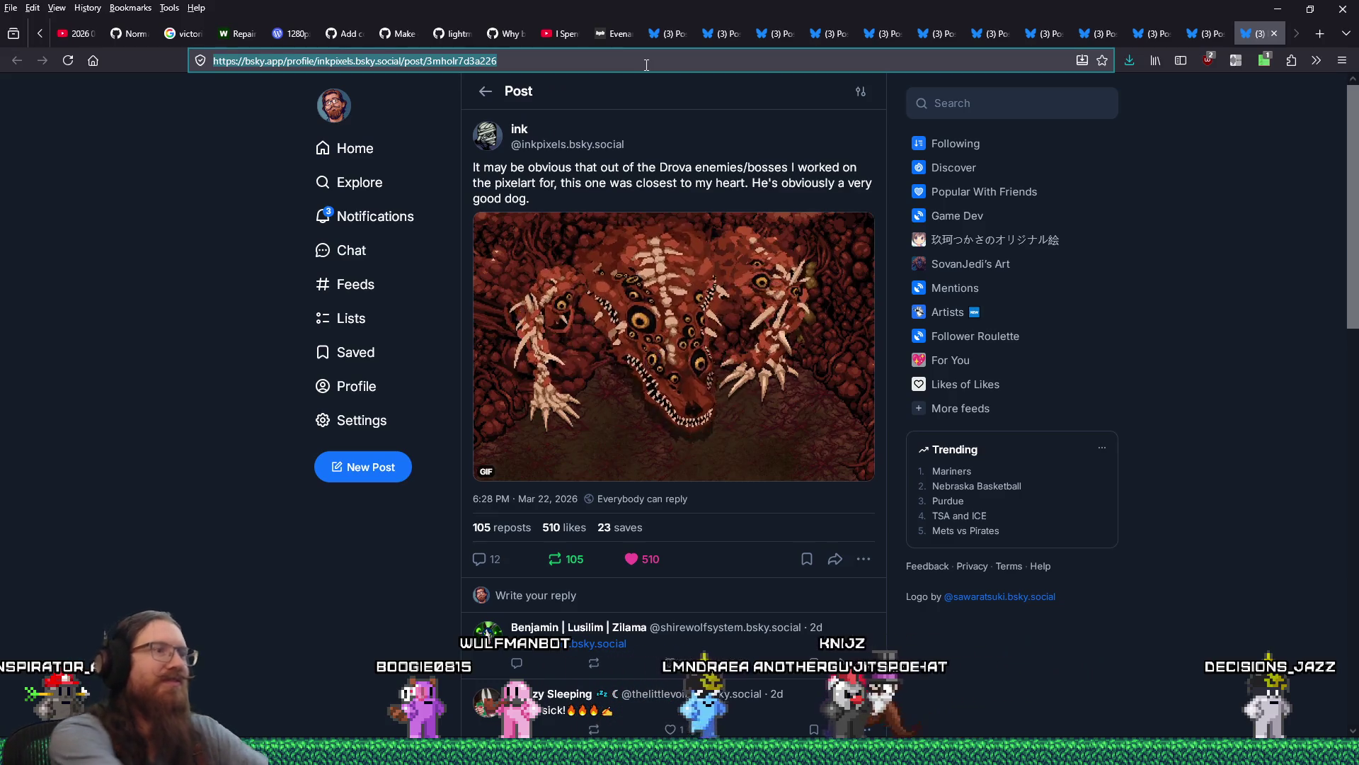
pyautogui.write('down.blue/')
pyautogui.press('Return')
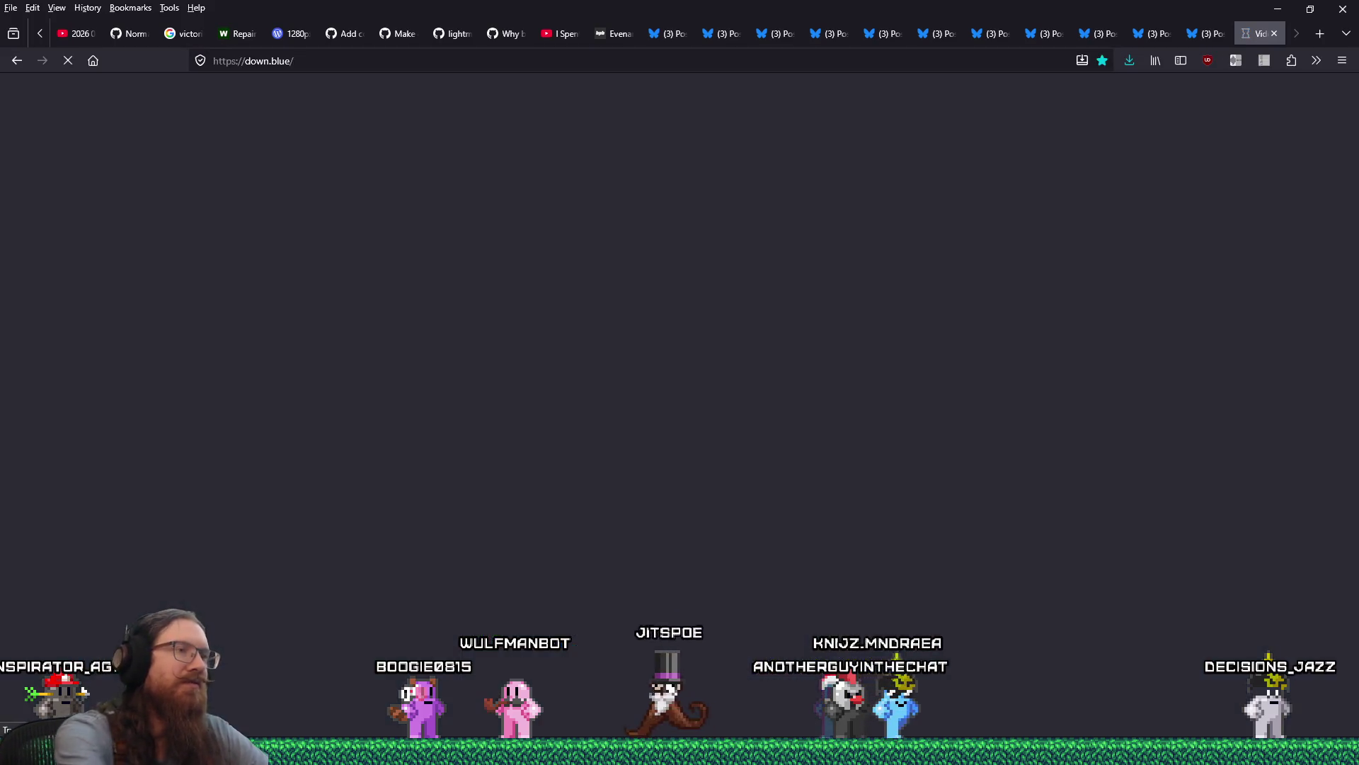
# Step: Paste the copied post URL into down.blue and fetch its video
pyautogui.rightClick(455, 276)
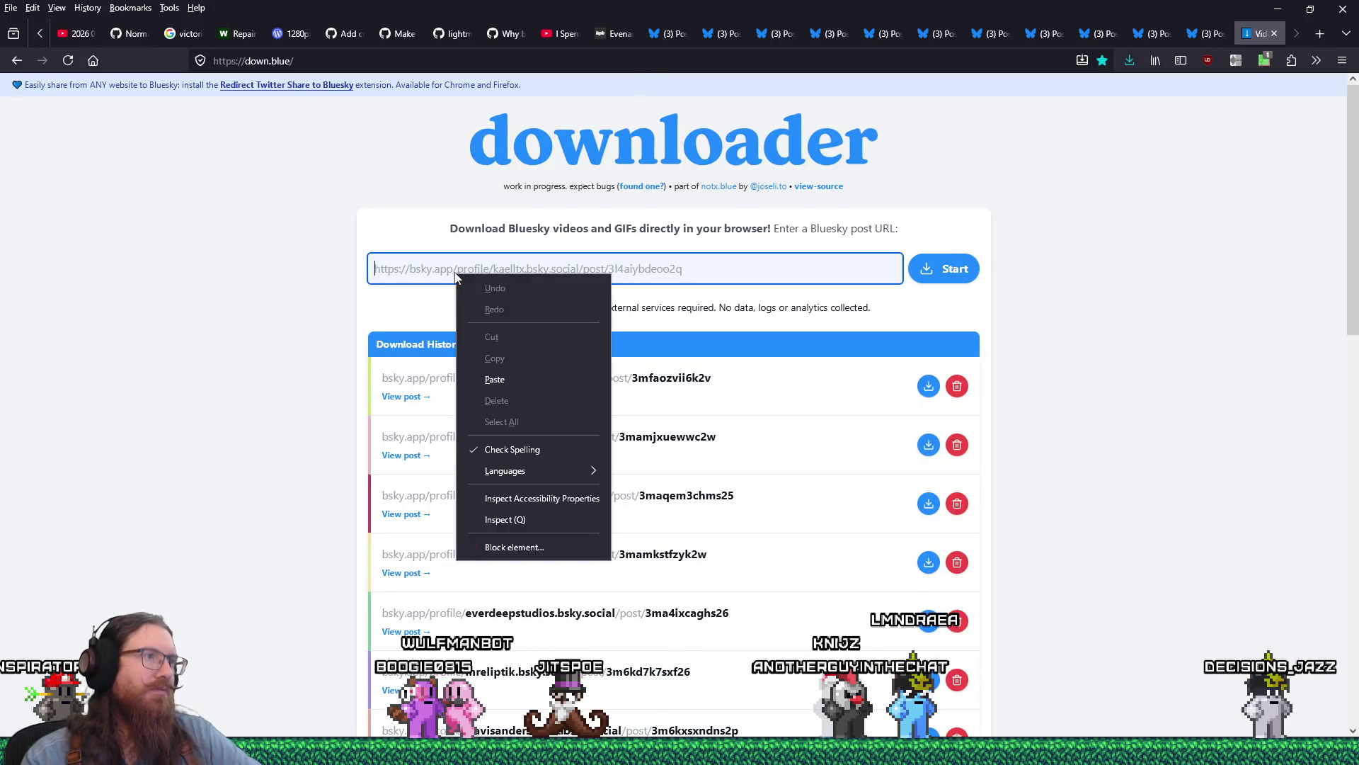
pyautogui.click(494, 381)
pyautogui.click(937, 276)
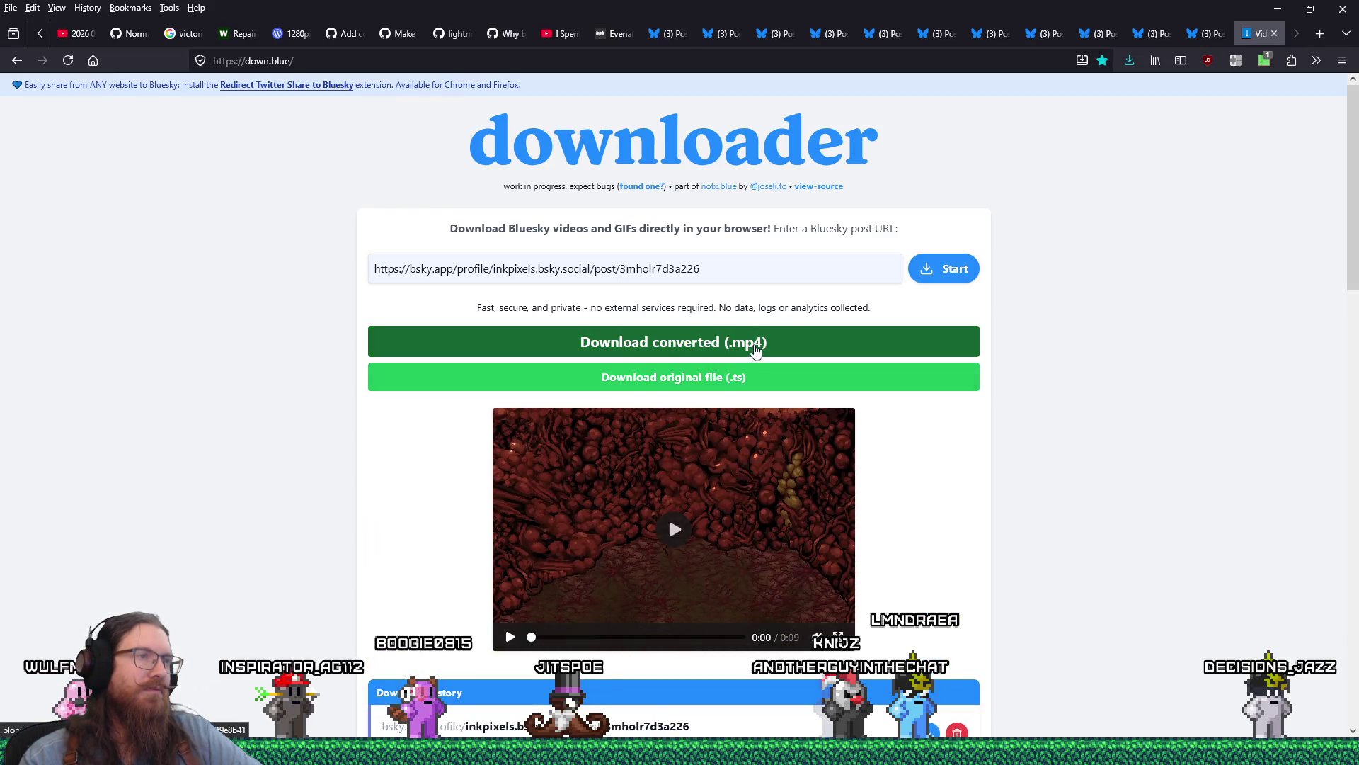
# Step: Save the converted .mp4 into quakelike\bosses\vid, then close the downloader tab
pyautogui.click(755, 347)
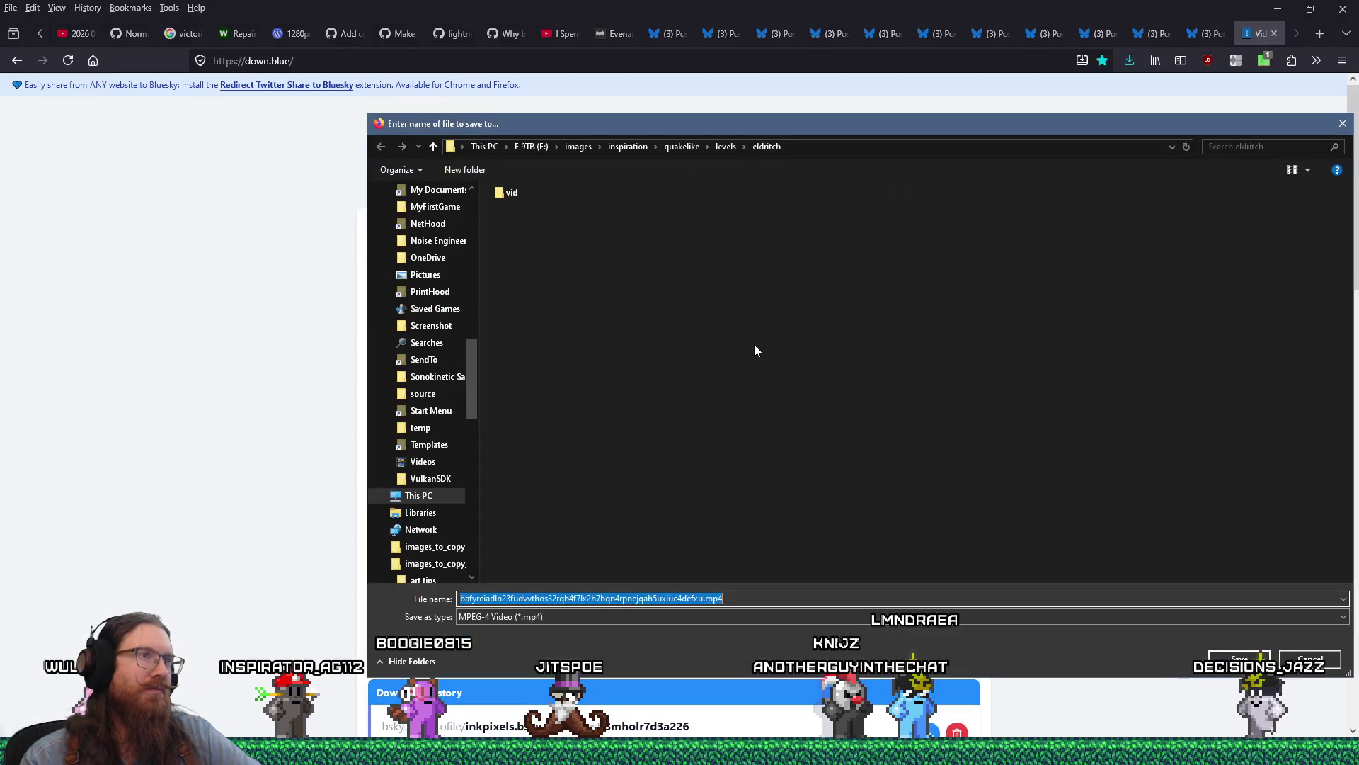
pyautogui.click(685, 146)
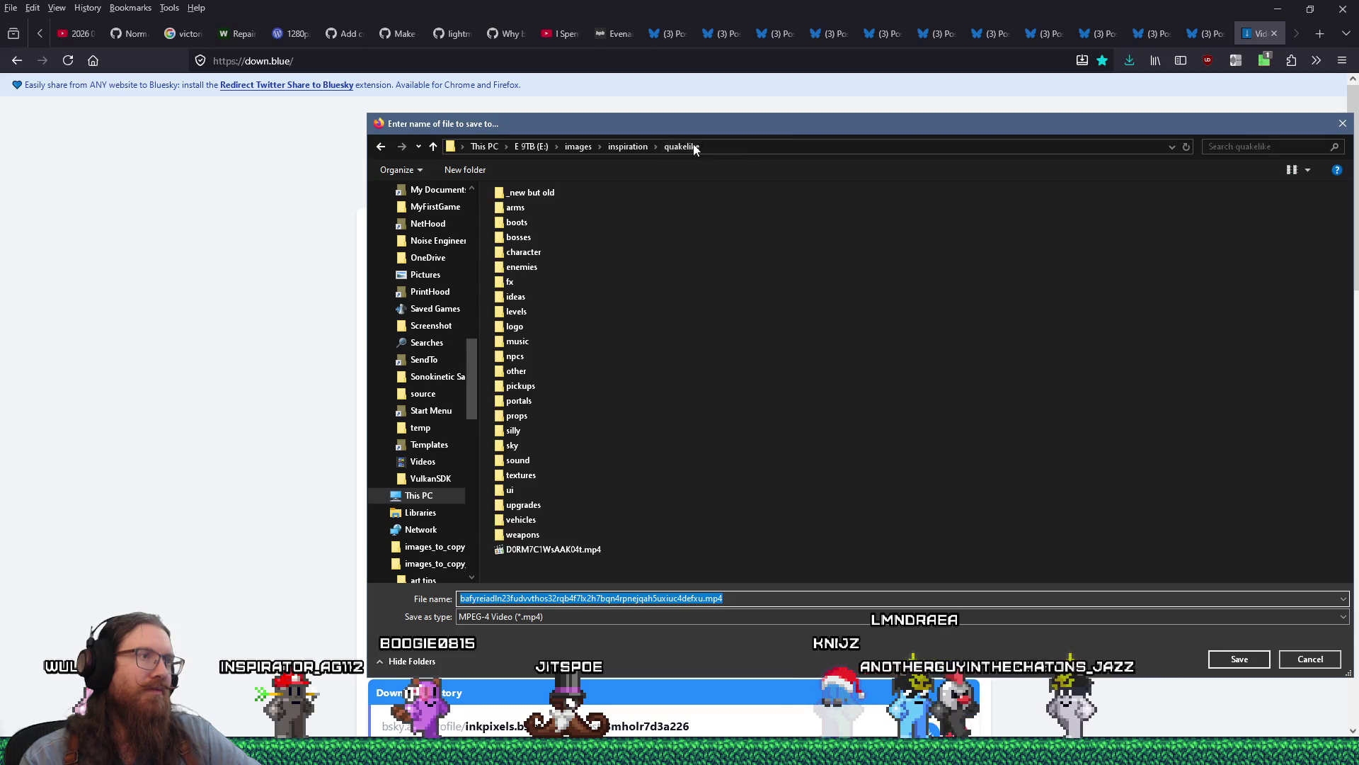
pyautogui.doubleClick(518, 236)
pyautogui.doubleClick(518, 197)
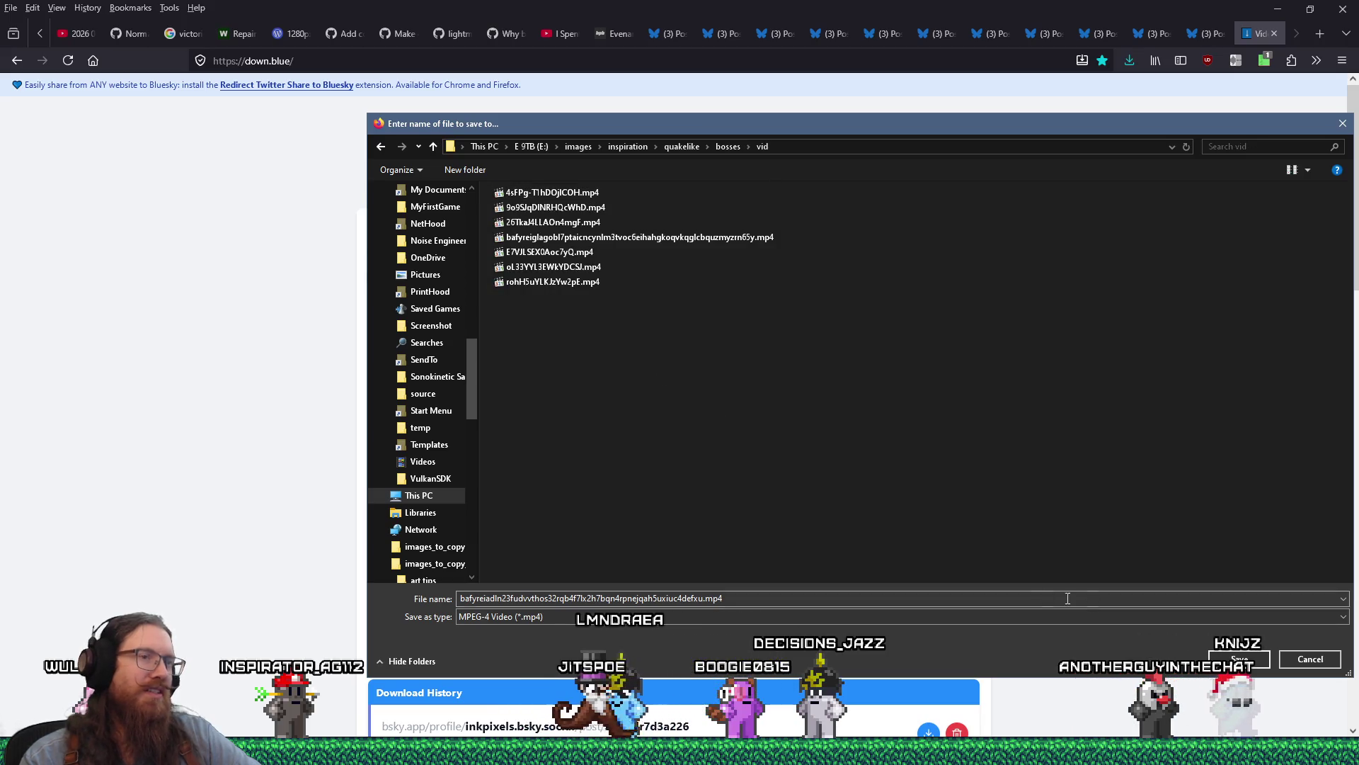
pyautogui.click(1232, 658)
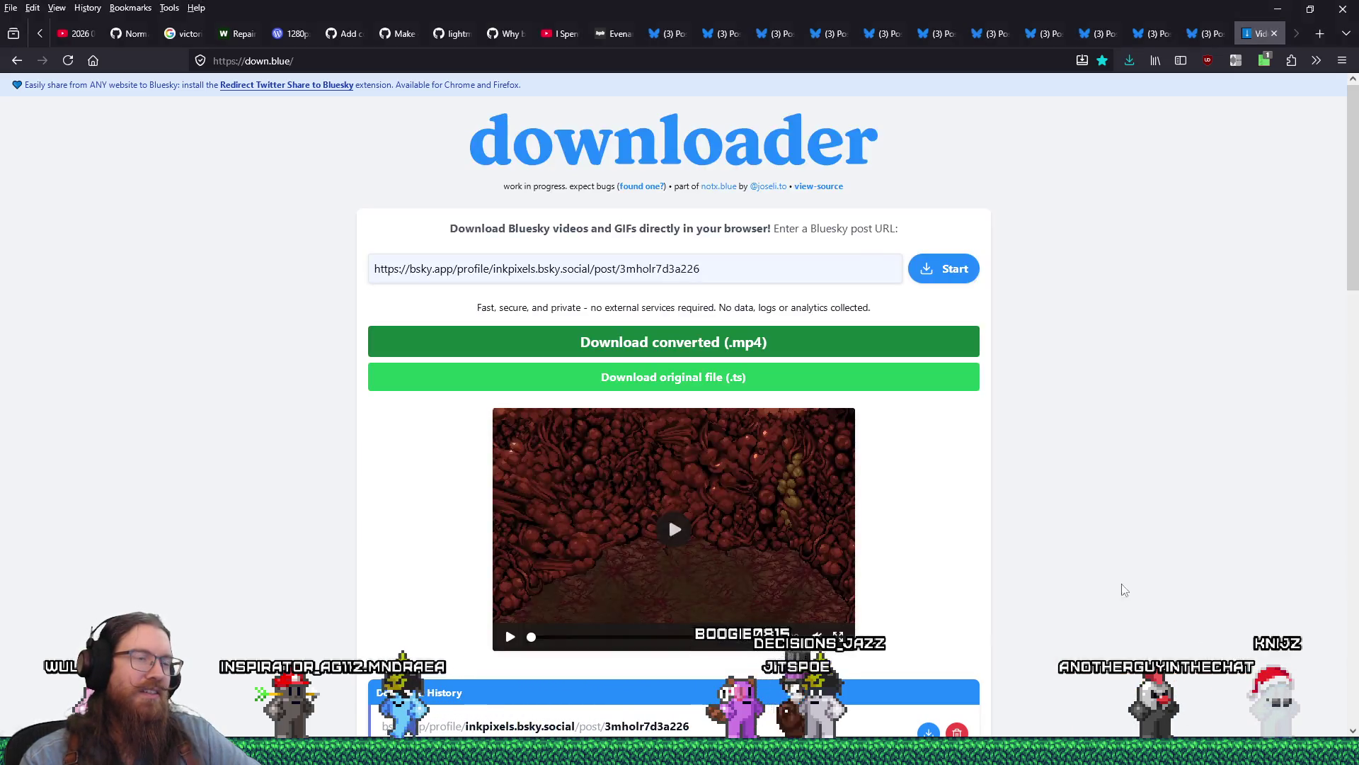
pyautogui.middleClick(1255, 41)
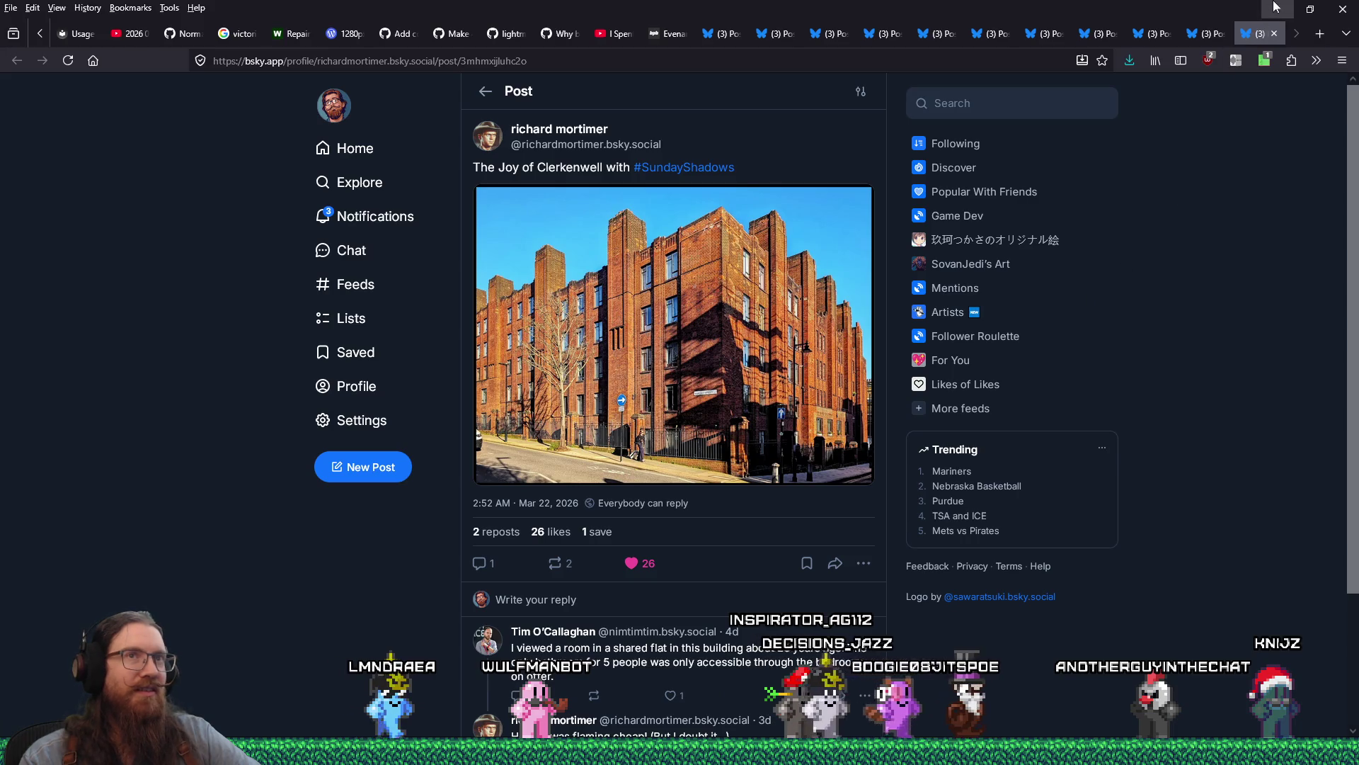
# Step: Switch from Firefox back to the Blender window with Alt+Tab
pyautogui.hotkey('alt', 'Tab')
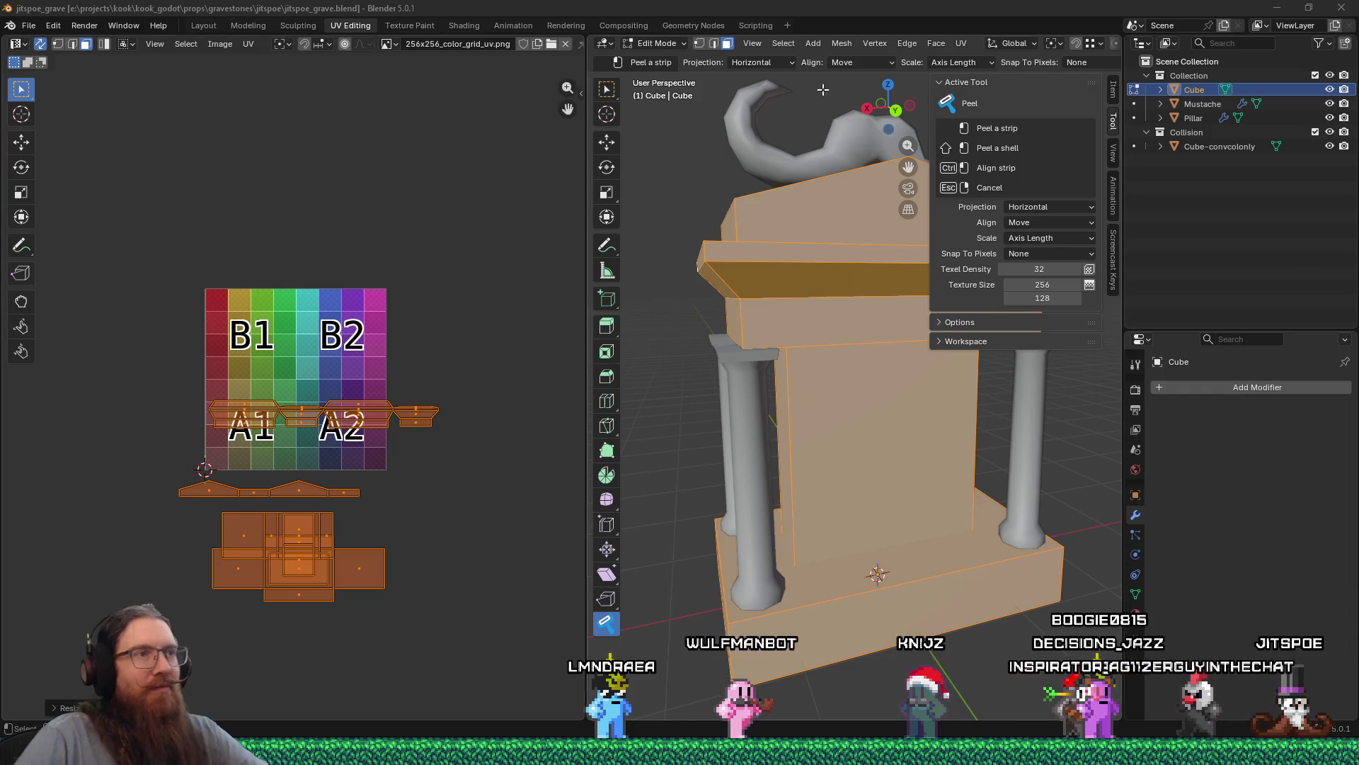
# Step: Orbit and zoom to inspect the gravestone's underside, pillars and front
pyautogui.moveTo(805, 481); pyautogui.dragTo(810, 438, button='middle')
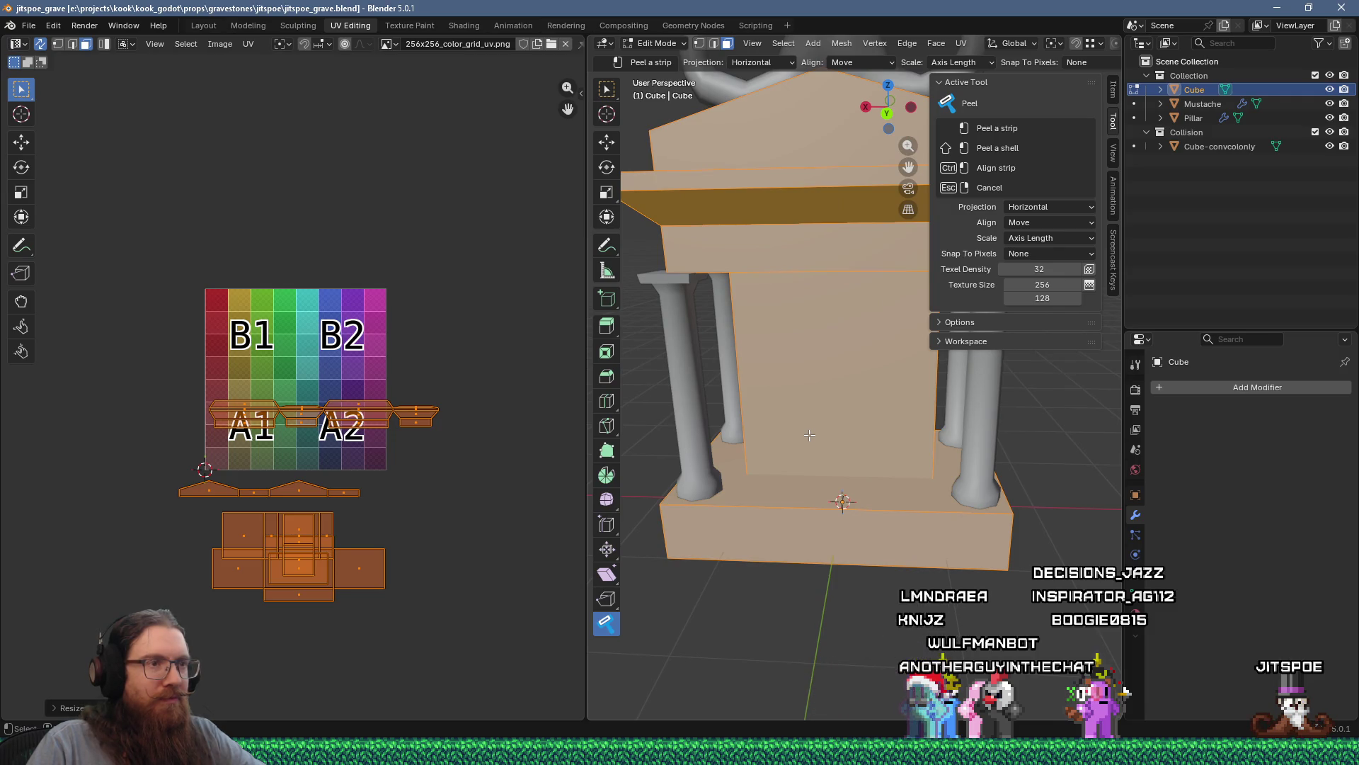
pyautogui.moveTo(809, 434)
pyautogui.mouseDown(button='middle')
pyautogui.moveTo(832, 257)
pyautogui.moveTo(840, 308)
pyautogui.mouseUp(button='middle')
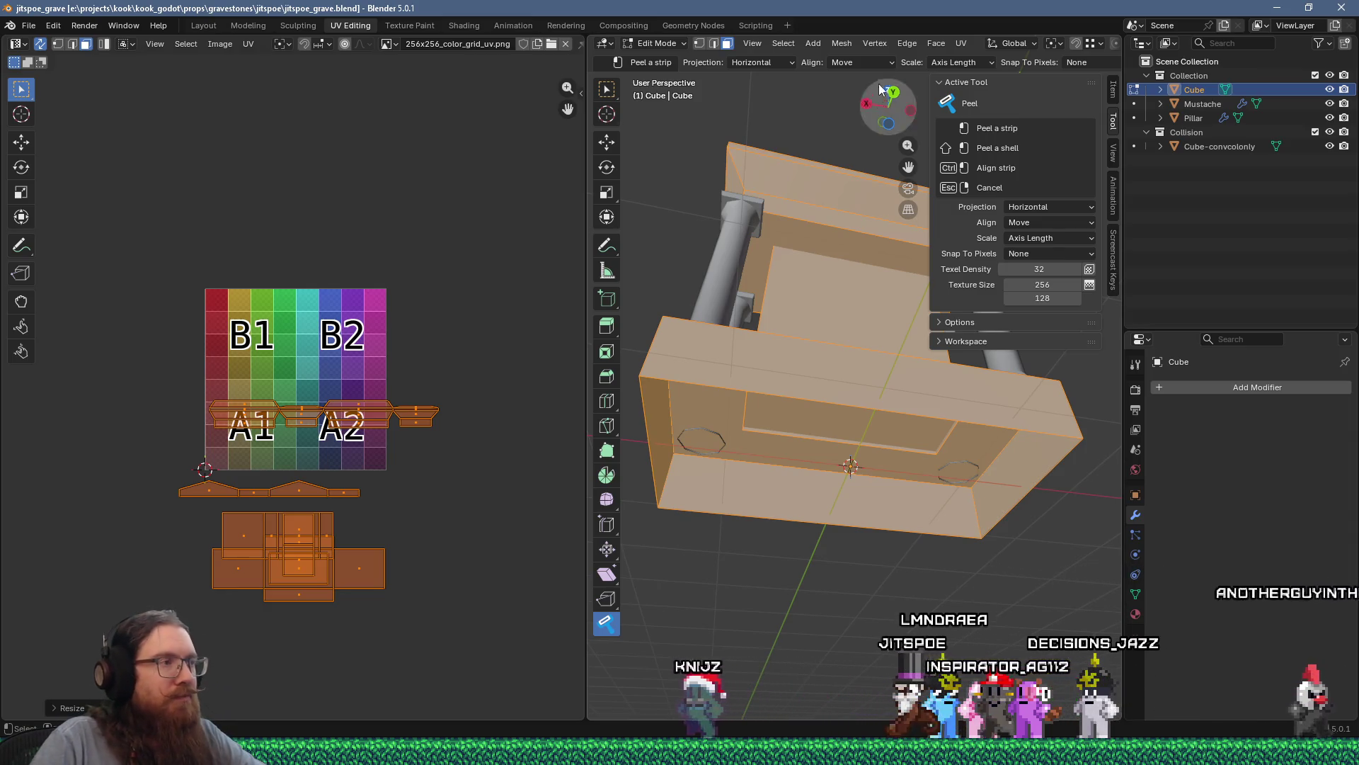
pyautogui.moveTo(916, 262)
pyautogui.mouseDown(button='middle')
pyautogui.moveTo(927, 398)
pyautogui.moveTo(737, 438)
pyautogui.moveTo(751, 500)
pyautogui.moveTo(803, 418)
pyautogui.moveTo(814, 473)
pyautogui.moveTo(920, 443)
pyautogui.moveTo(664, 451)
pyautogui.moveTo(786, 491)
pyautogui.moveTo(817, 328)
pyautogui.moveTo(783, 351)
pyautogui.mouseUp(button='middle')
pyautogui.scroll(4, 927, 398)
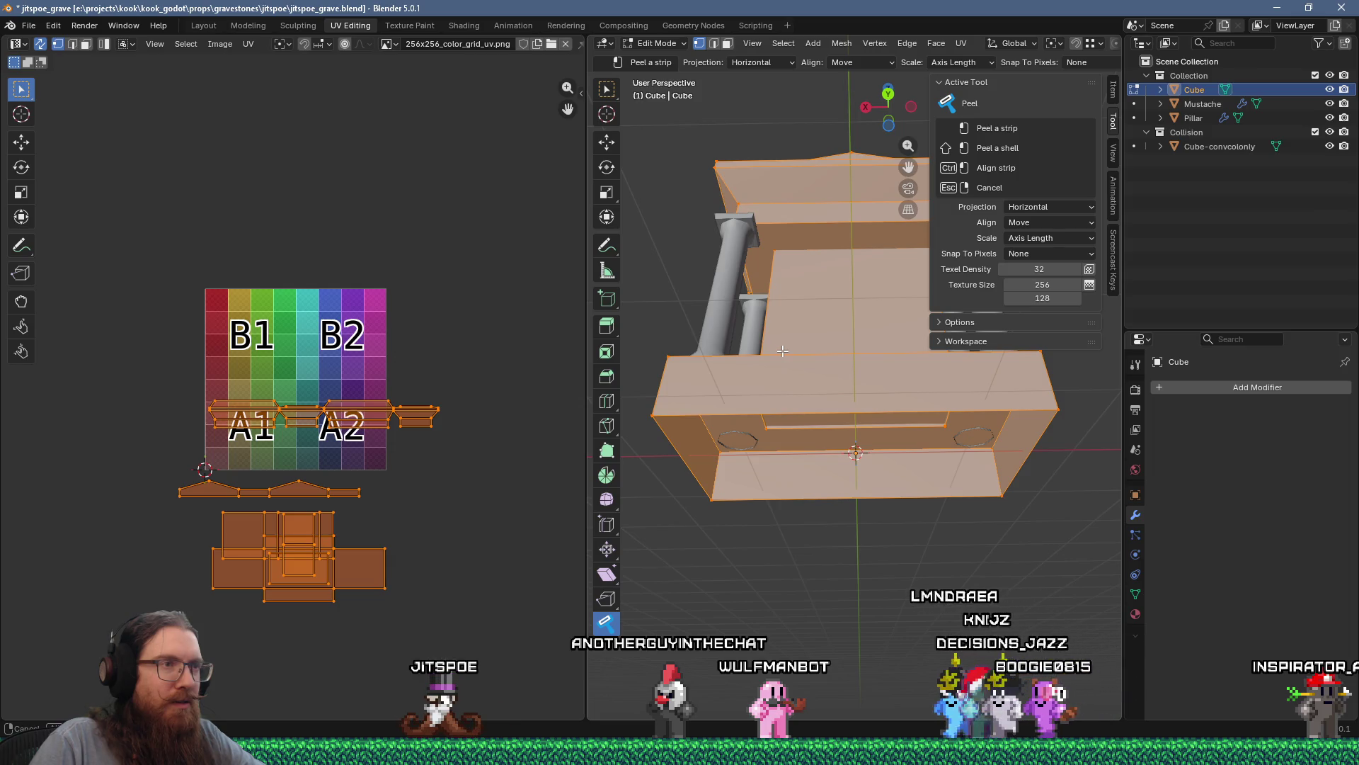
pyautogui.moveTo(783, 351)
pyautogui.mouseDown(button='middle')
pyautogui.moveTo(803, 409)
pyautogui.moveTo(847, 434)
pyautogui.moveTo(814, 398)
pyautogui.moveTo(812, 410)
pyautogui.mouseUp(button='middle')
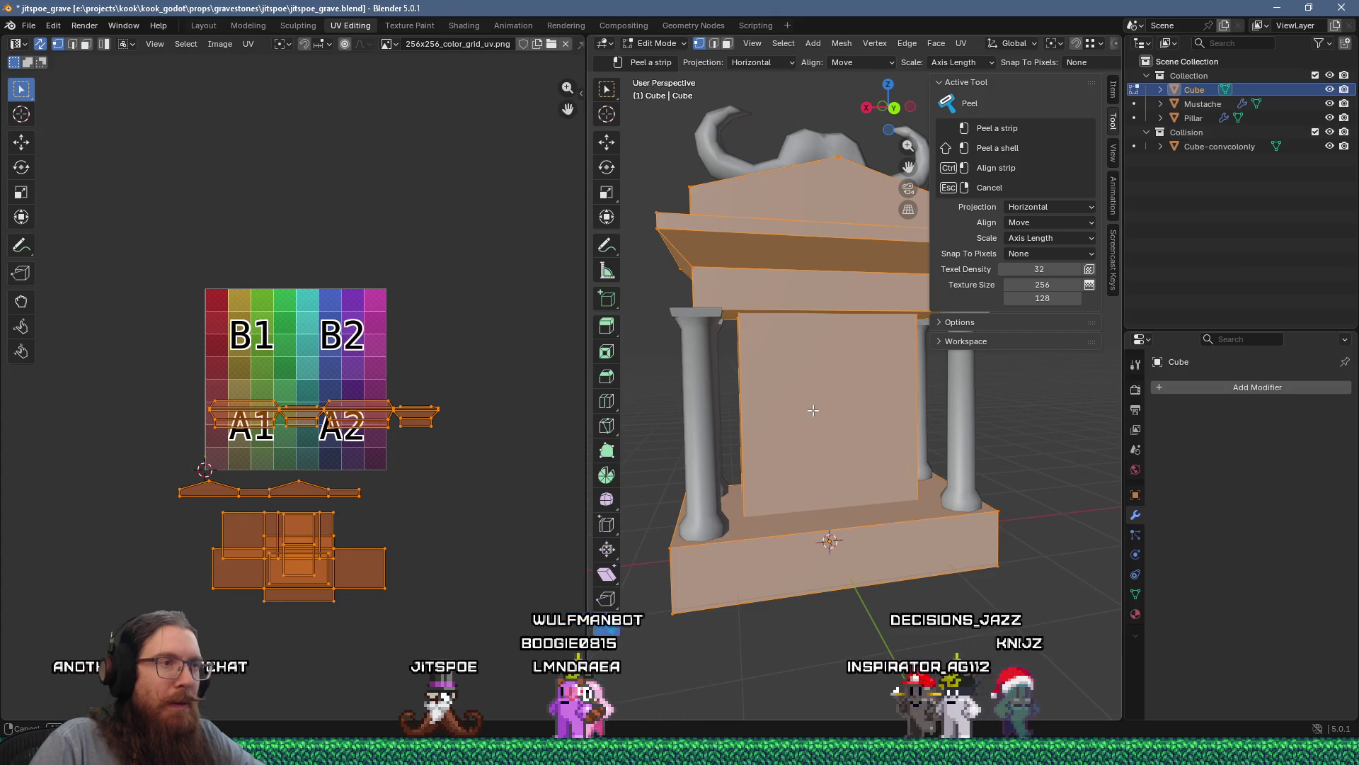
pyautogui.scroll(3, 811, 409)
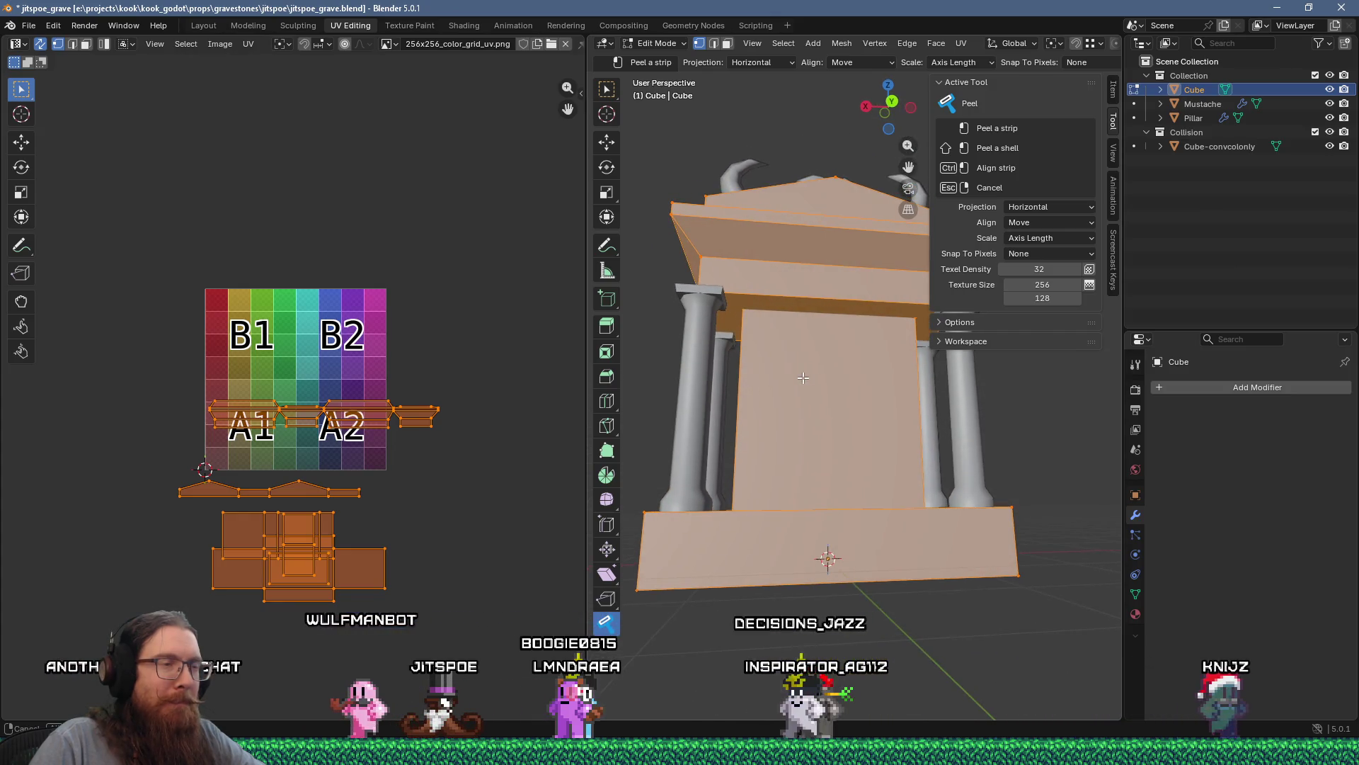
pyautogui.scroll(3, 803, 378)
pyautogui.scroll(-5, 803, 378)
pyautogui.moveTo(819, 558)
pyautogui.mouseDown(button='middle')
pyautogui.moveTo(847, 453)
pyautogui.moveTo(783, 430)
pyautogui.moveTo(754, 361)
pyautogui.mouseUp(button='middle')
pyautogui.scroll(4, 751, 354)
pyautogui.scroll(-5, 752, 354)
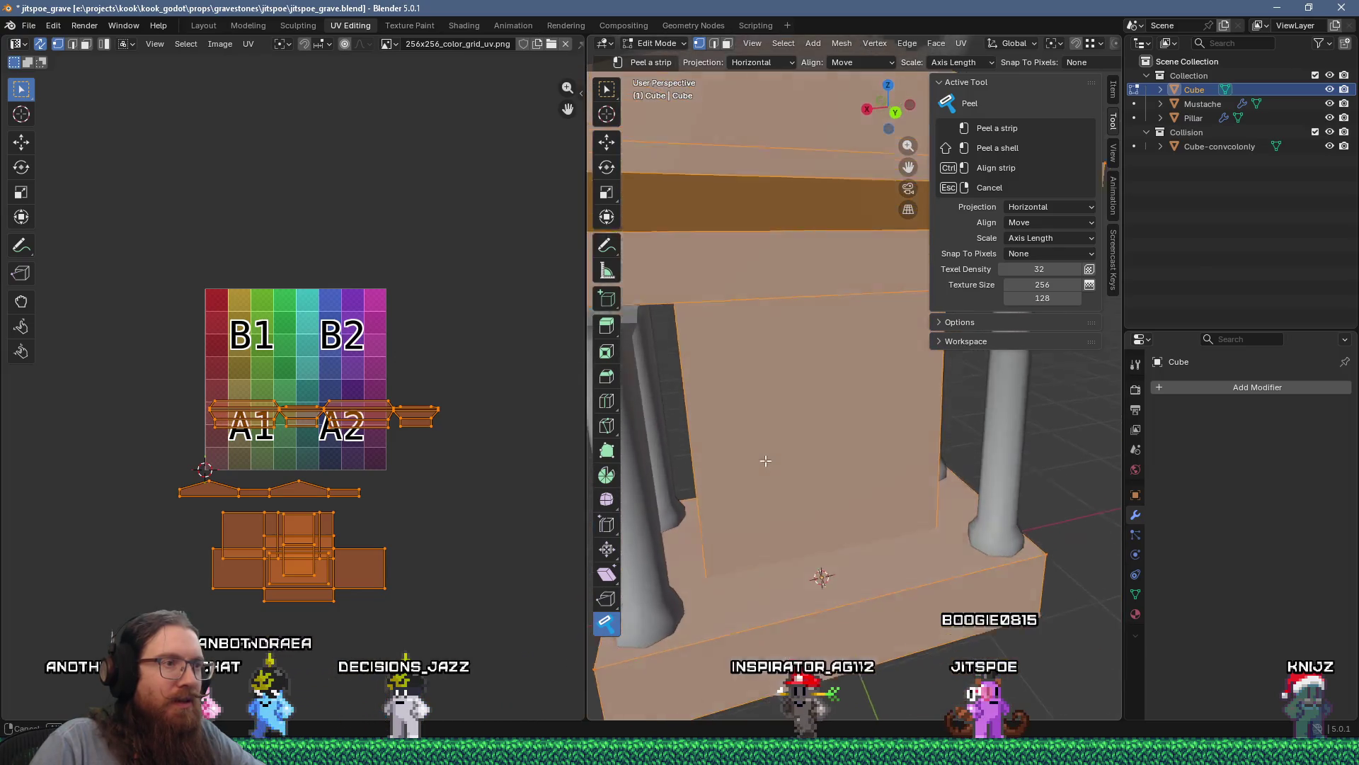
pyautogui.moveTo(813, 477); pyautogui.dragTo(850, 540, button='middle')
# Step: Enter Edit Mode, pick the Move tool and deselect the whole mesh
pyautogui.press('Tab')
pyautogui.press('Tab')
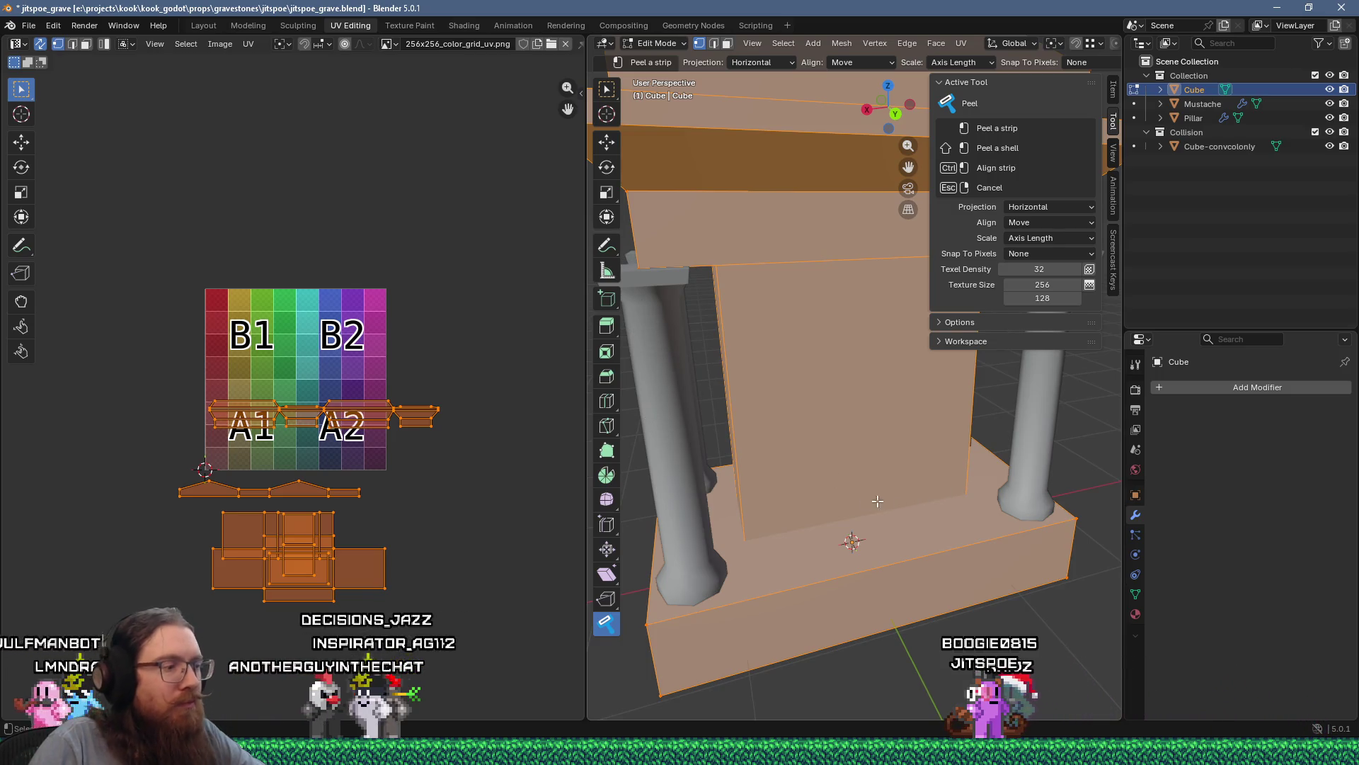
pyautogui.click(607, 144)
pyautogui.hotkey('alt', 'a')
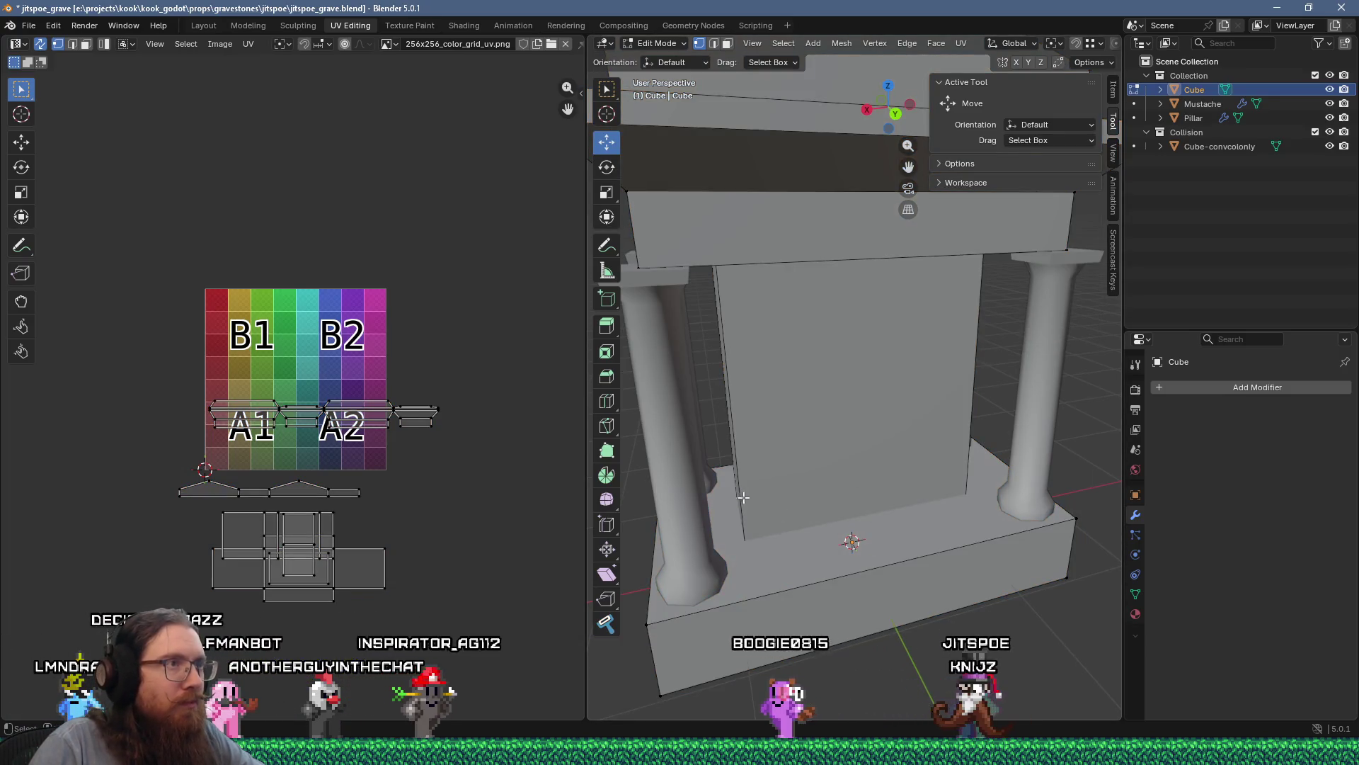
# Step: Switch to the Layout workspace and set snapping to Face
pyautogui.moveTo(845, 483); pyautogui.dragTo(764, 484, button='middle')
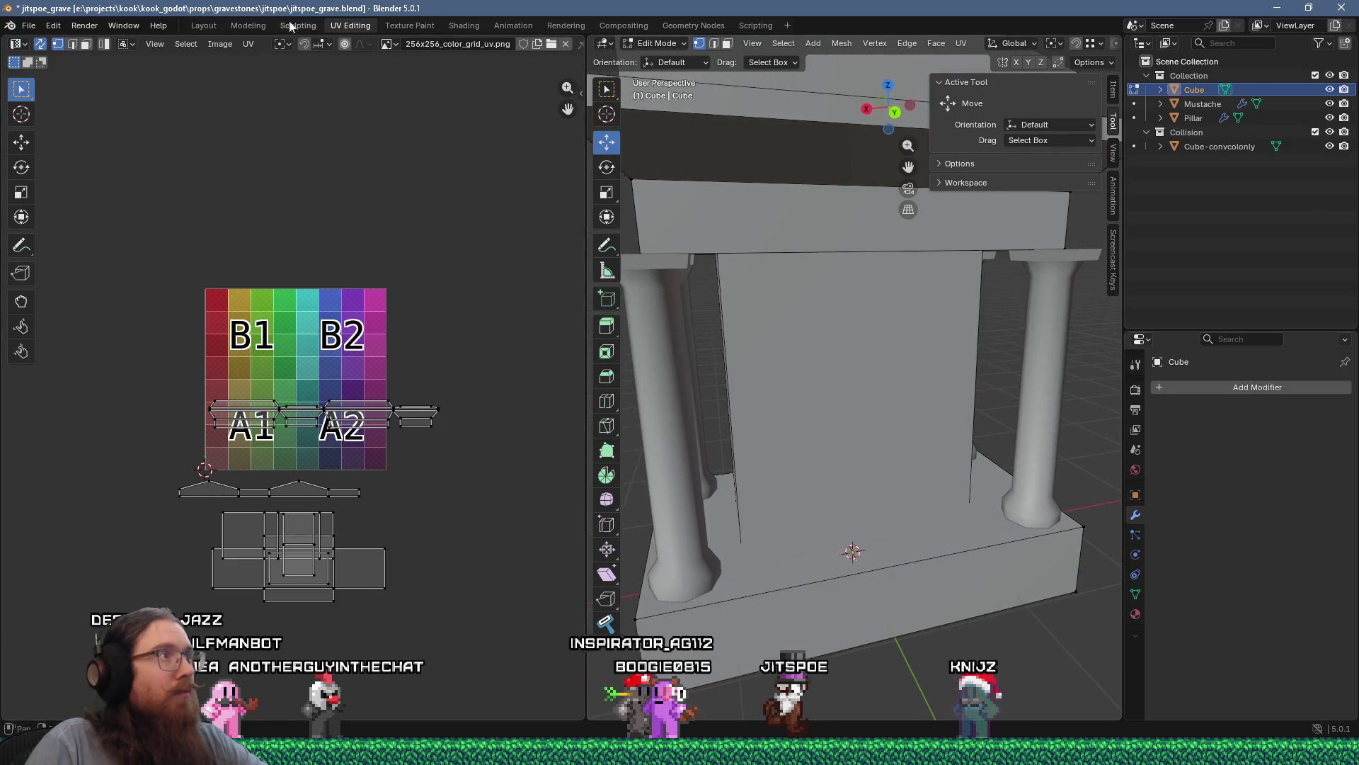
pyautogui.click(203, 25)
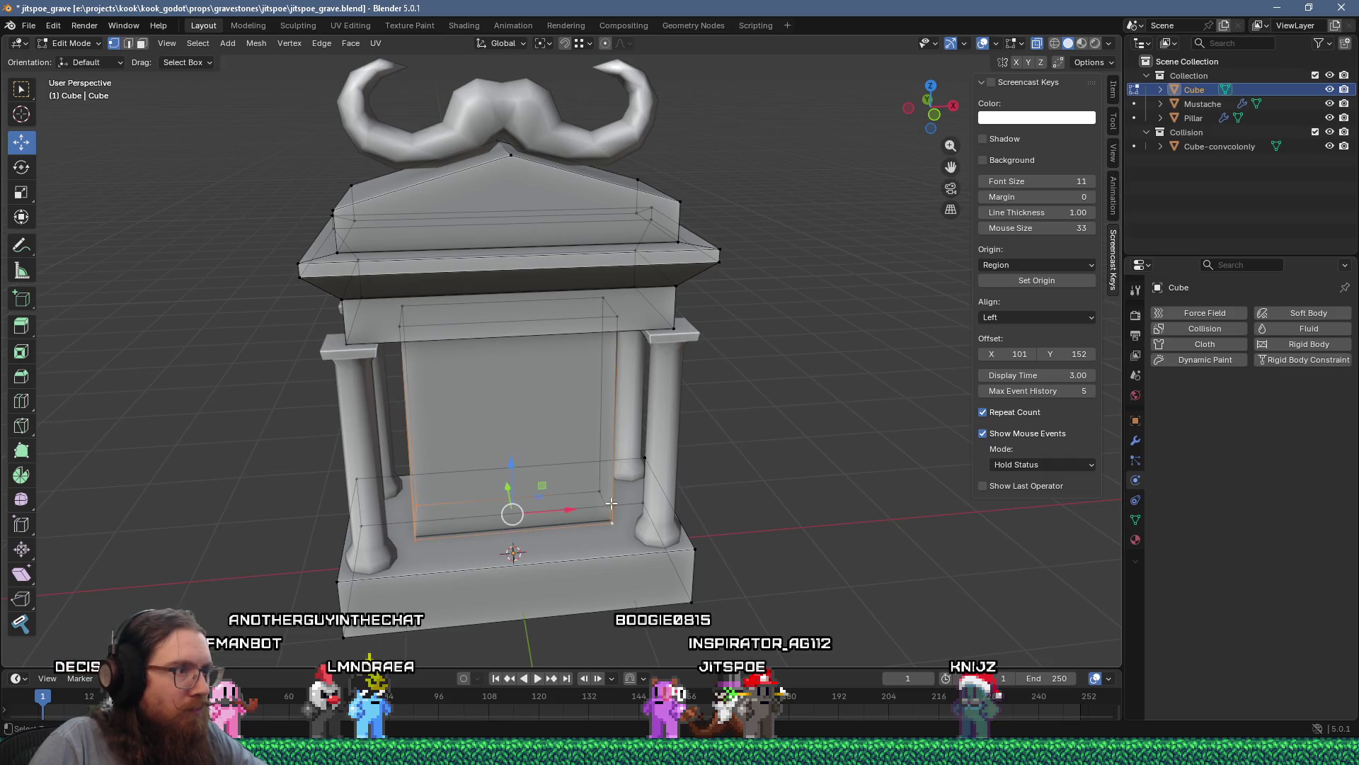
pyautogui.scroll(3, 603, 504)
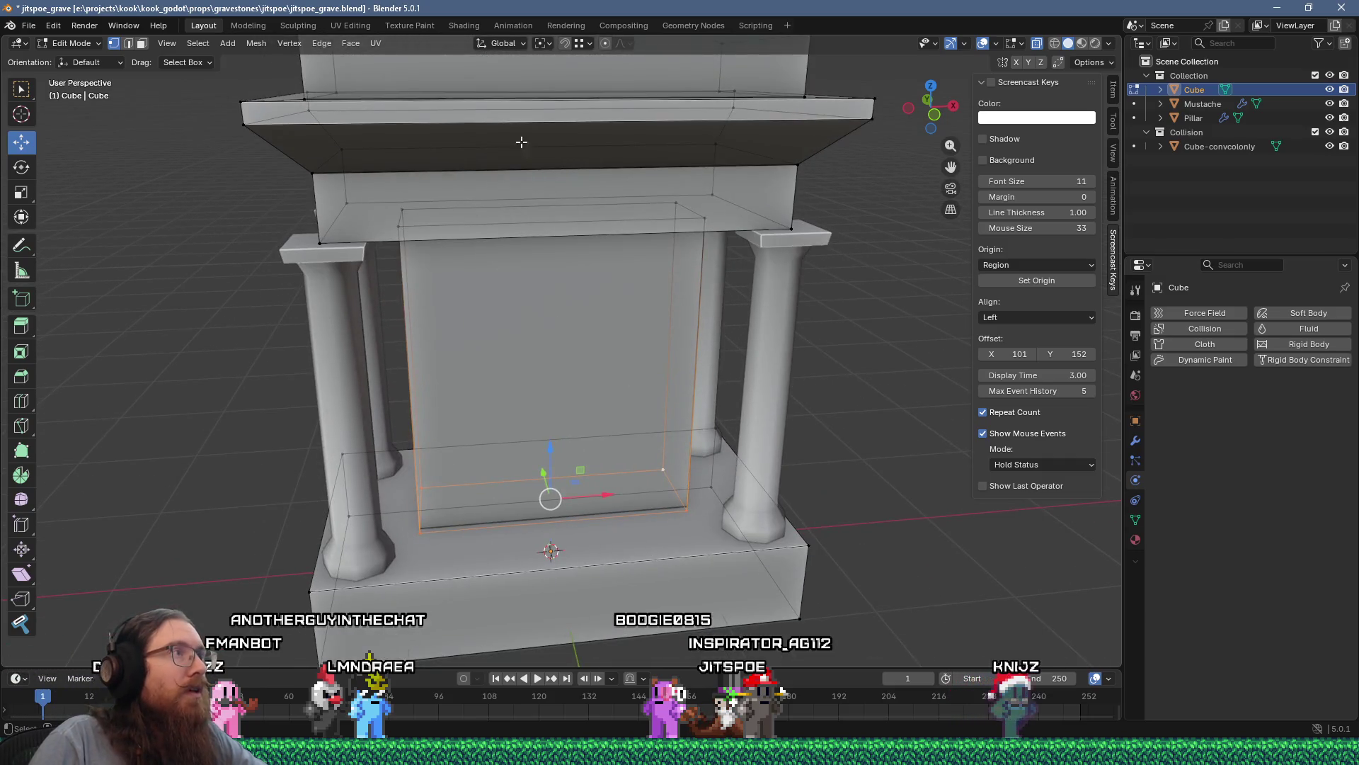
pyautogui.click(585, 44)
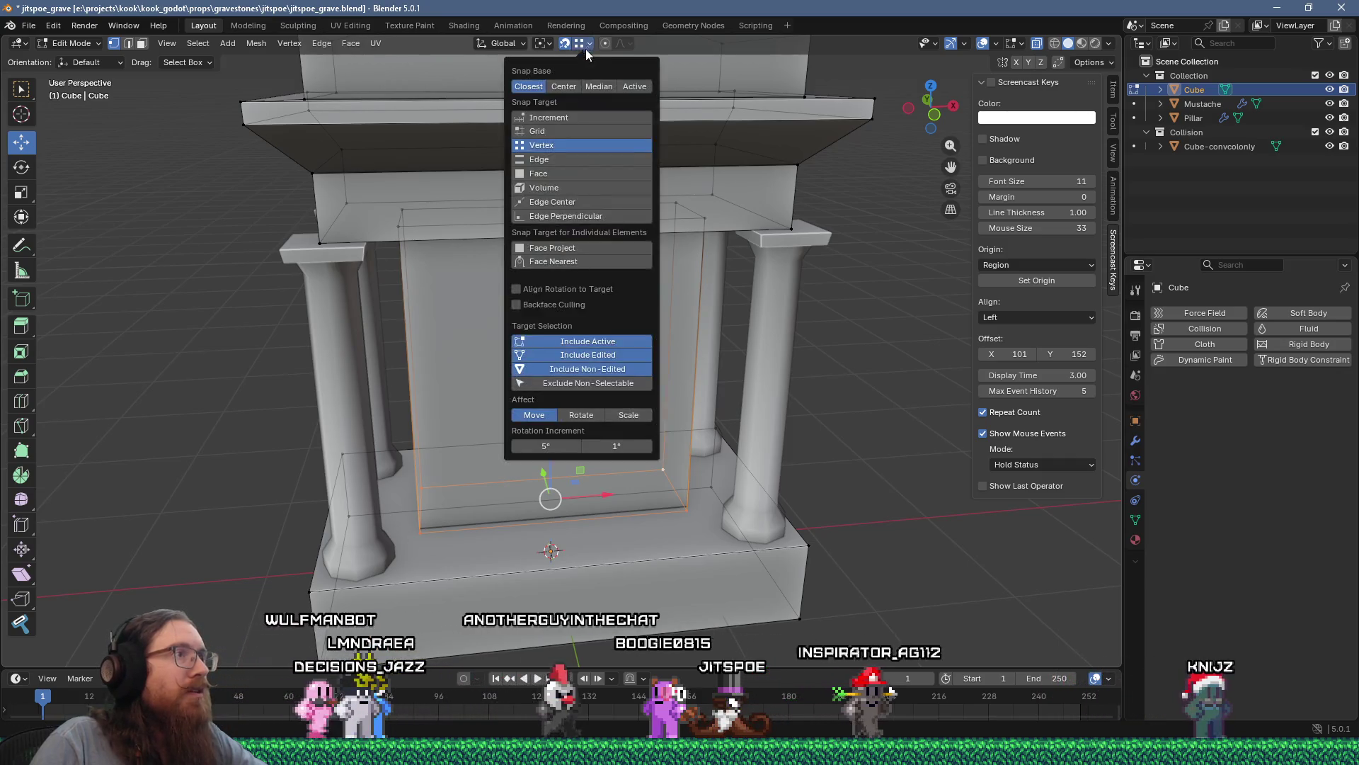
pyautogui.click(562, 175)
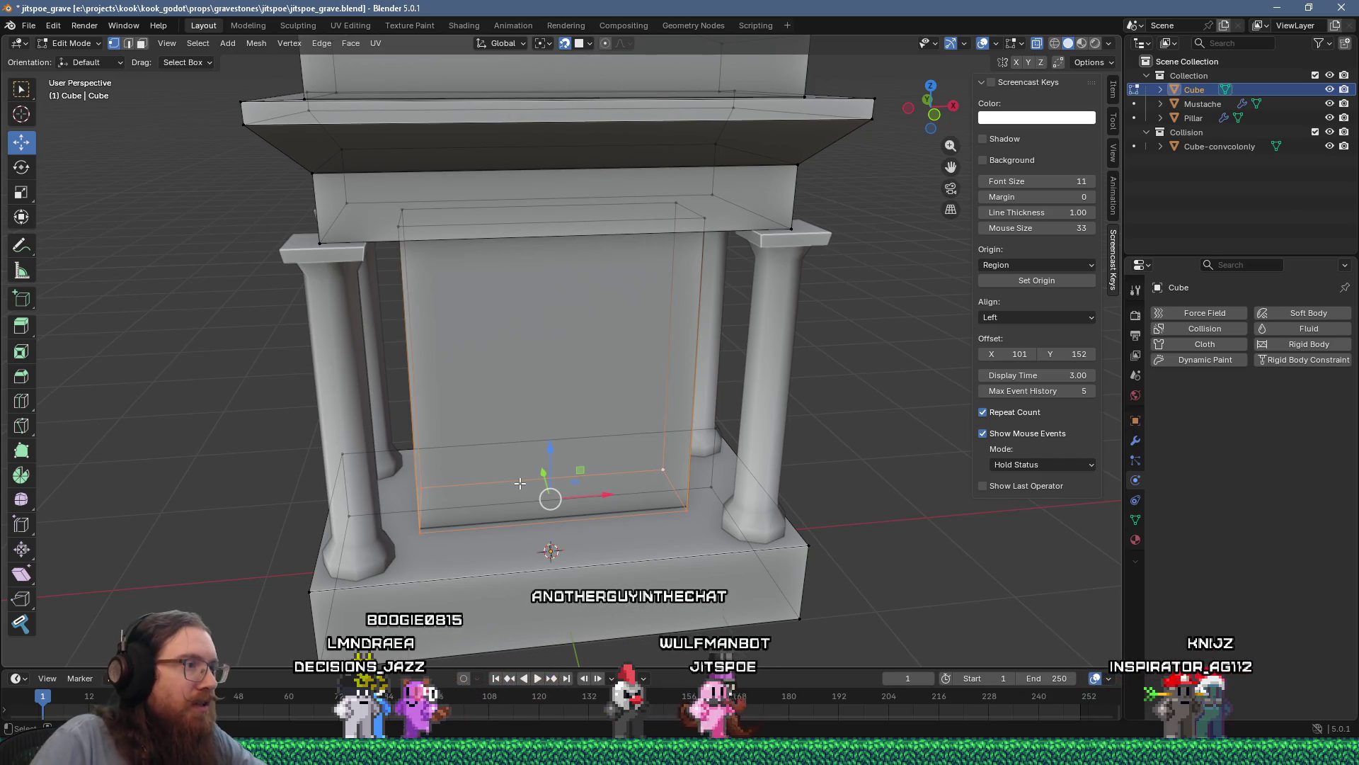
# Step: Raise the recessed panel's bottom edge along Z
pyautogui.press('g')
pyautogui.press('z')
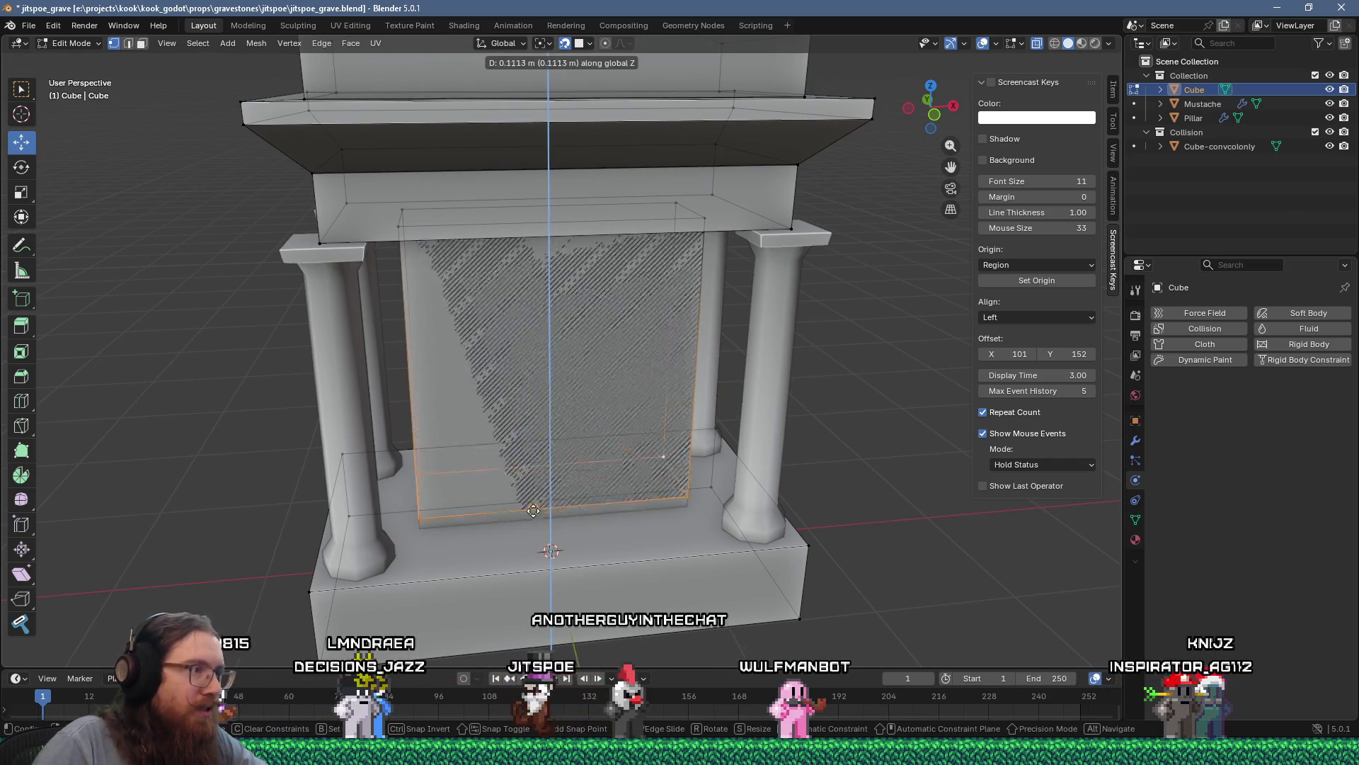
pyautogui.click(524, 546)
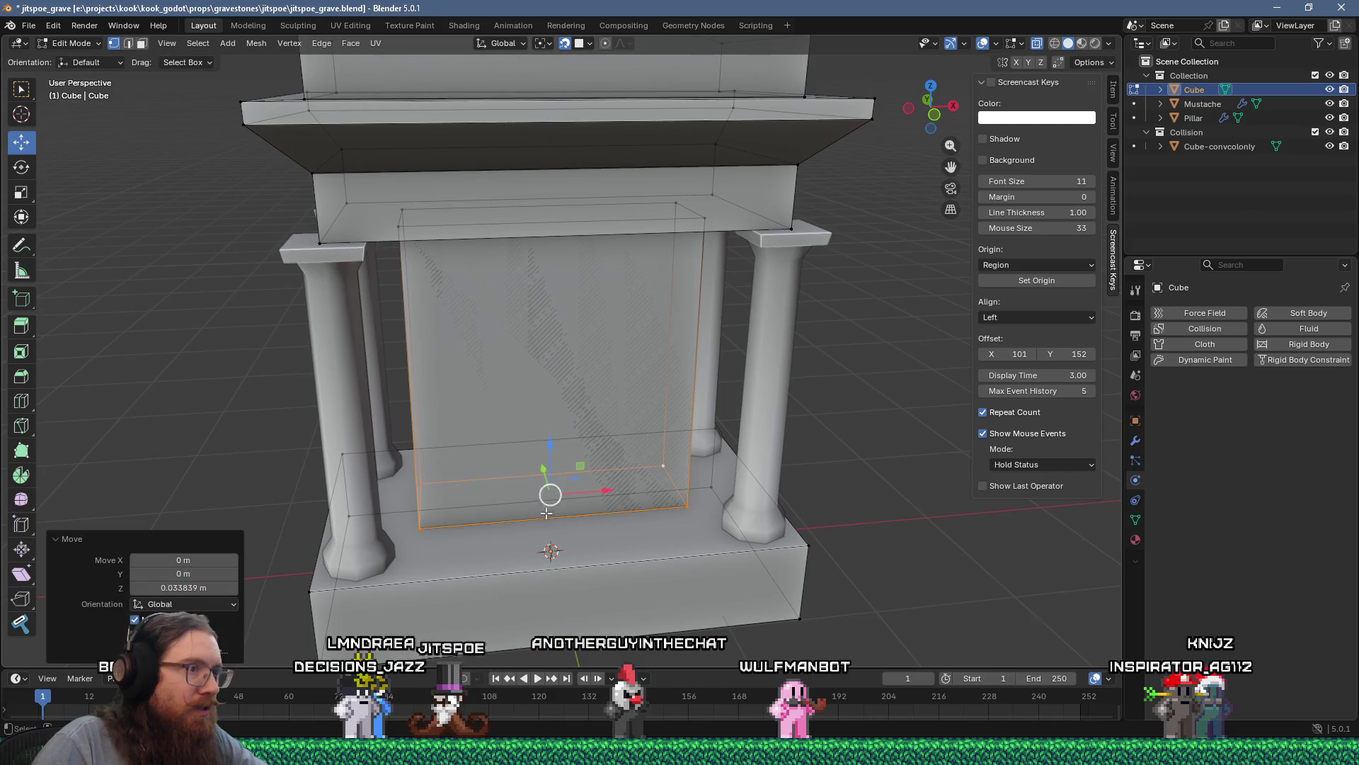
pyautogui.moveTo(547, 514); pyautogui.dragTo(588, 483, button='middle')
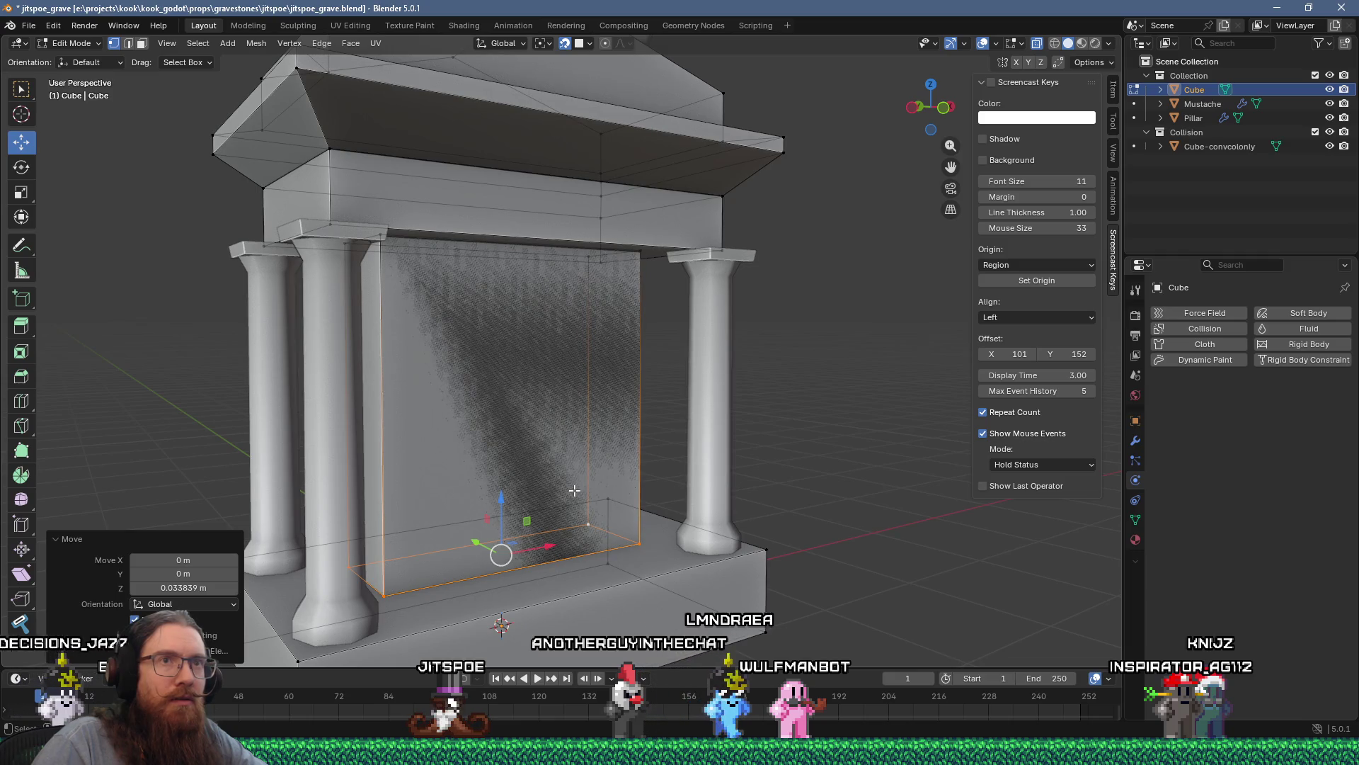
pyautogui.moveTo(549, 488); pyautogui.dragTo(506, 478, button='middle')
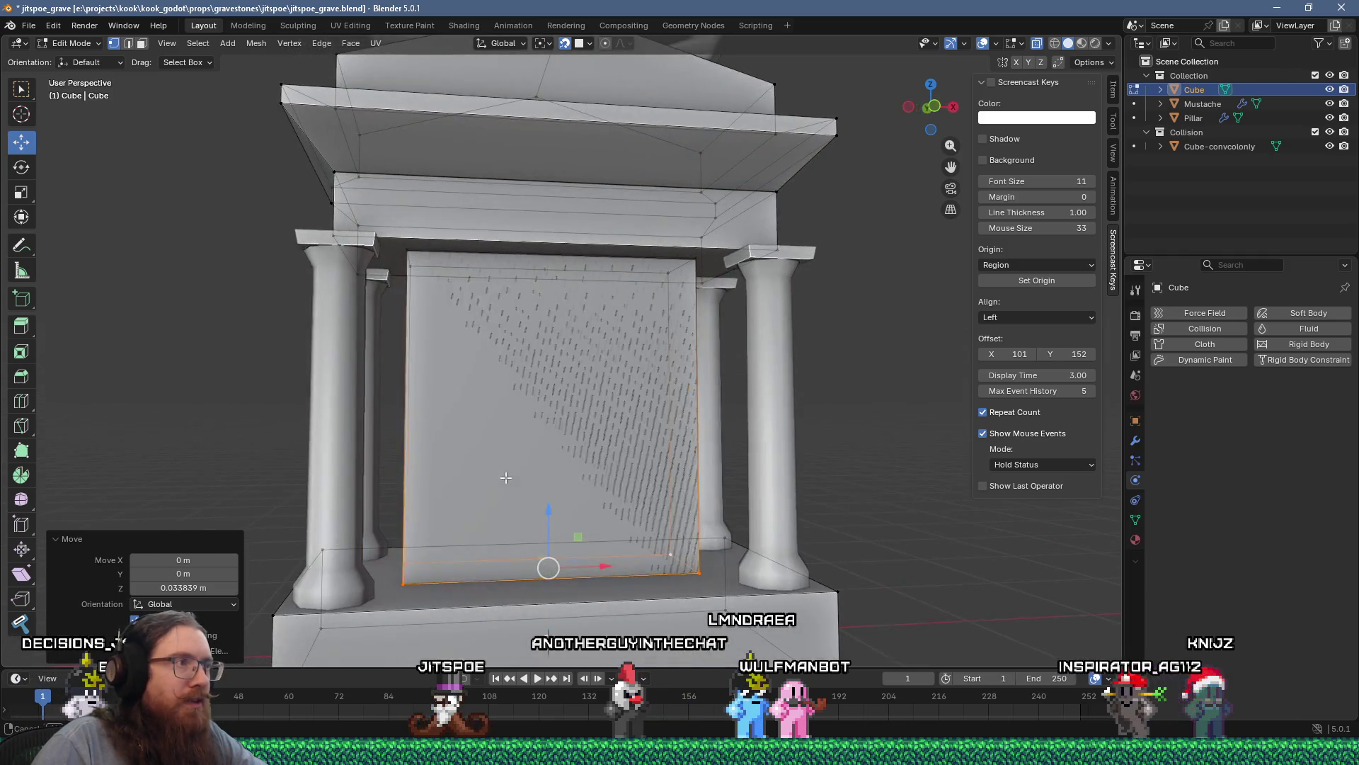
# Step: Move the back panel's two top corners along Z under the lintel, then return to Object Mode
pyautogui.click(409, 255)
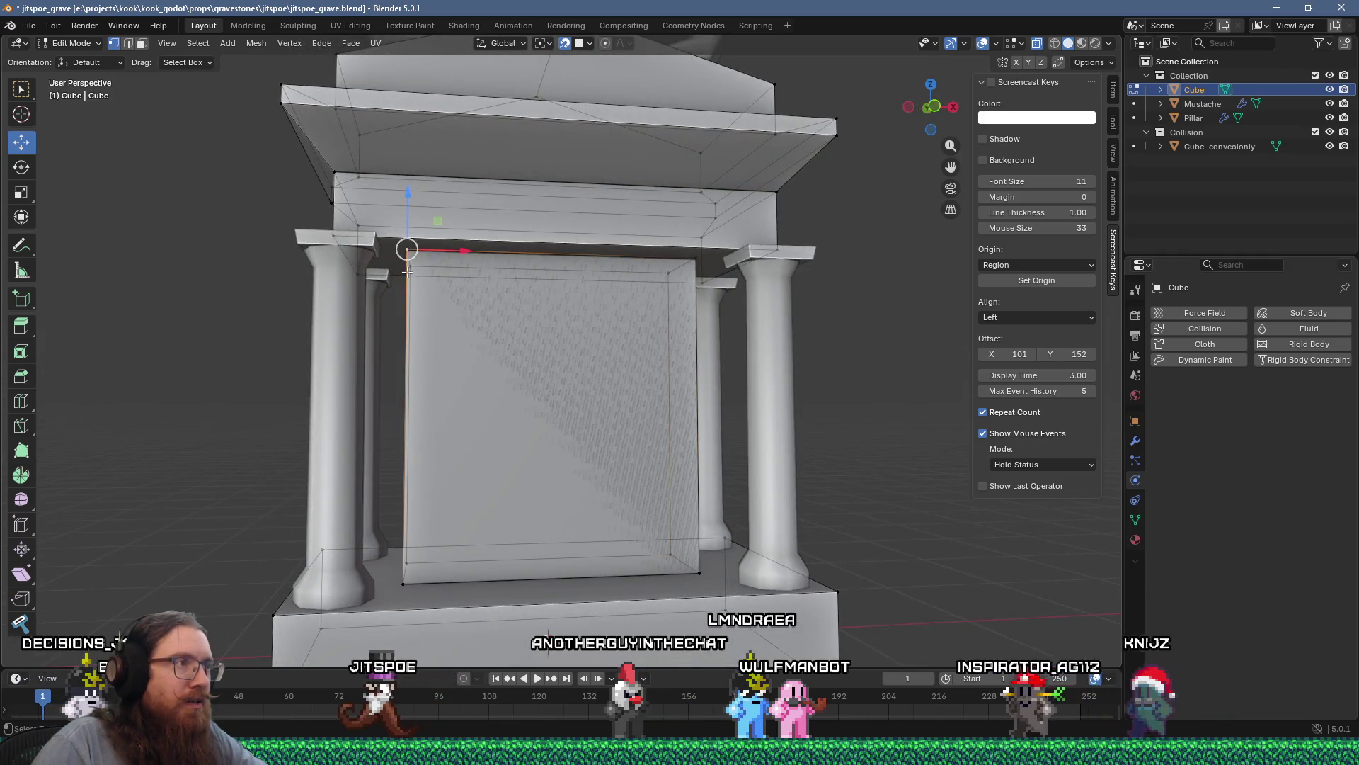
pyautogui.keyDown('shift'); pyautogui.click(688, 262); pyautogui.keyUp('shift')
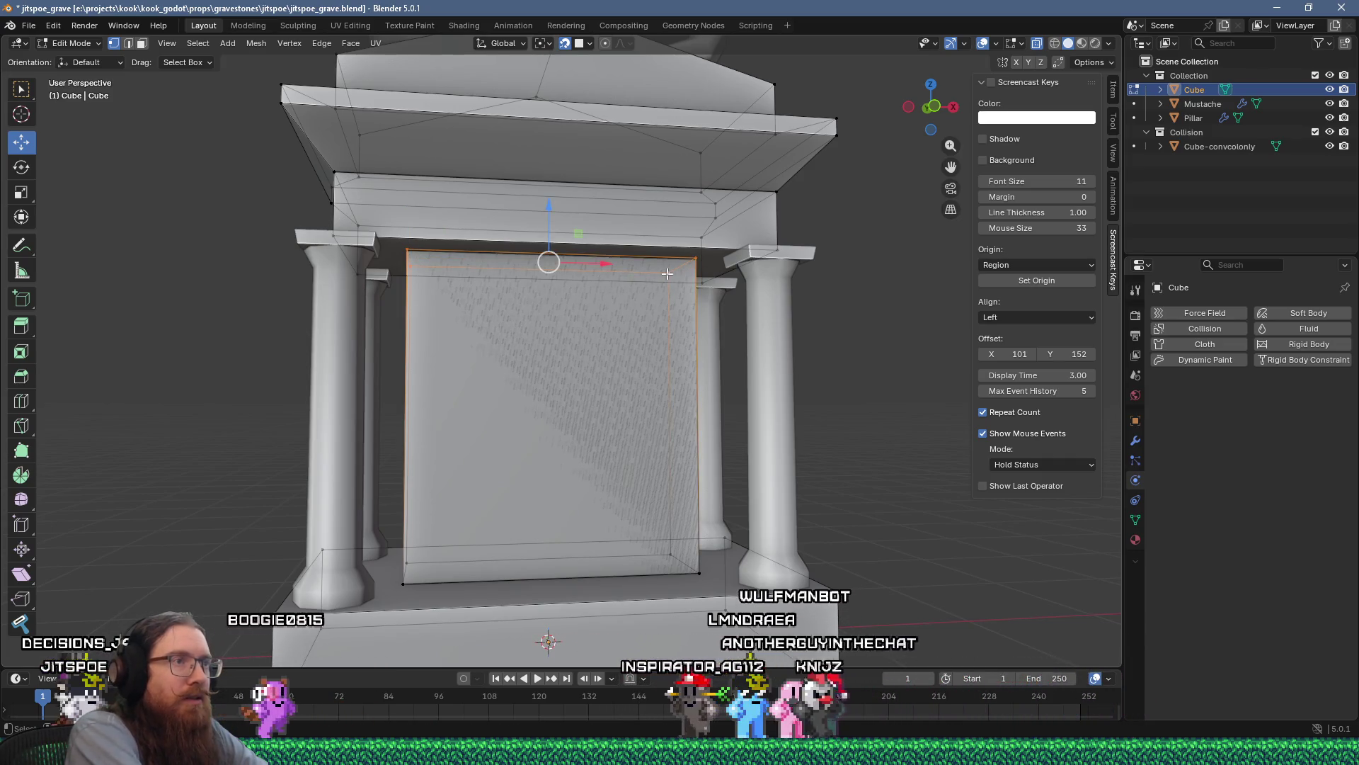
pyautogui.press('g')
pyautogui.press('z')
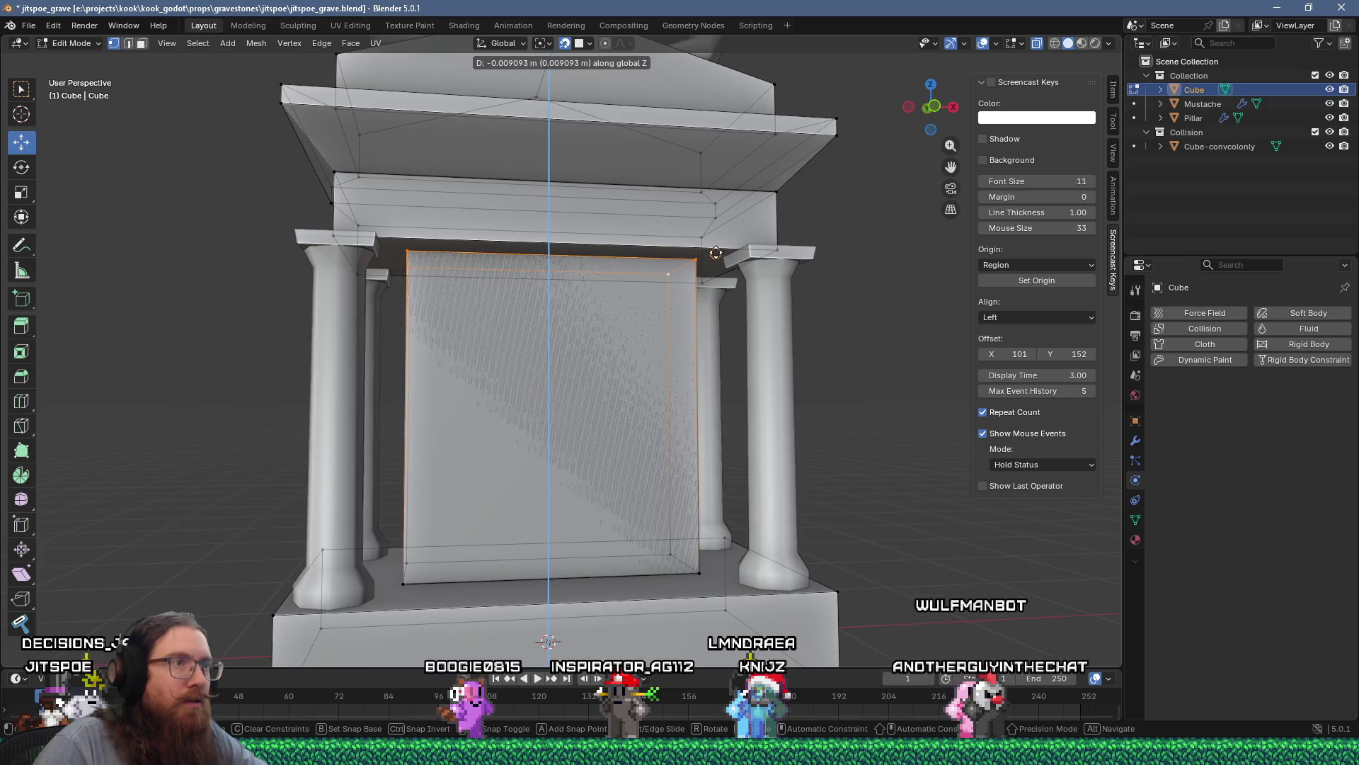
pyautogui.click(715, 254)
pyautogui.moveTo(697, 286); pyautogui.dragTo(580, 421, button='middle')
pyautogui.scroll(2, 580, 421)
pyautogui.press('Tab')
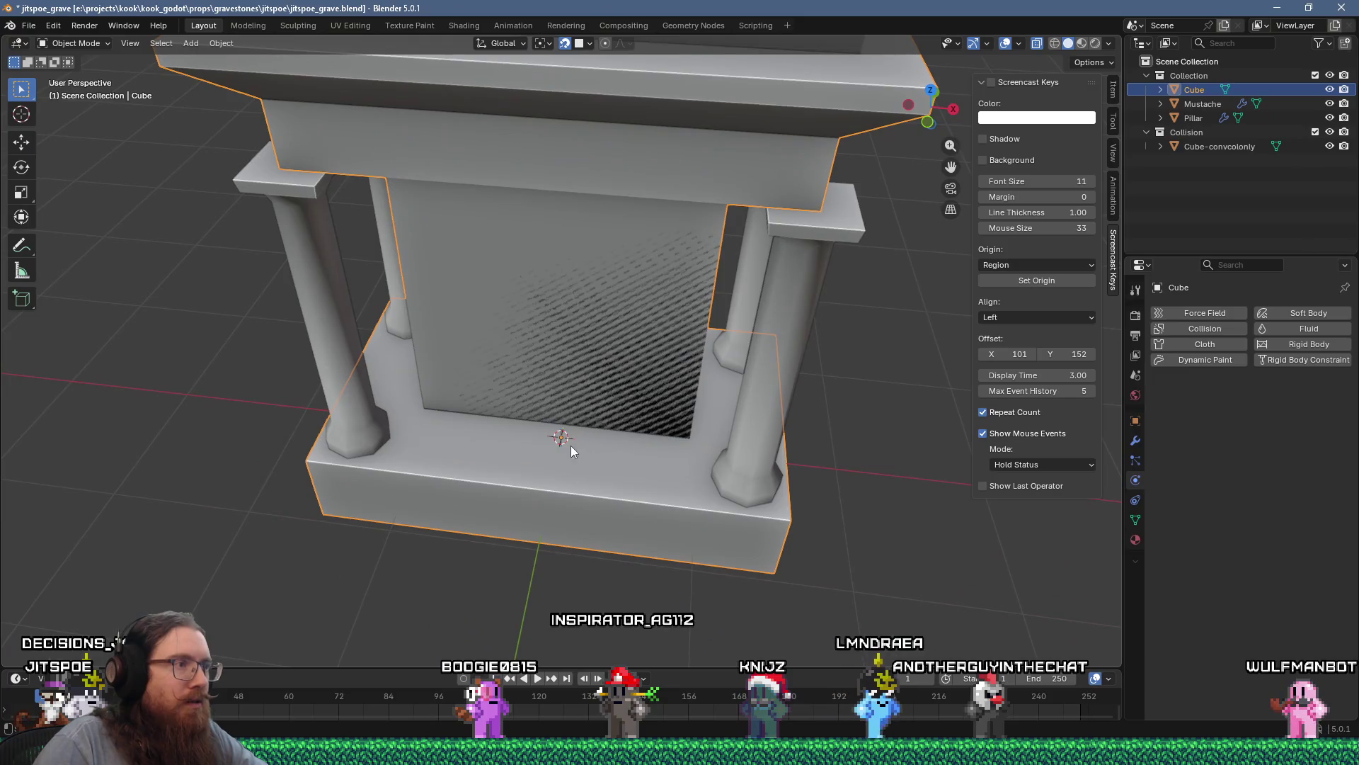
pyautogui.press('Tab')
pyautogui.press('Tab')
pyautogui.press('Tab')
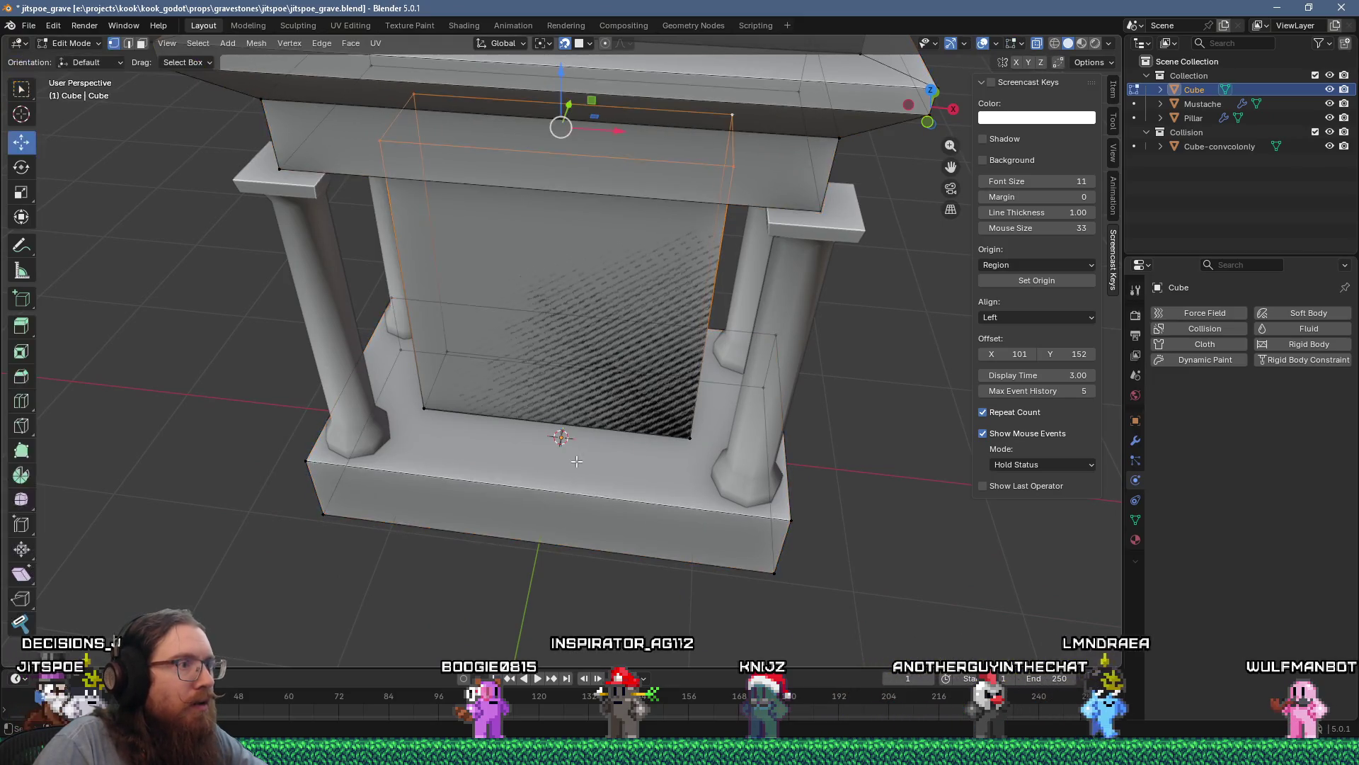
pyautogui.press('Tab')
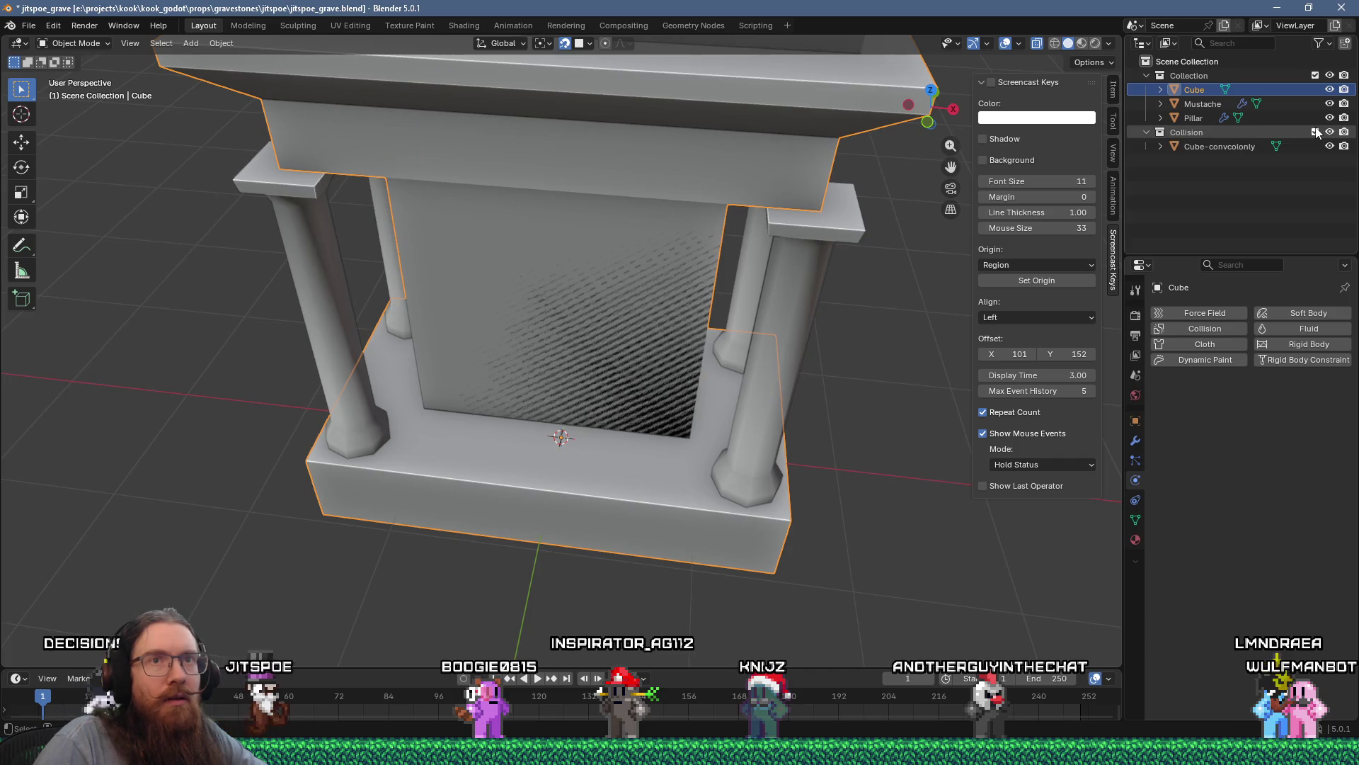
# Step: Exclude the Collision collection and enter Edit Mode in face select
pyautogui.click(1315, 132)
pyautogui.press('Tab')
pyautogui.press('Tab')
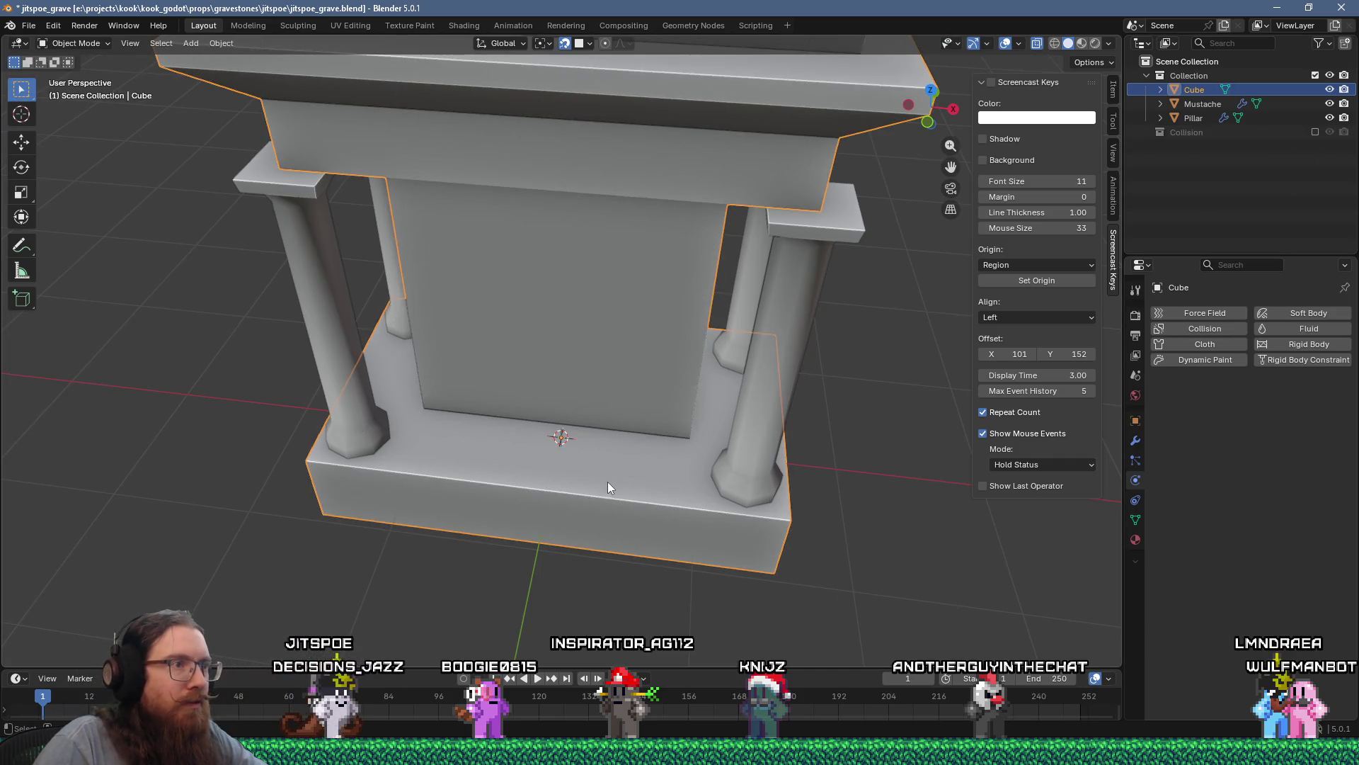
pyautogui.press('Tab')
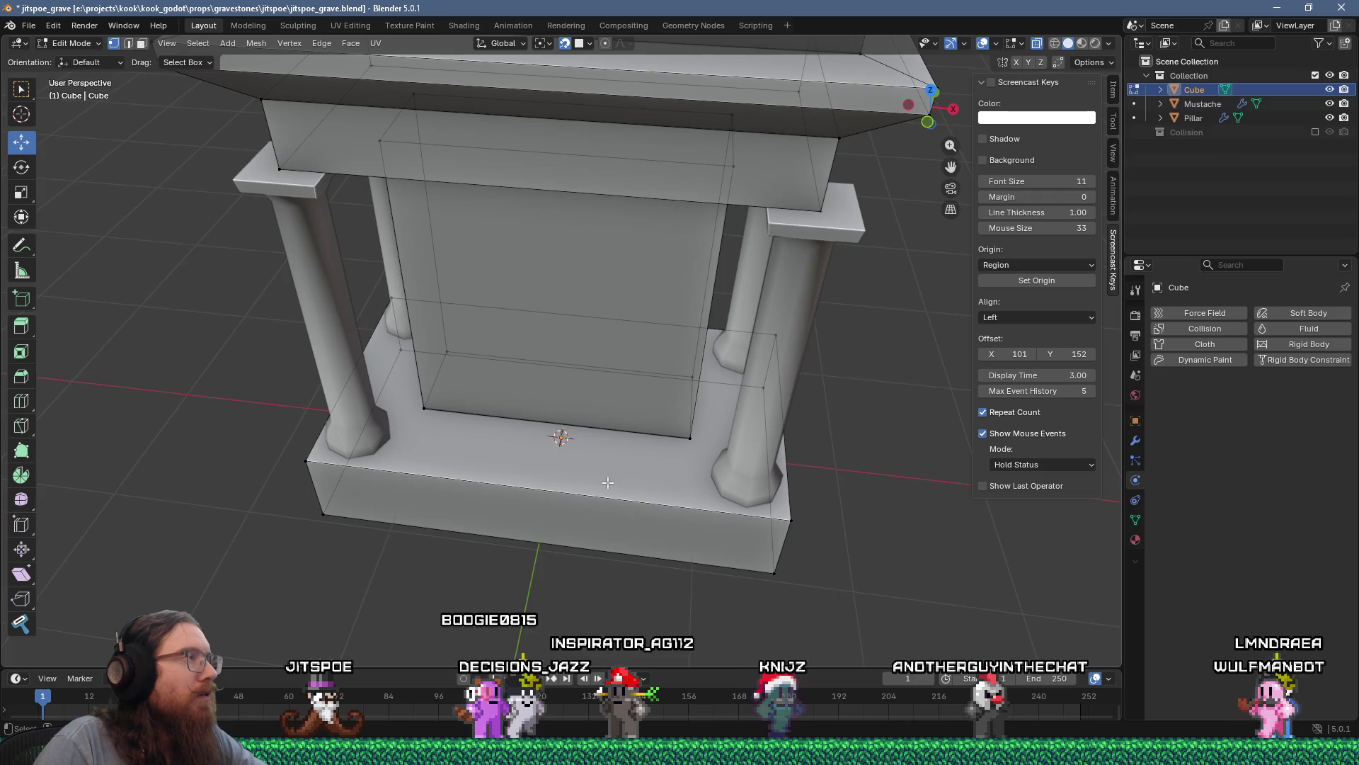
pyautogui.press('3')
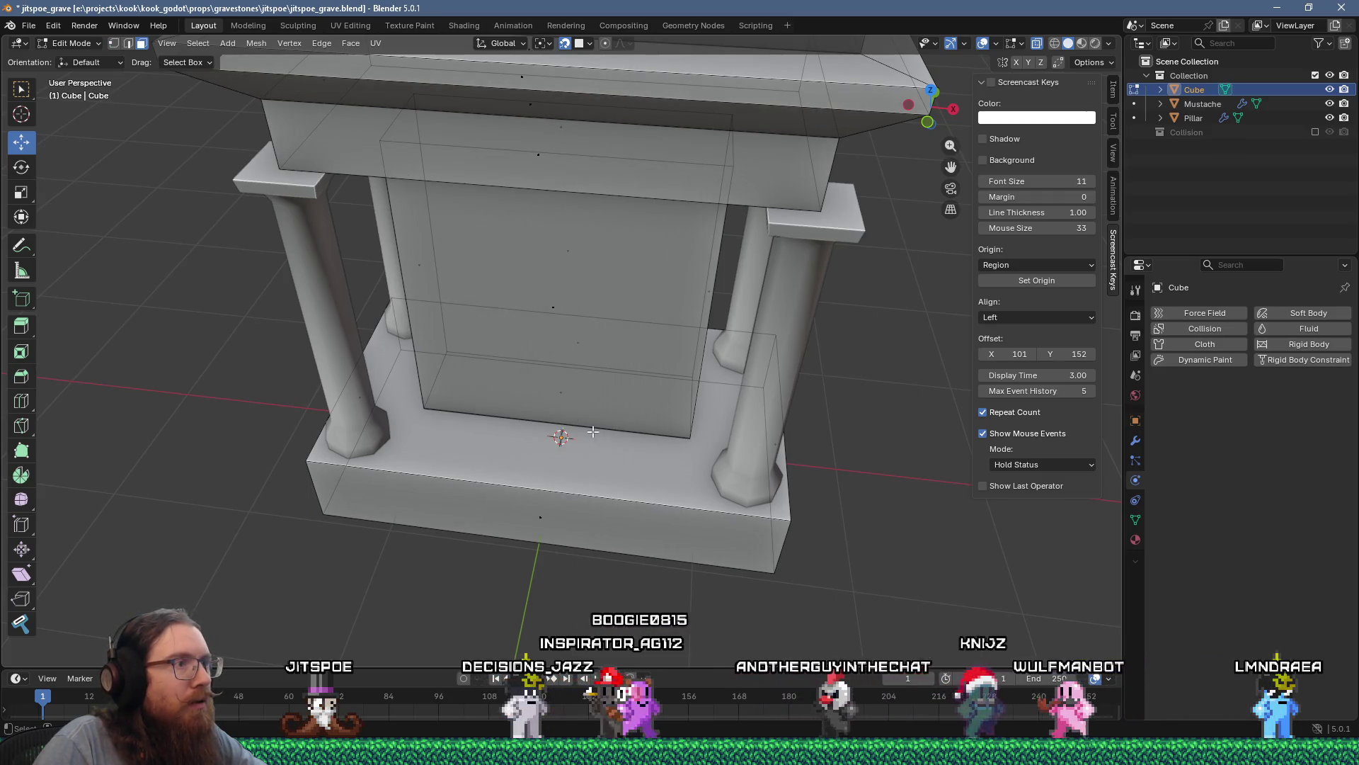
# Step: Inset the base's top face by 0.5403 m and delete the inner face
pyautogui.click(592, 432)
pyautogui.moveTo(561, 385); pyautogui.dragTo(546, 397, button='middle')
pyautogui.press('i')
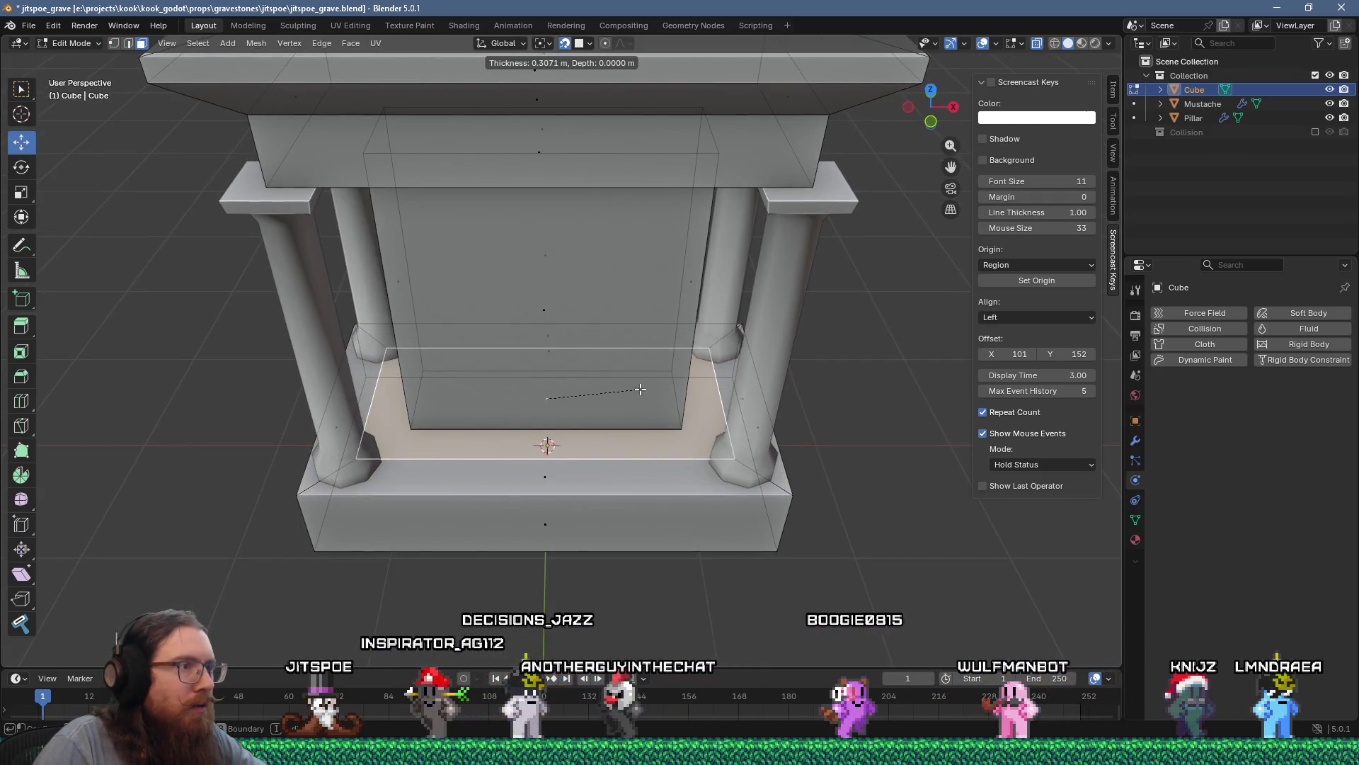
pyautogui.click(610, 388)
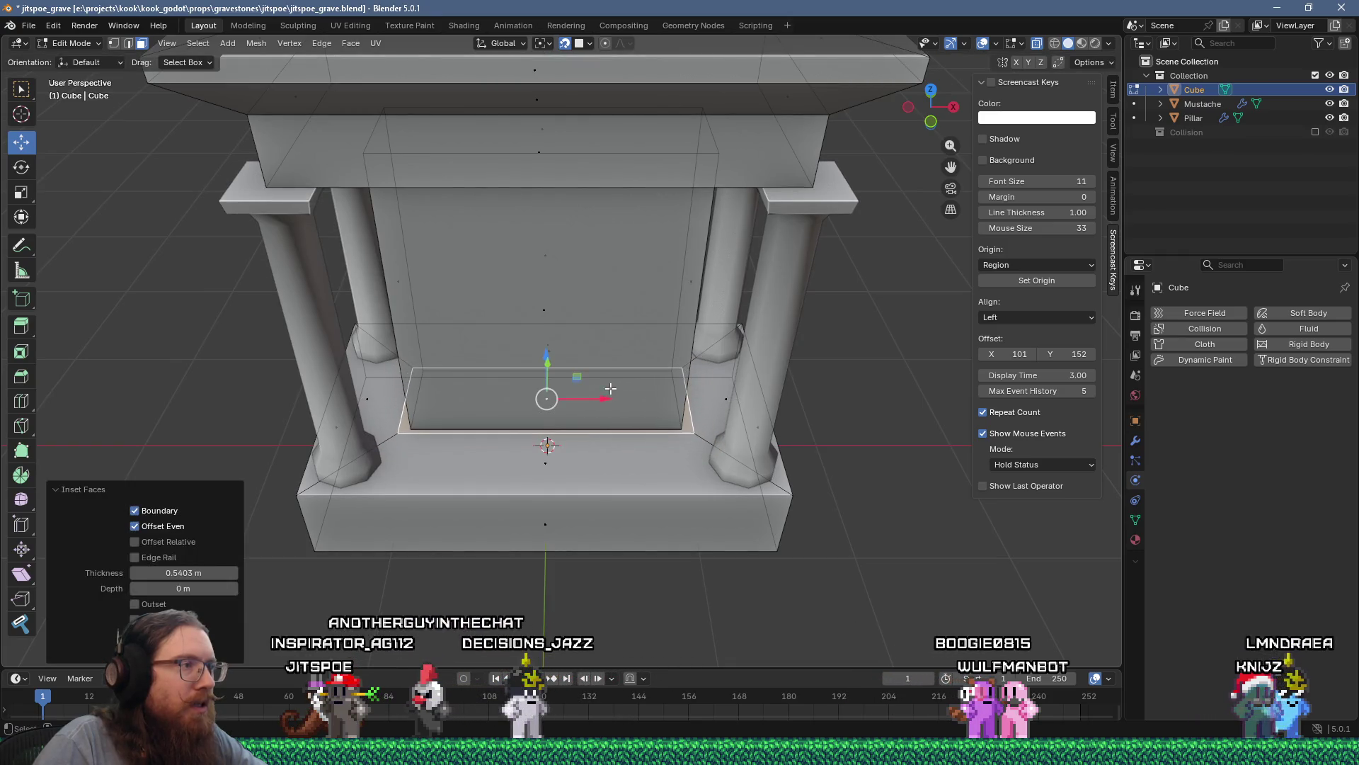
pyautogui.press('x')
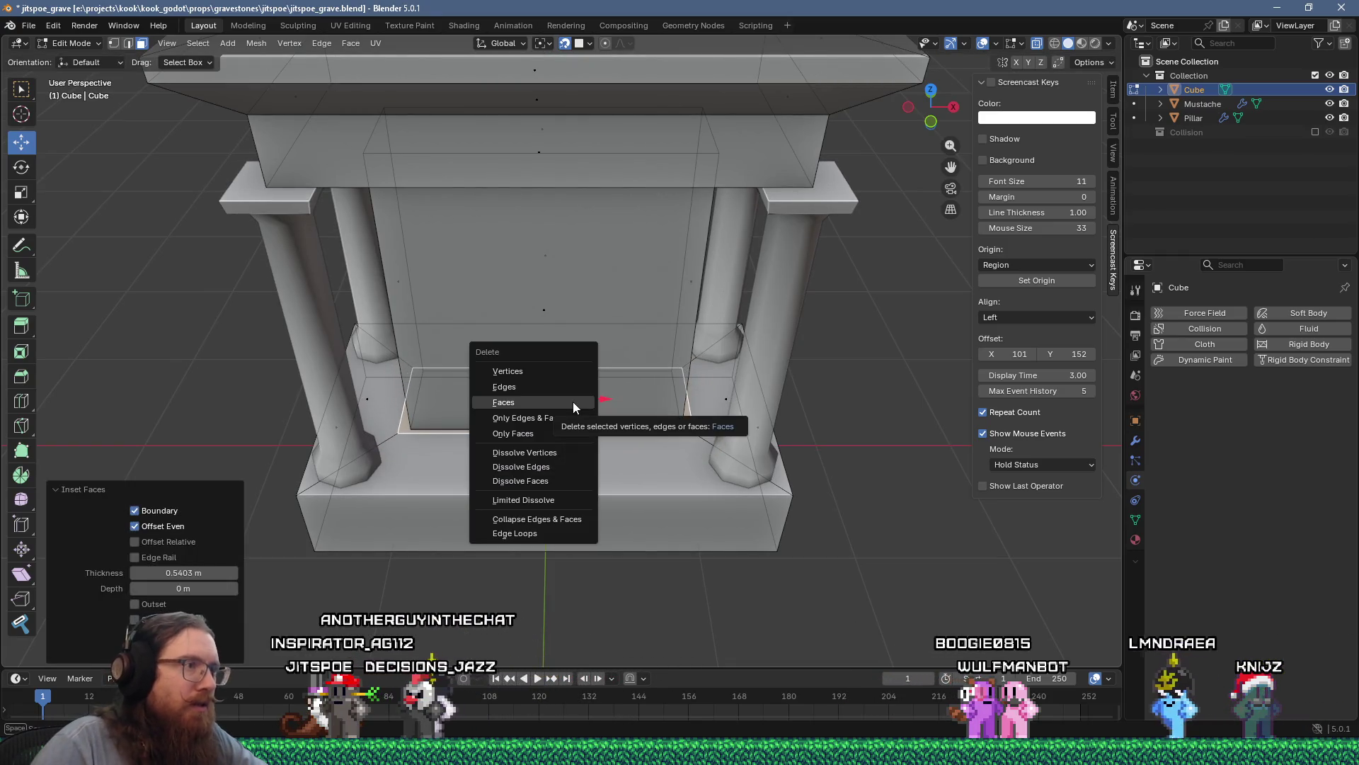
pyautogui.click(572, 401)
# Step: Inset the lintel's underside by 0.2752 m and delete the inner face
pyautogui.moveTo(572, 401); pyautogui.dragTo(564, 285, button='middle')
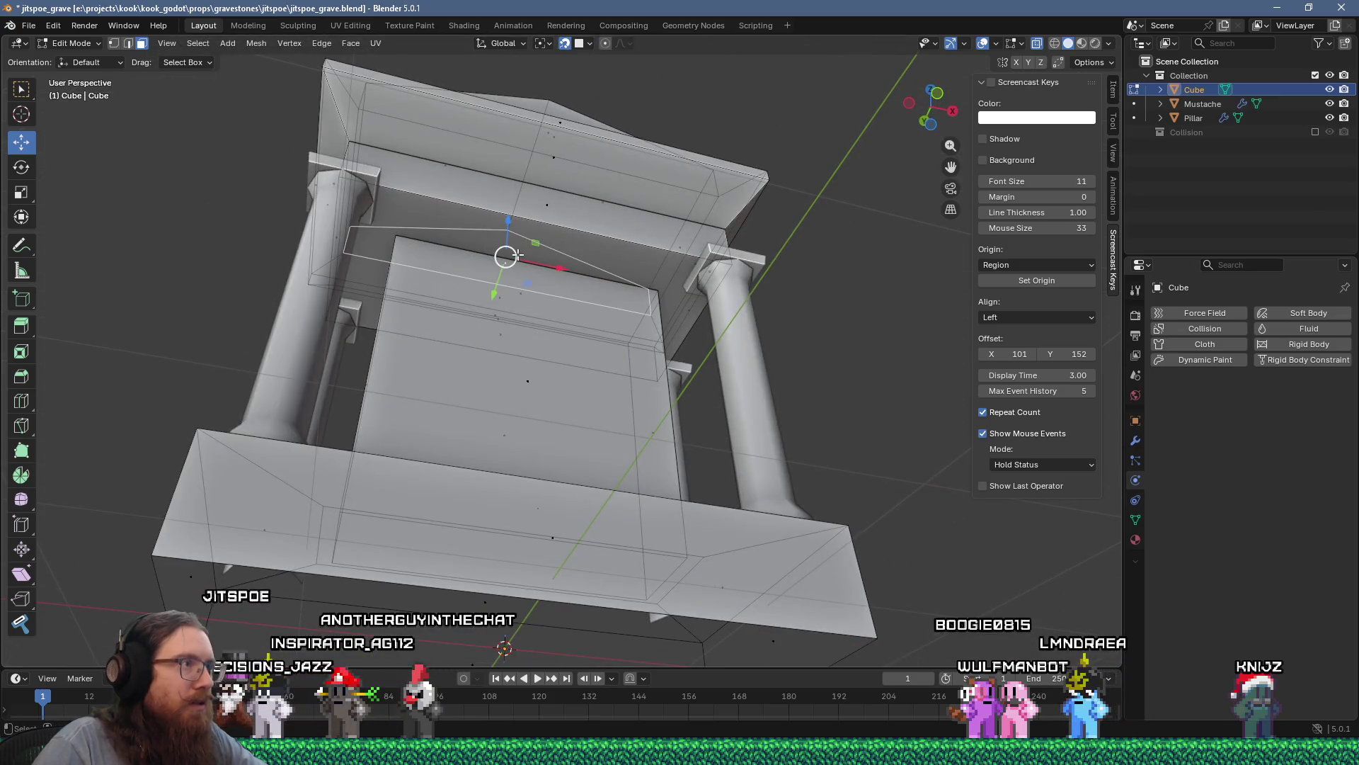
pyautogui.click(515, 292)
pyautogui.moveTo(522, 291); pyautogui.dragTo(533, 268, button='middle')
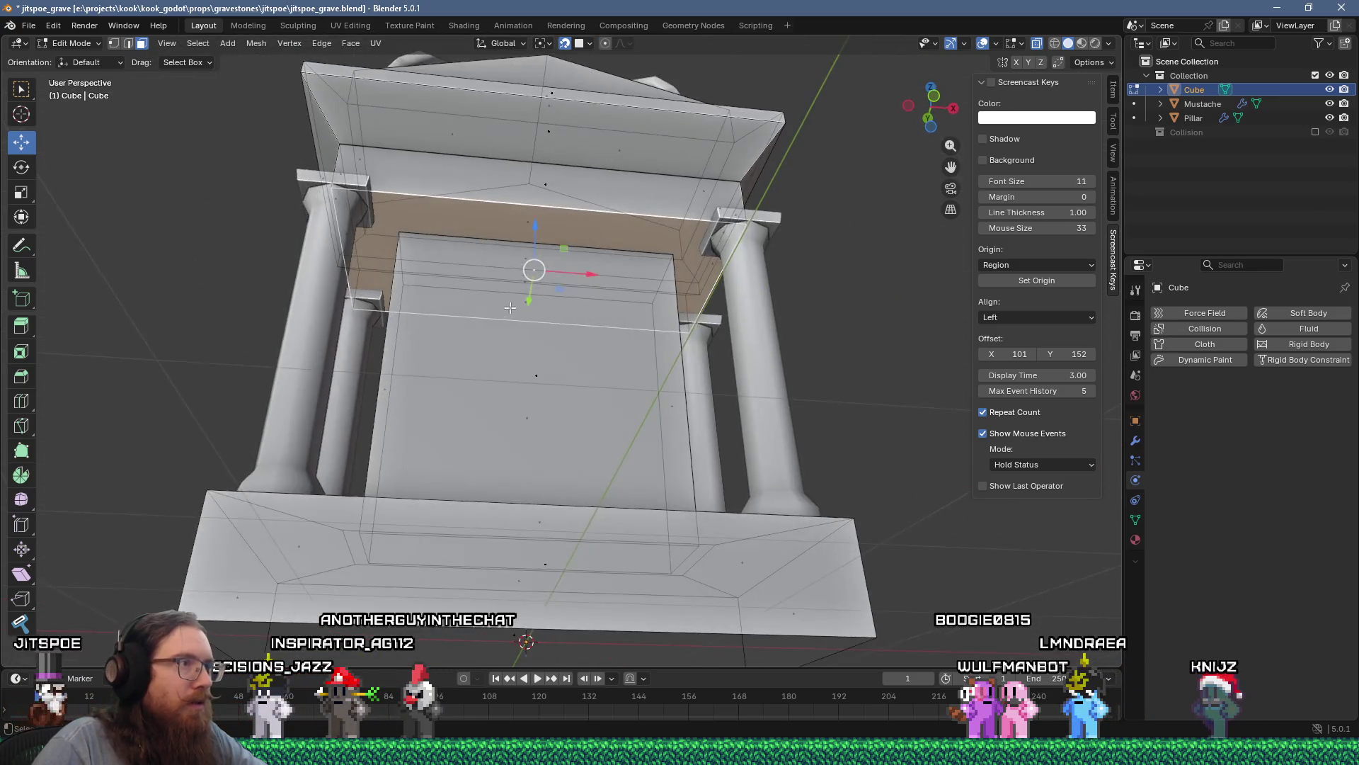
pyautogui.press('i')
pyautogui.click(661, 324)
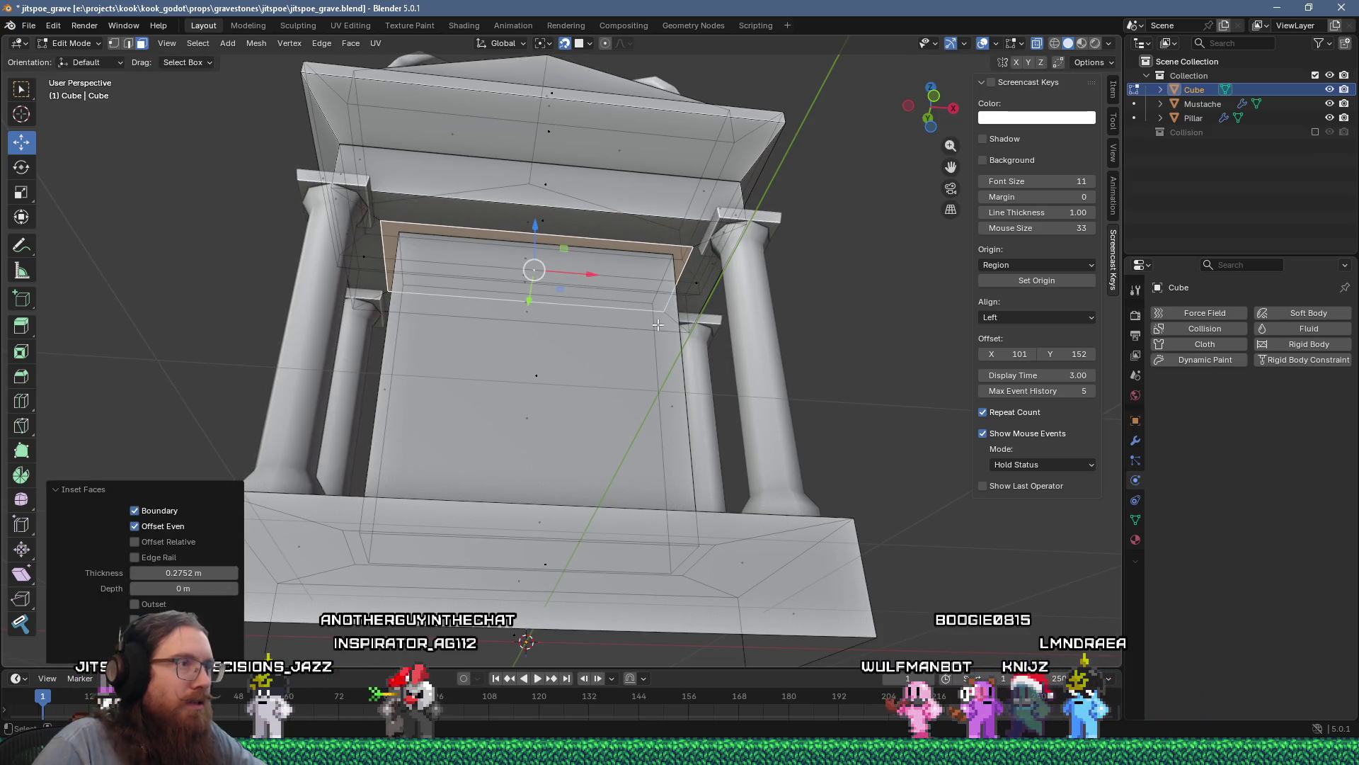
pyautogui.press('x')
pyautogui.click(657, 324)
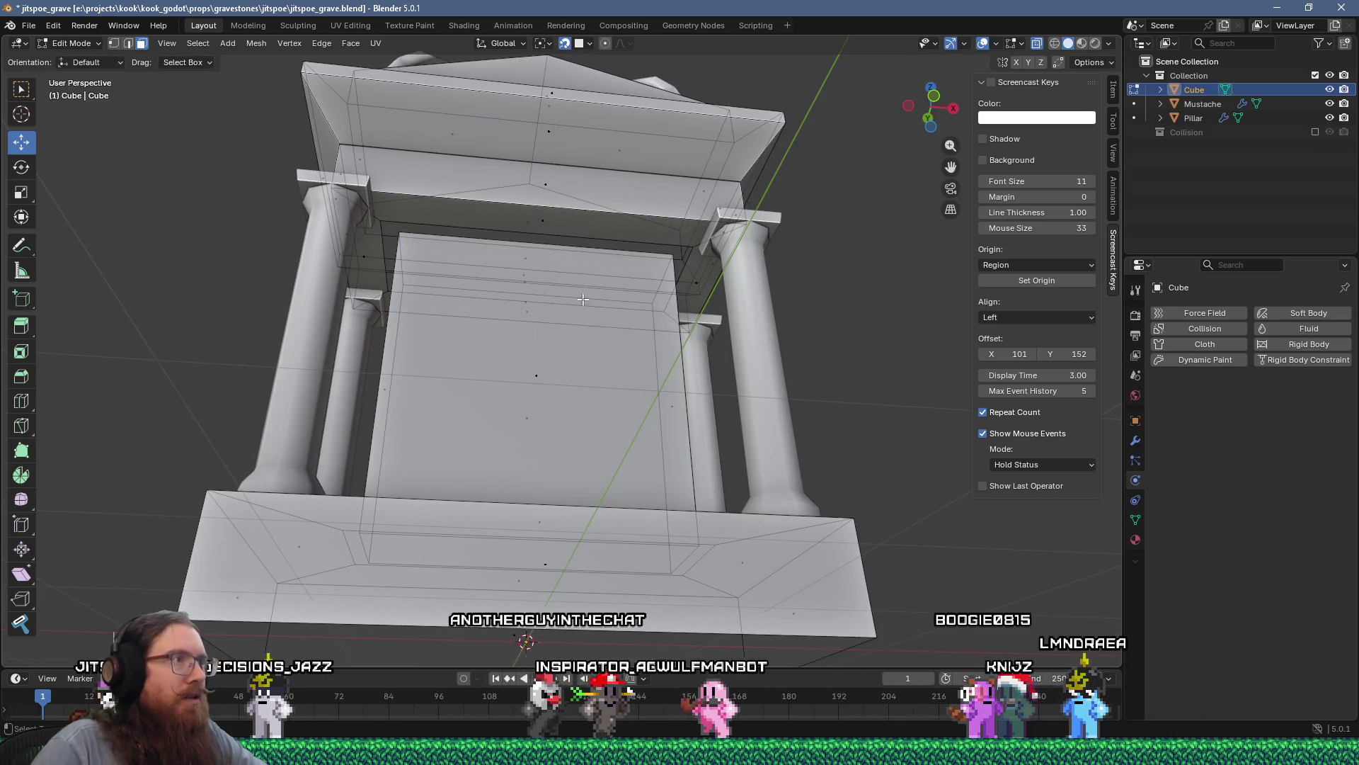
pyautogui.moveTo(583, 299); pyautogui.dragTo(518, 163, button='middle')
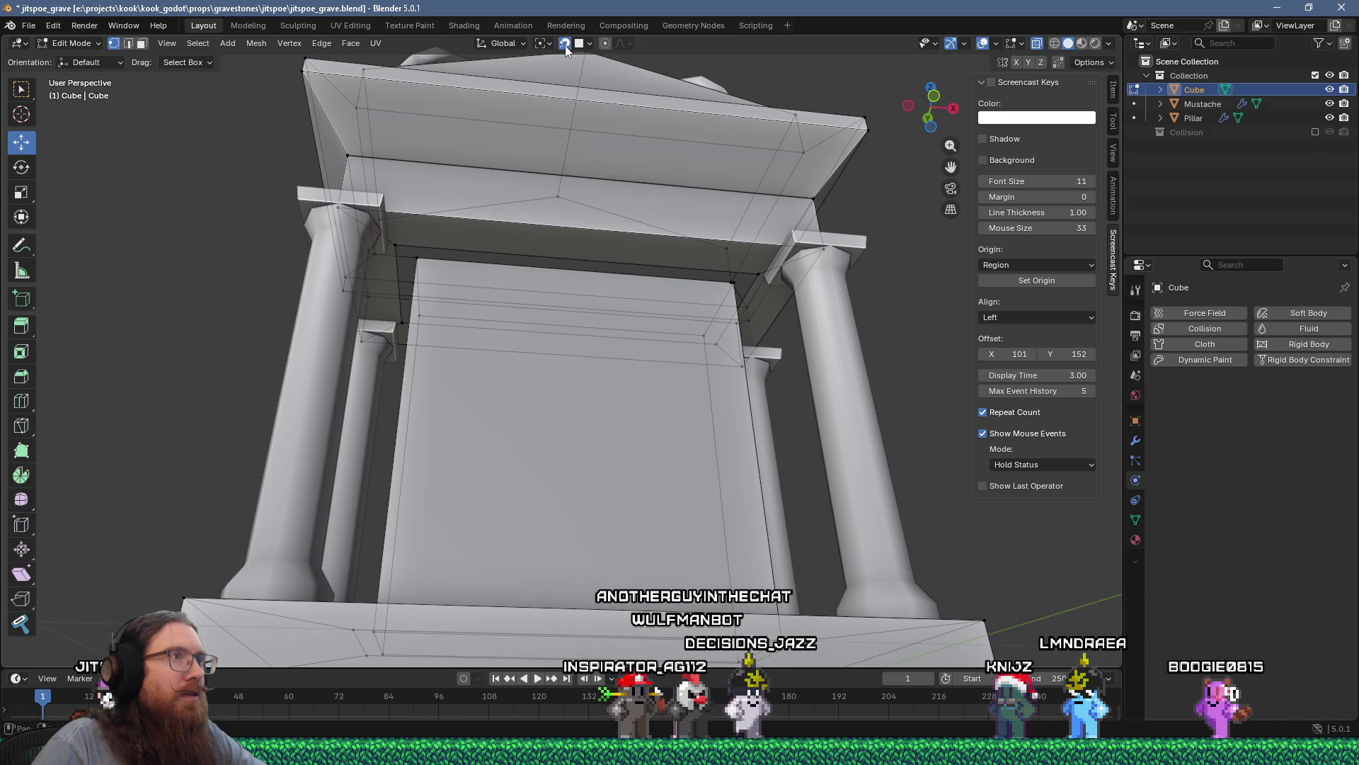
# Step: Set snapping to Vertex and snap the lintel opening's edge onto the panel's corner
pyautogui.click(586, 45)
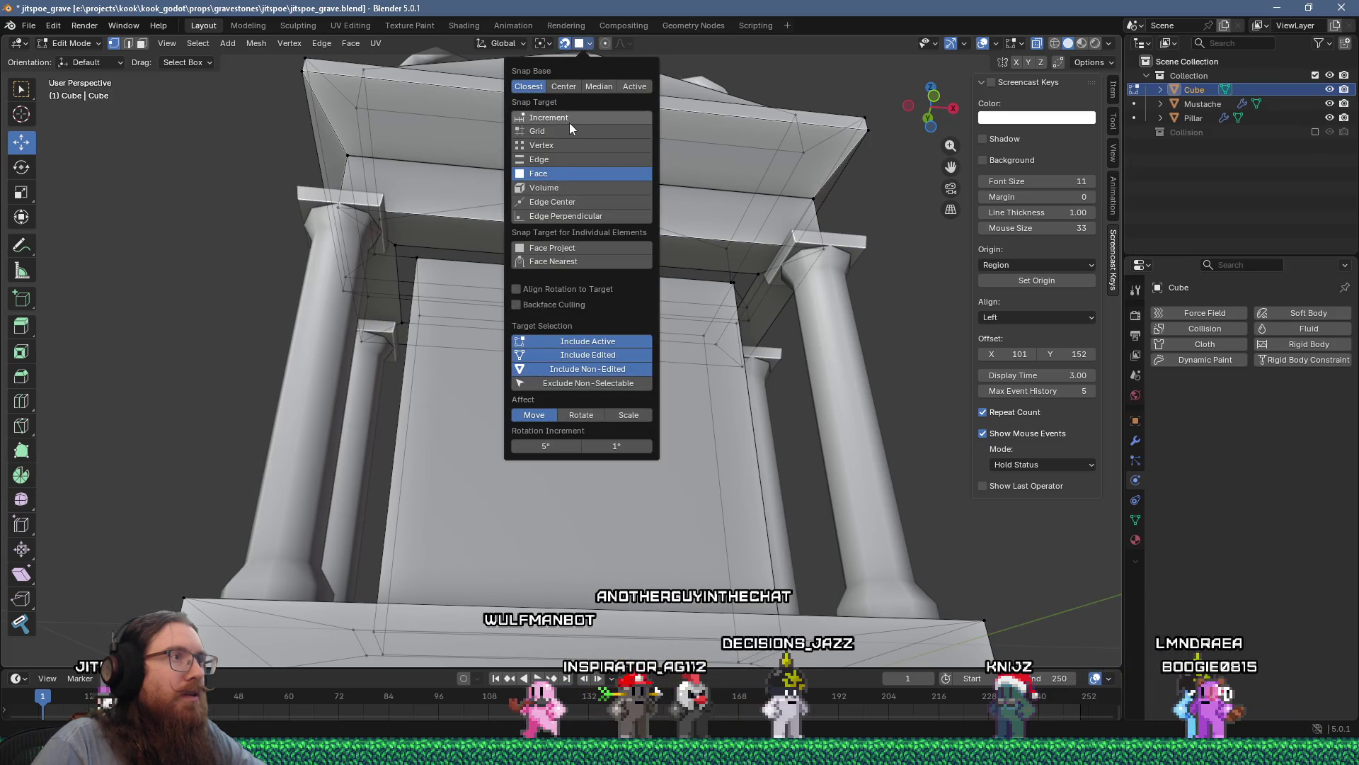
pyautogui.click(546, 146)
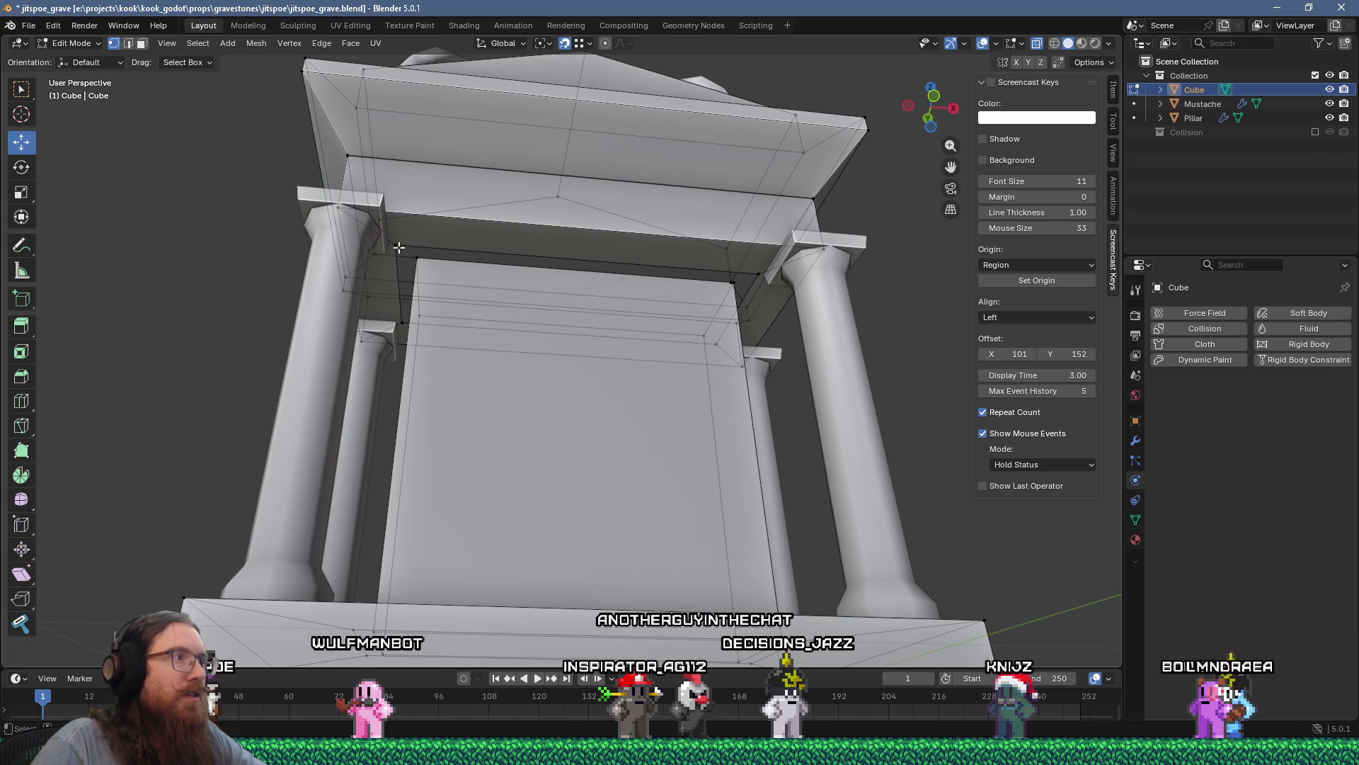
pyautogui.click(397, 245)
pyautogui.moveTo(397, 245); pyautogui.dragTo(410, 245, button='middle')
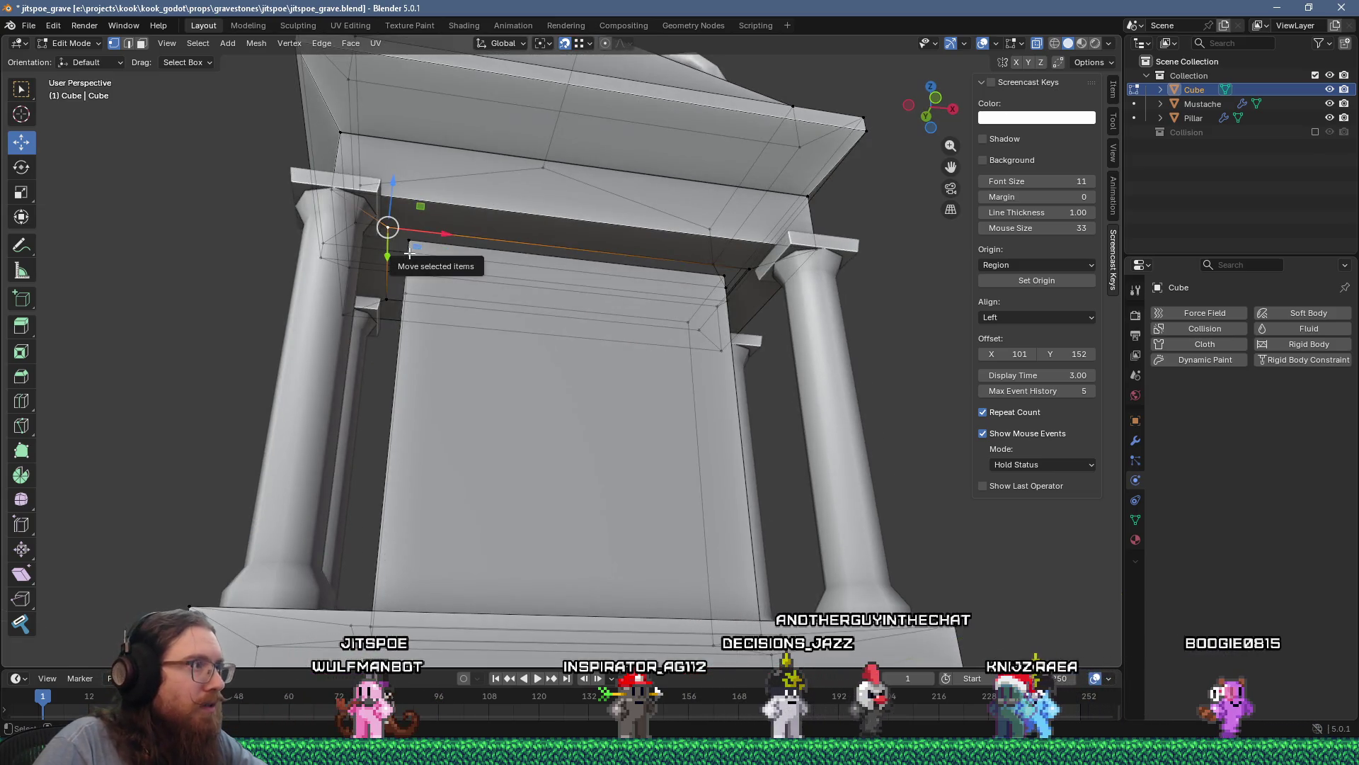
pyautogui.moveTo(411, 246); pyautogui.dragTo(410, 244)
pyautogui.scroll(5, 388, 305)
pyautogui.moveTo(388, 305)
pyautogui.mouseDown(button='middle')
pyautogui.moveTo(321, 106)
pyautogui.moveTo(306, 157)
pyautogui.moveTo(425, 206)
pyautogui.moveTo(465, 148)
pyautogui.moveTo(567, 404)
pyautogui.moveTo(588, 522)
pyautogui.mouseUp(button='middle')
pyautogui.scroll(3, 315, 113)
pyautogui.press('-')
pyautogui.click(481, 146)
# Step: Snap the base opening's lower vertices and left corner onto the panel's corners
pyautogui.click(546, 560)
pyautogui.moveTo(546, 560); pyautogui.dragTo(557, 547)
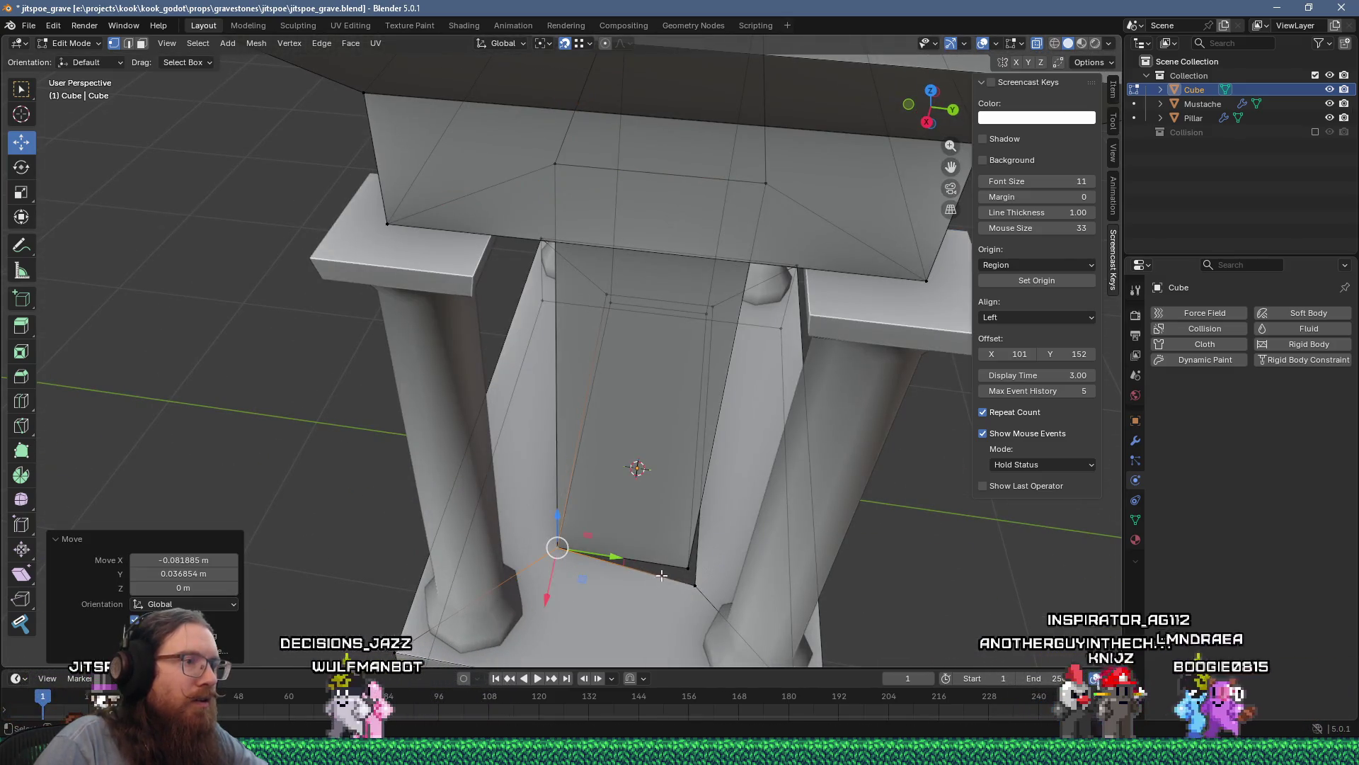
pyautogui.click(694, 584)
pyautogui.moveTo(693, 584); pyautogui.dragTo(712, 546)
pyautogui.moveTo(711, 546)
pyautogui.mouseDown(button='middle')
pyautogui.moveTo(731, 537)
pyautogui.moveTo(670, 534)
pyautogui.mouseUp(button='middle')
pyautogui.click(743, 546)
pyautogui.press('g')
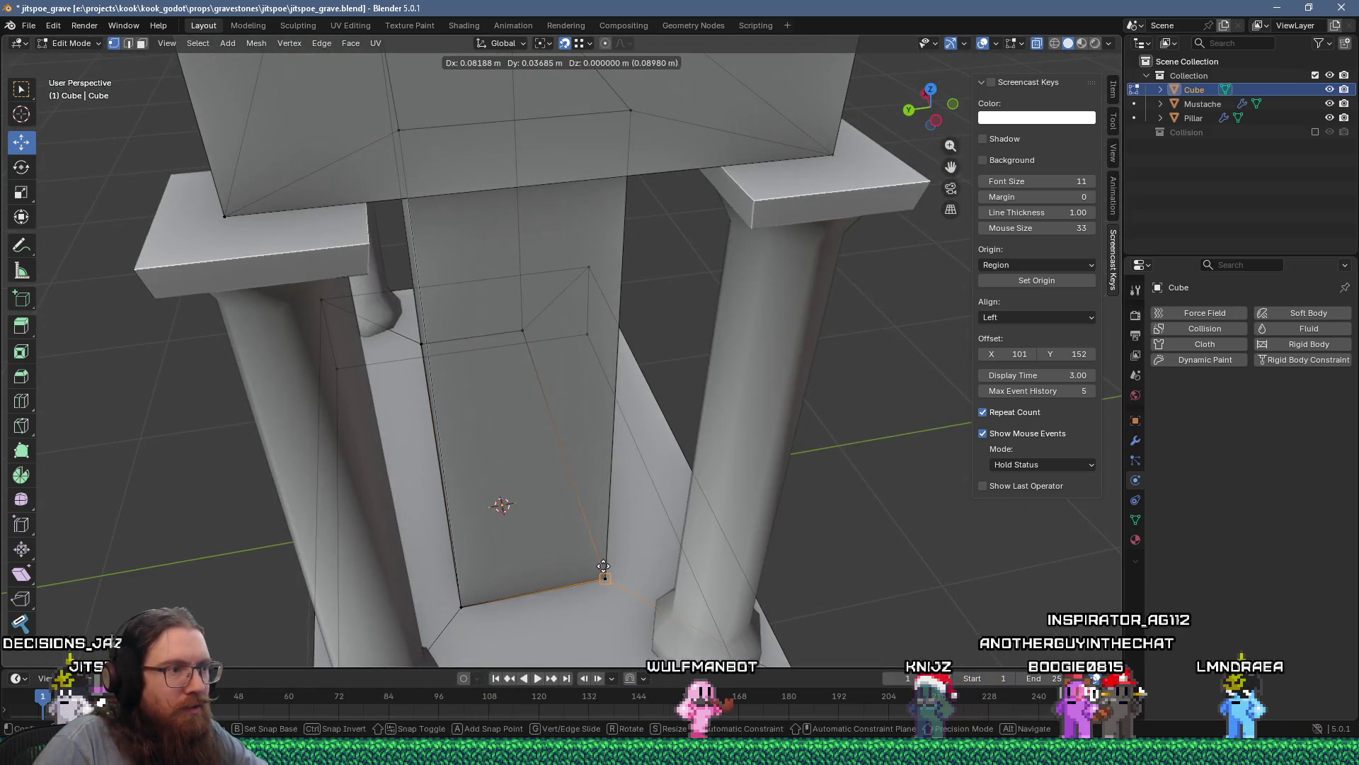
pyautogui.click(601, 571)
# Step: Orbit around the gravestone and select the entire mesh
pyautogui.scroll(-4, 601, 571)
pyautogui.moveTo(601, 571)
pyautogui.mouseDown(button='middle')
pyautogui.moveTo(517, 490)
pyautogui.moveTo(522, 502)
pyautogui.mouseUp(button='middle')
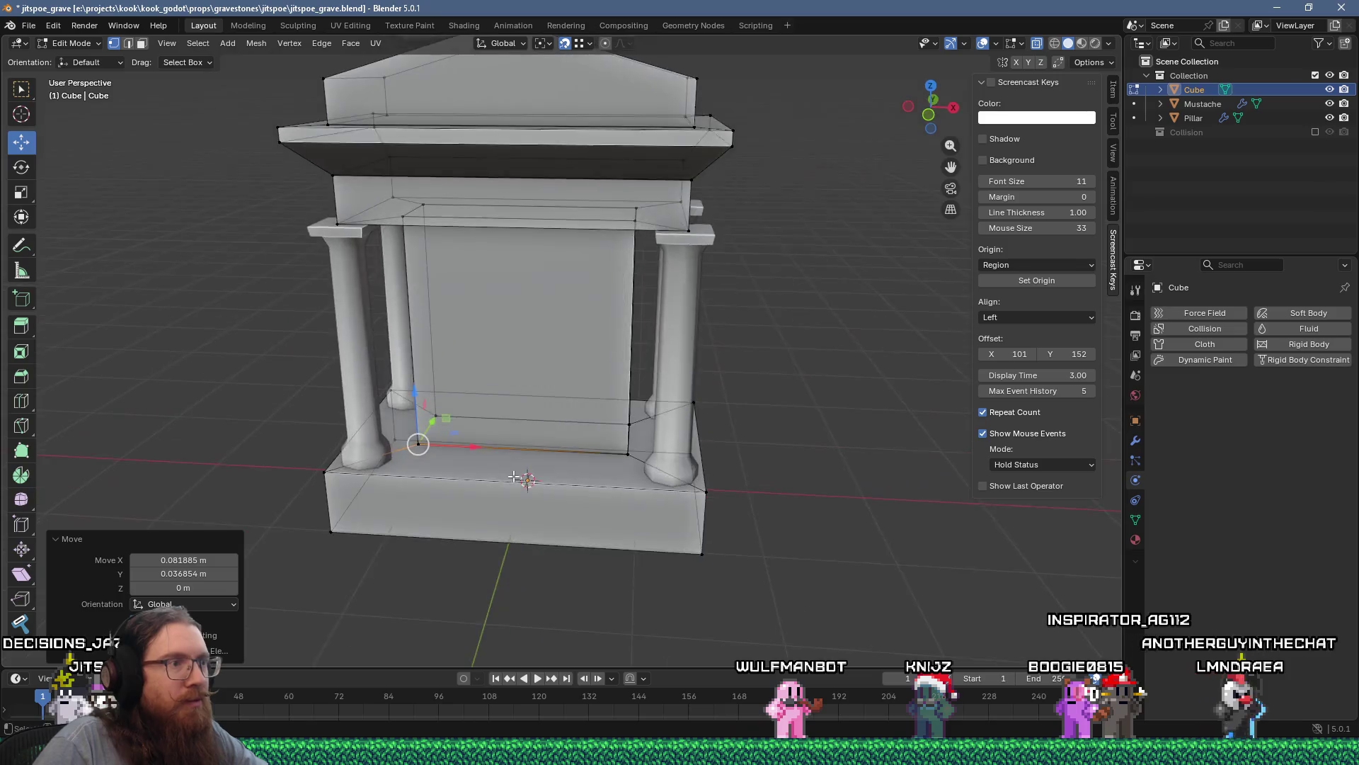
pyautogui.scroll(2, 522, 501)
pyautogui.scroll(2, 540, 471)
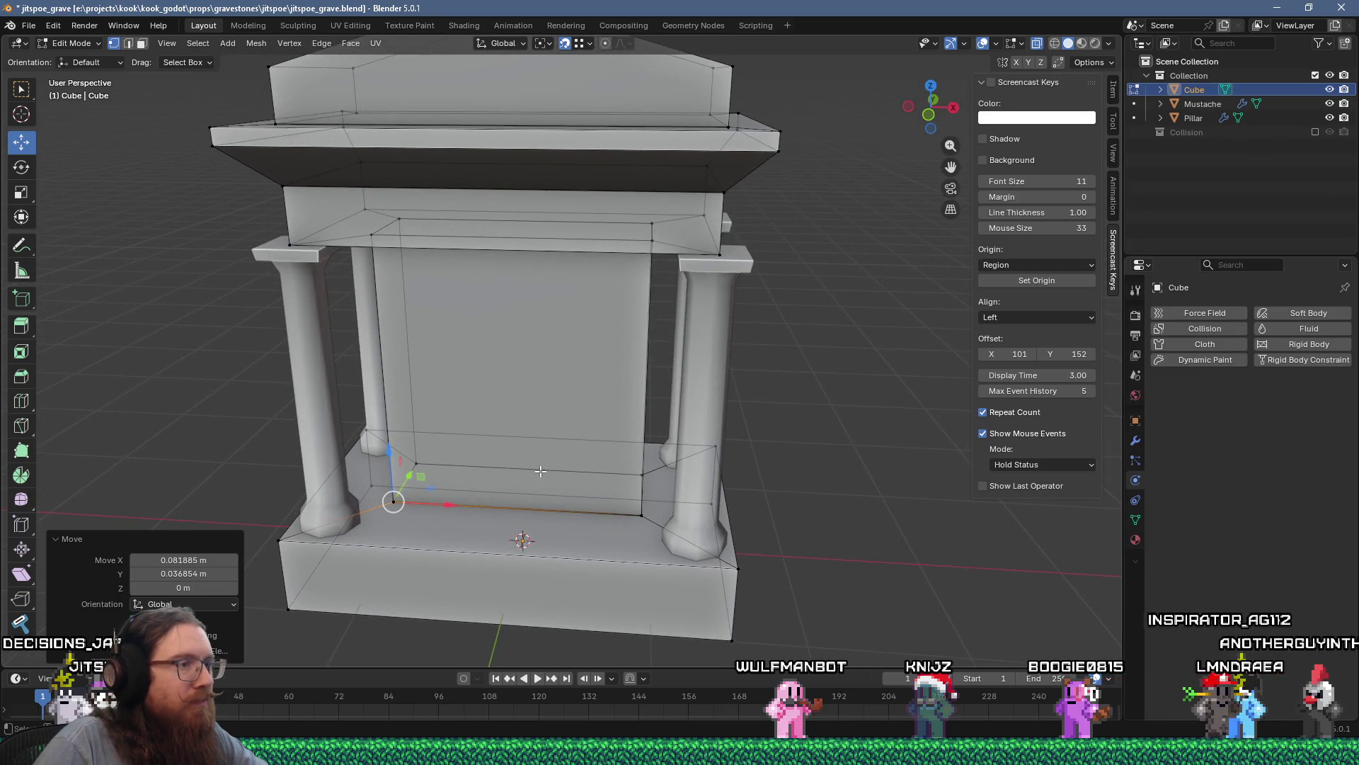
pyautogui.press('a')
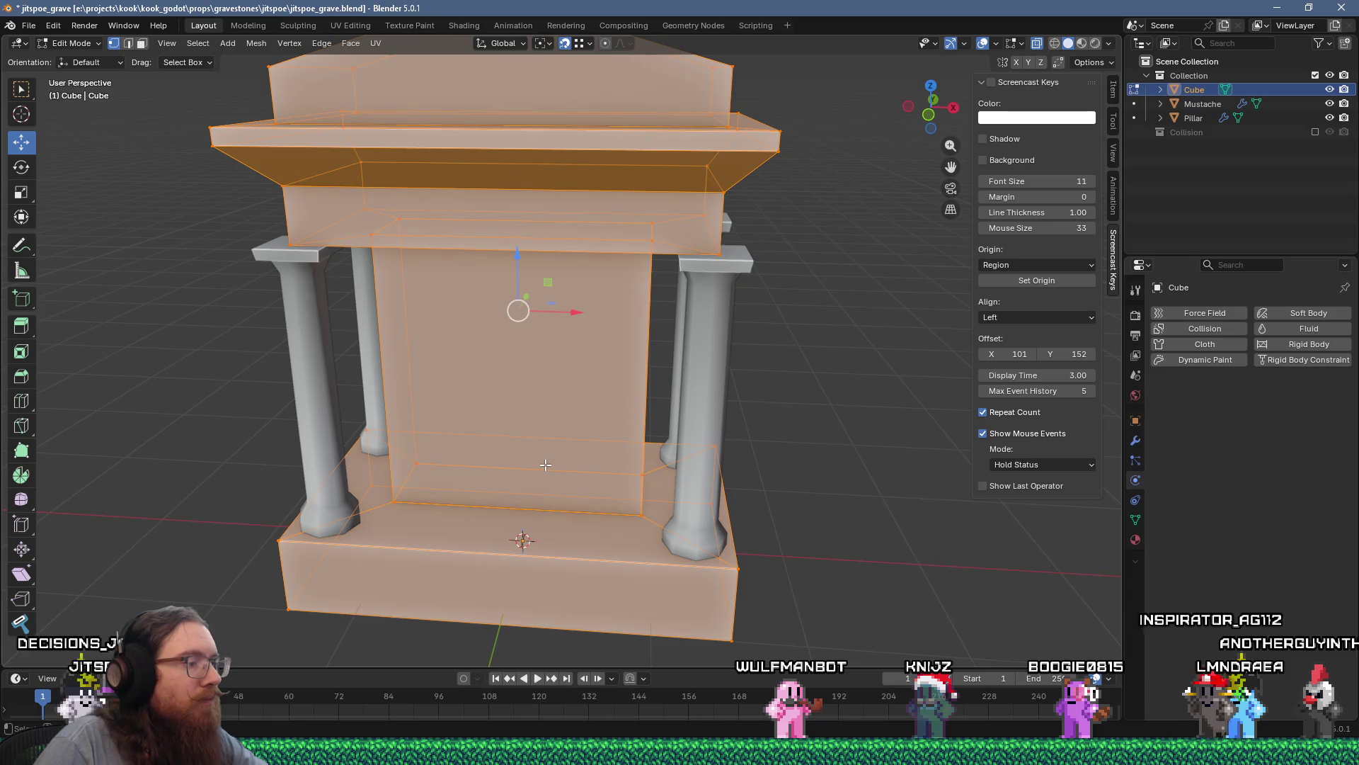
pyautogui.press('m')
pyautogui.click(534, 546)
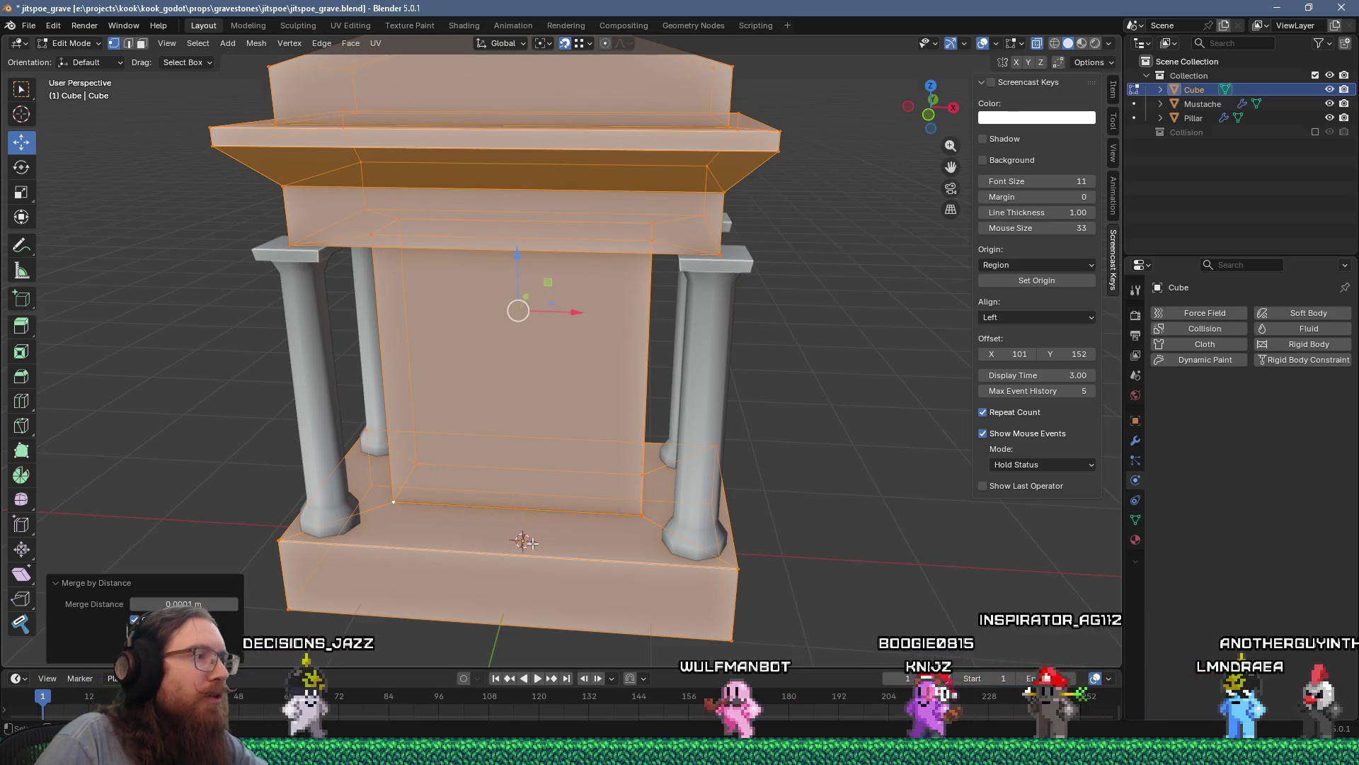
pyautogui.moveTo(535, 522)
pyautogui.mouseDown(button='middle')
pyautogui.moveTo(666, 443)
pyautogui.moveTo(807, 397)
pyautogui.moveTo(653, 397)
pyautogui.moveTo(579, 318)
pyautogui.moveTo(599, 400)
pyautogui.moveTo(562, 323)
pyautogui.mouseUp(button='middle')
pyautogui.press('Tab')
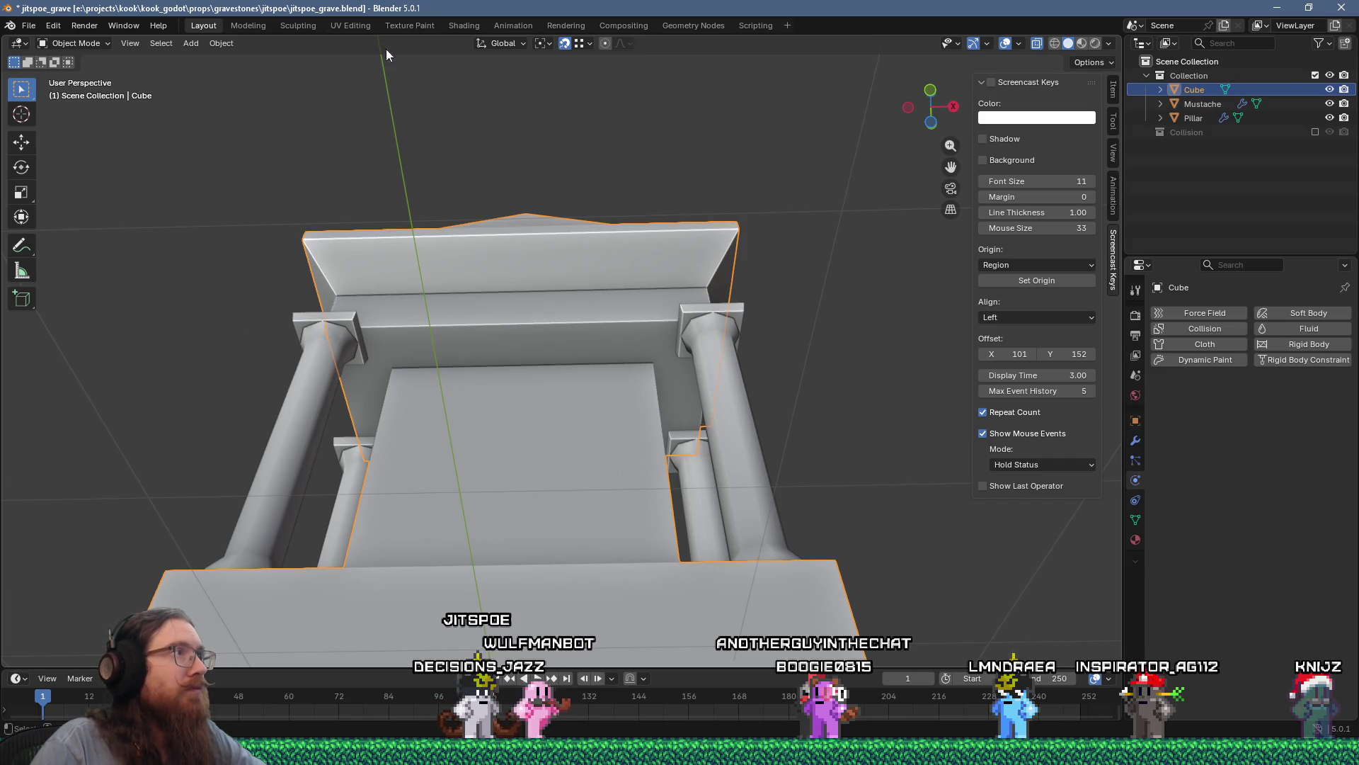
# Step: Put the gravestone into Edit Mode and activate the Peel tool
pyautogui.press('Tab')
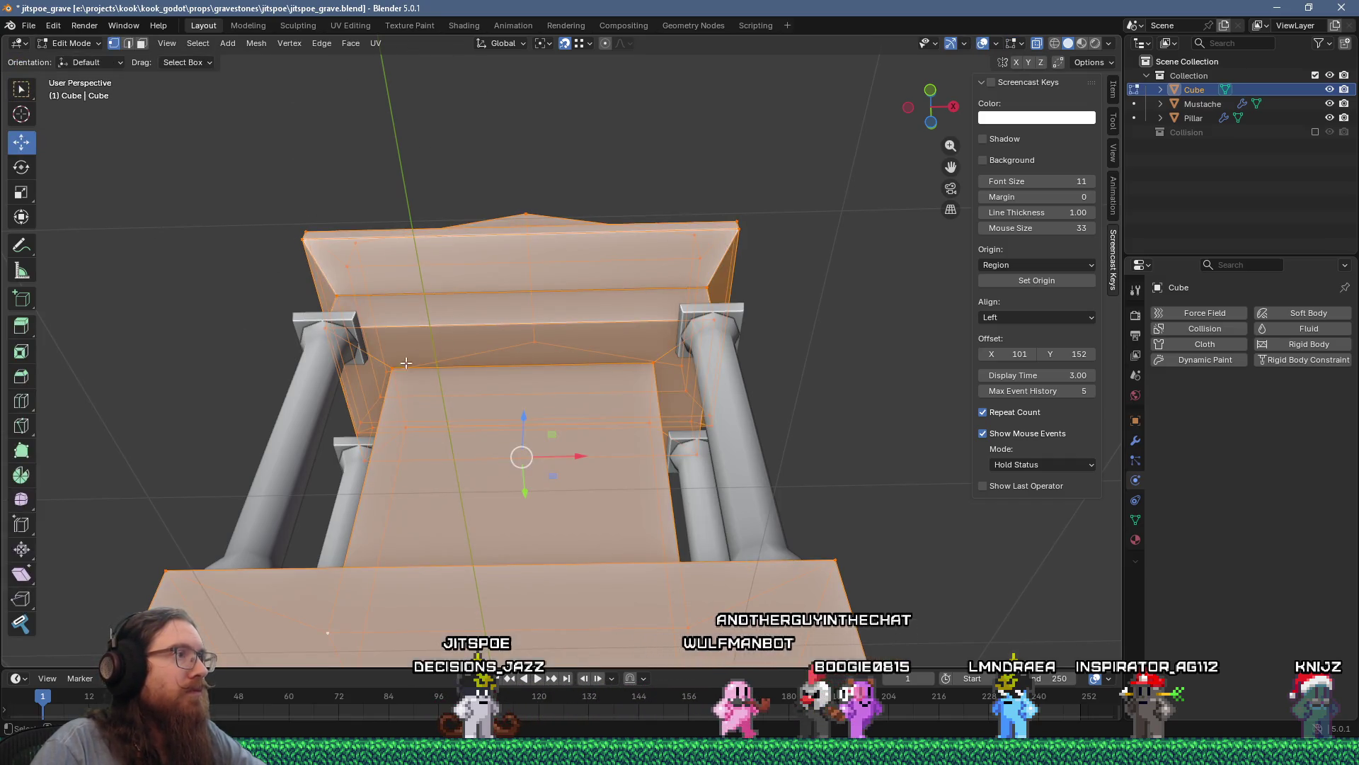
pyautogui.moveTo(406, 362); pyautogui.dragTo(351, 368, button='middle')
pyautogui.click(29, 621)
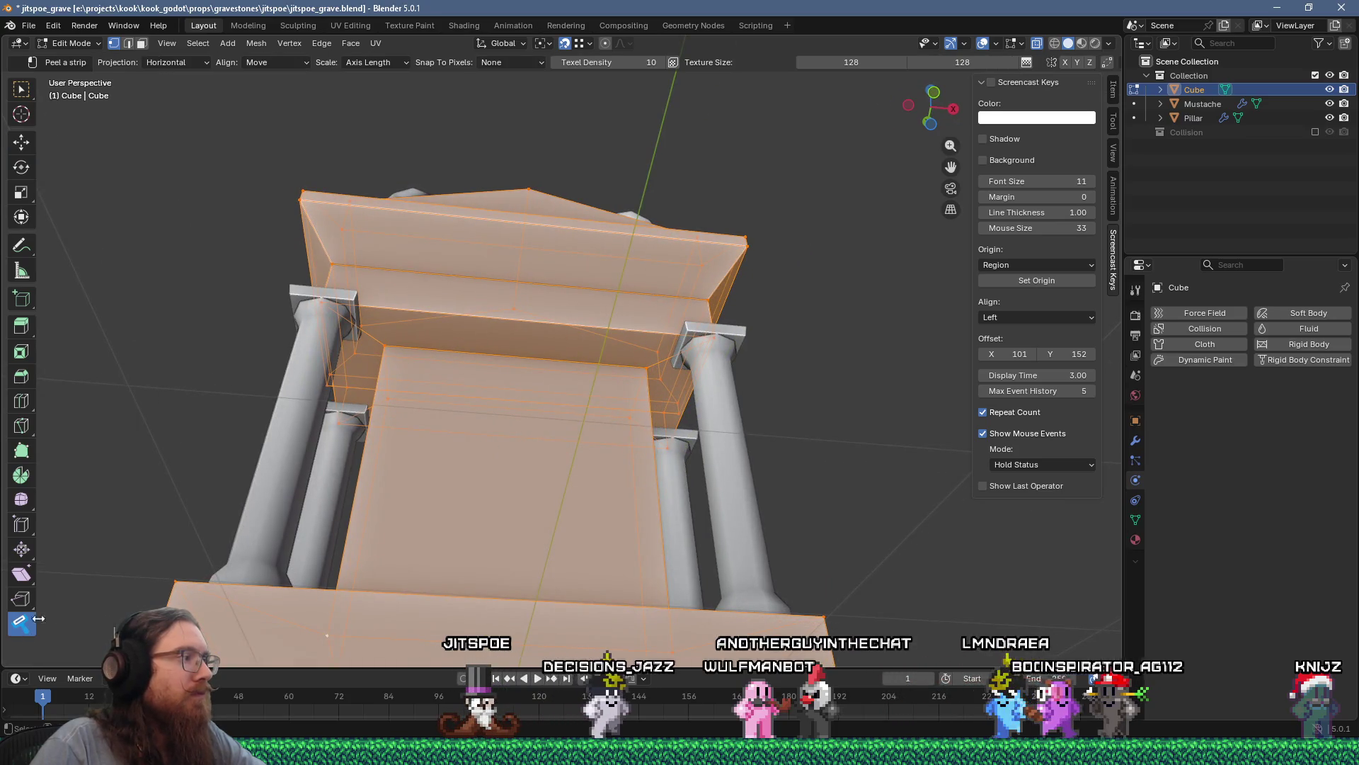
# Step: Inspect the gravestone's columns, top and pedestal, then switch to the UV Editing workspace
pyautogui.moveTo(673, 339); pyautogui.dragTo(668, 374, button='middle')
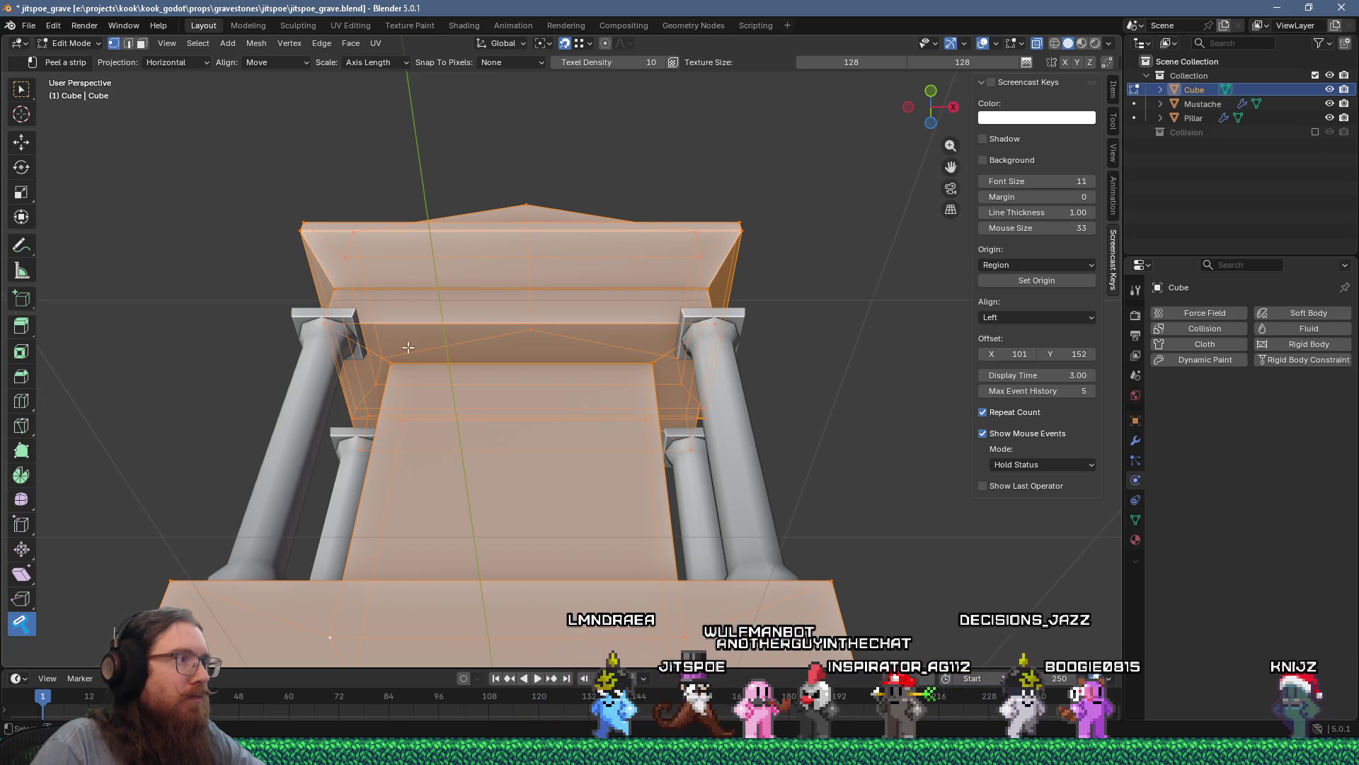
pyautogui.moveTo(408, 347); pyautogui.dragTo(386, 210, button='middle')
pyautogui.moveTo(402, 204); pyautogui.dragTo(368, 470, button='middle')
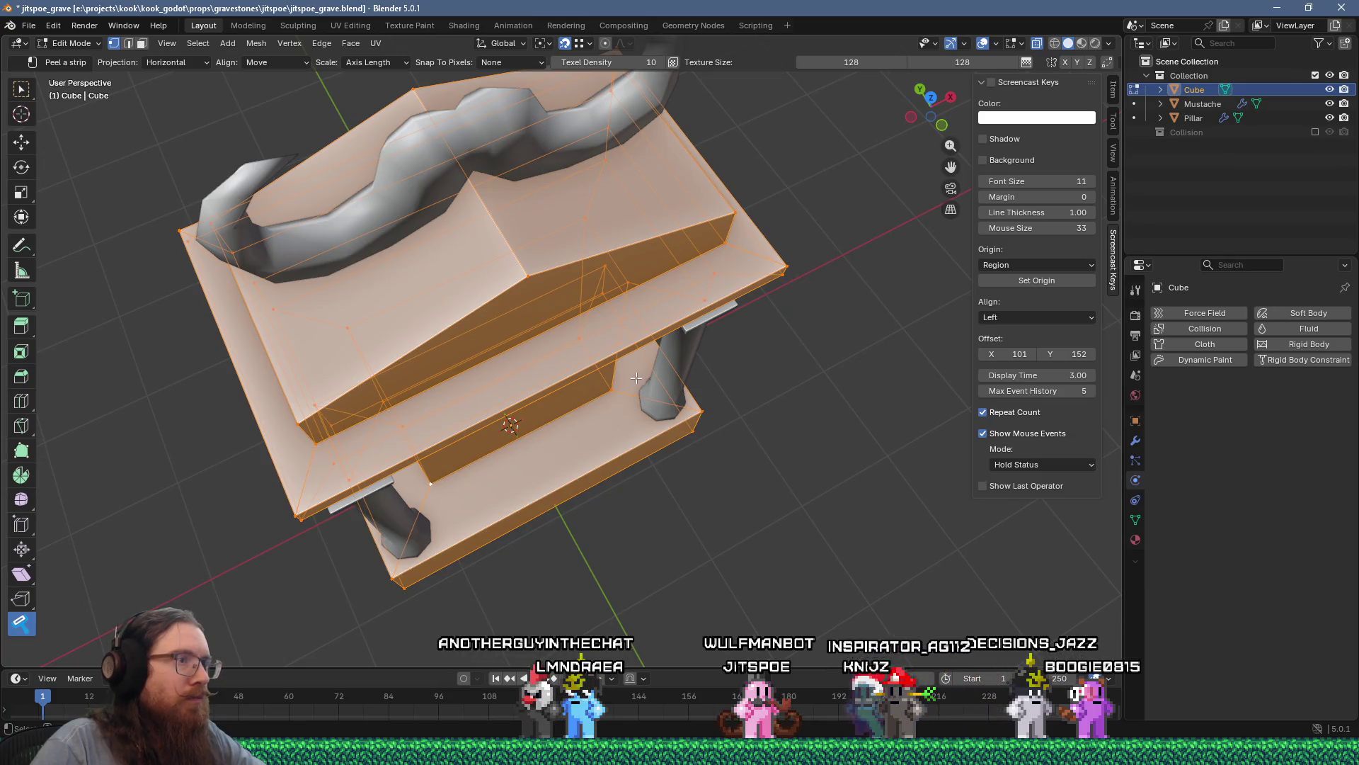
pyautogui.moveTo(624, 401)
pyautogui.mouseDown(button='middle')
pyautogui.moveTo(694, 554)
pyautogui.moveTo(635, 528)
pyautogui.moveTo(612, 486)
pyautogui.moveTo(572, 495)
pyautogui.mouseUp(button='middle')
pyautogui.scroll(-5, 659, 569)
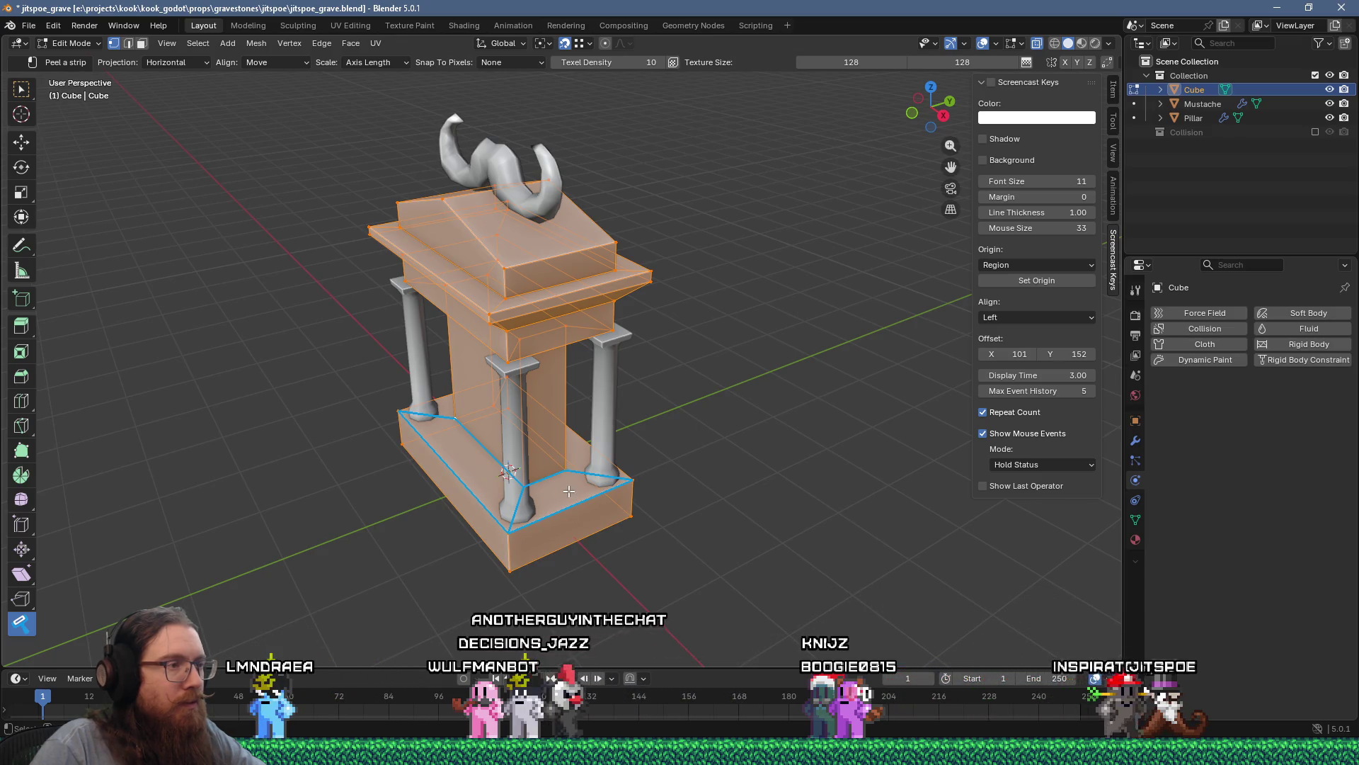
pyautogui.moveTo(568, 491); pyautogui.dragTo(600, 483, button='middle')
pyautogui.moveTo(701, 474); pyautogui.dragTo(578, 515, button='middle')
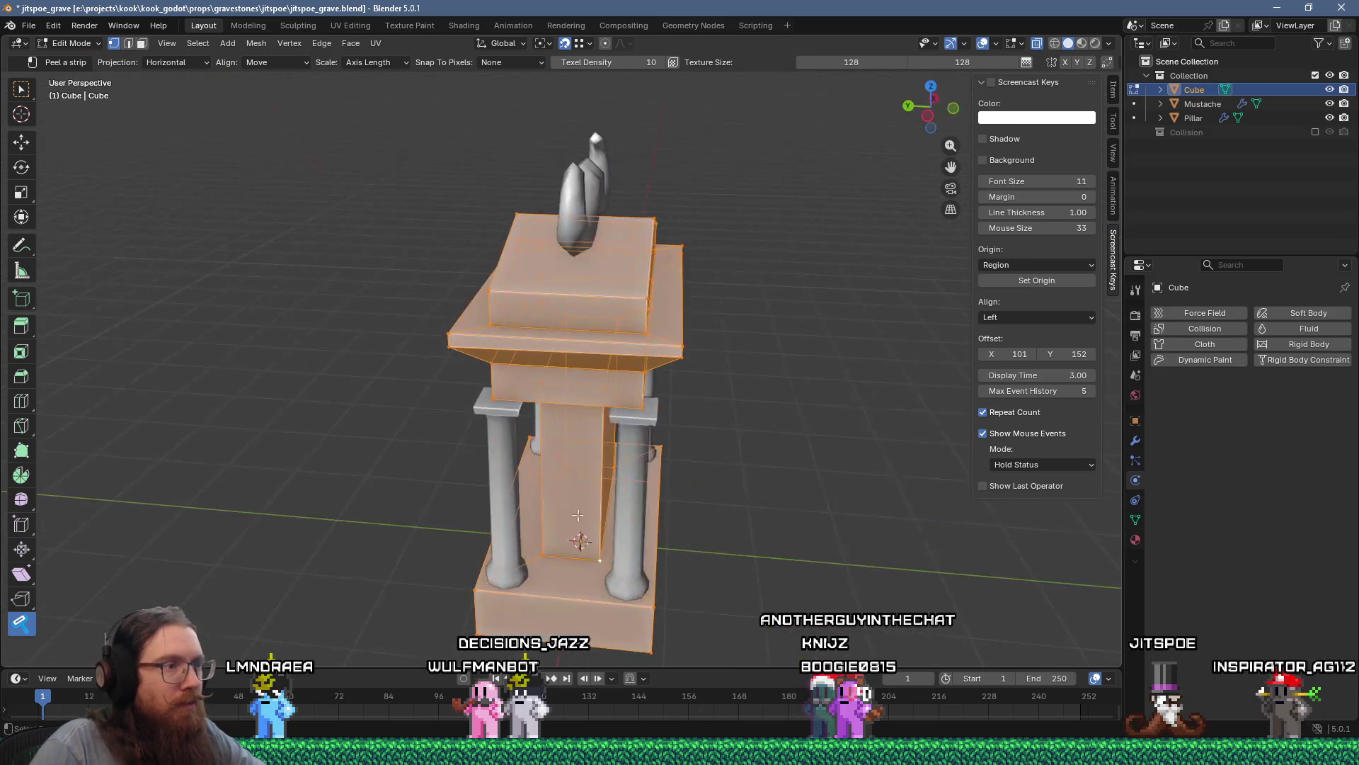
pyautogui.moveTo(660, 527); pyautogui.dragTo(498, 516, button='middle')
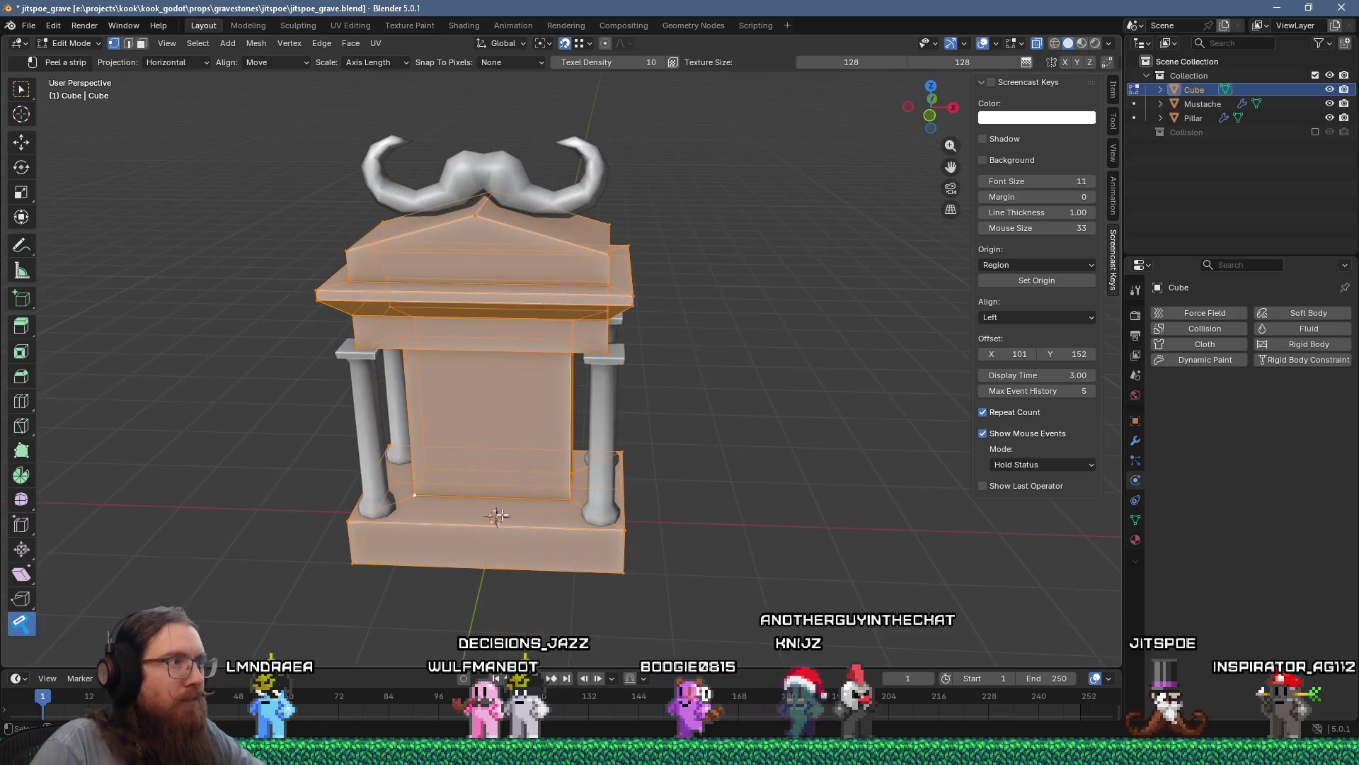
pyautogui.moveTo(493, 353)
pyautogui.mouseDown(button='middle')
pyautogui.moveTo(451, 200)
pyautogui.moveTo(590, 327)
pyautogui.moveTo(594, 363)
pyautogui.mouseUp(button='middle')
pyautogui.click(341, 27)
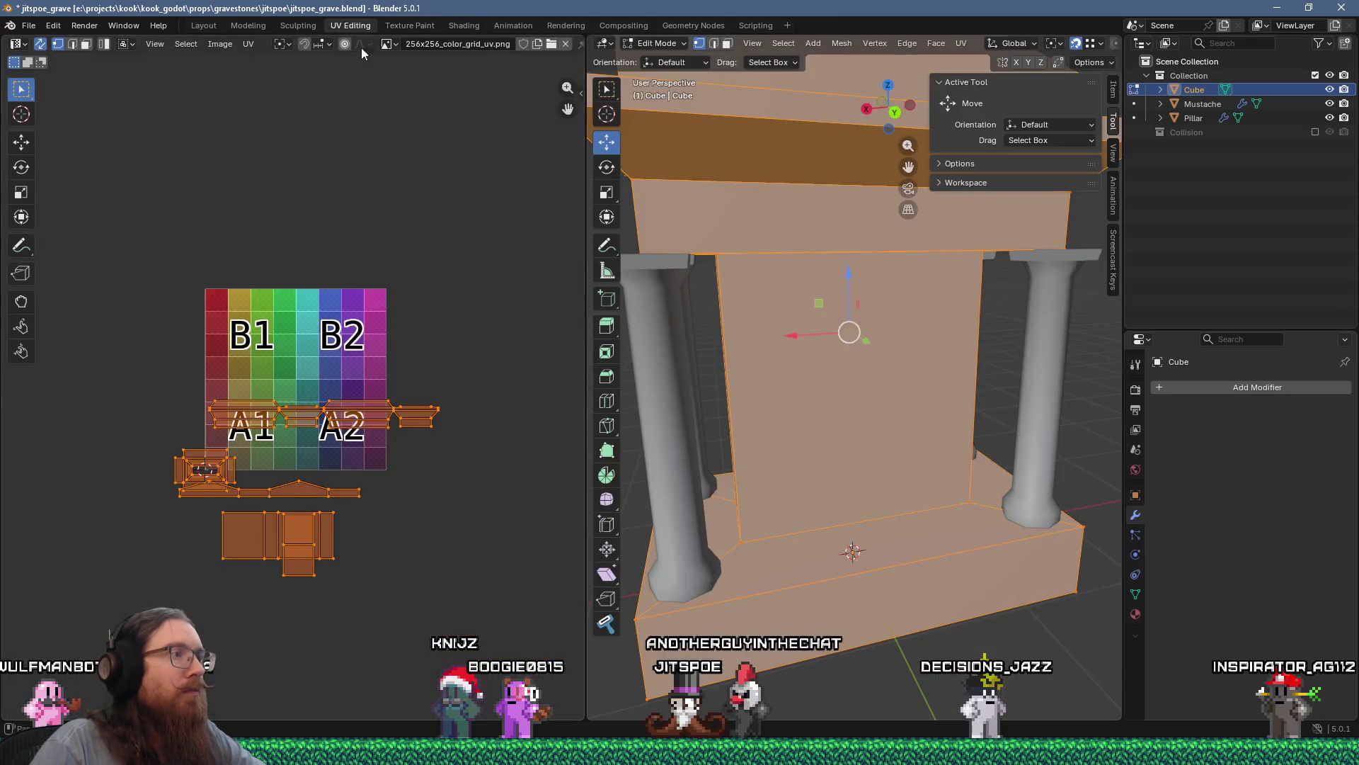
pyautogui.scroll(3, 358, 433)
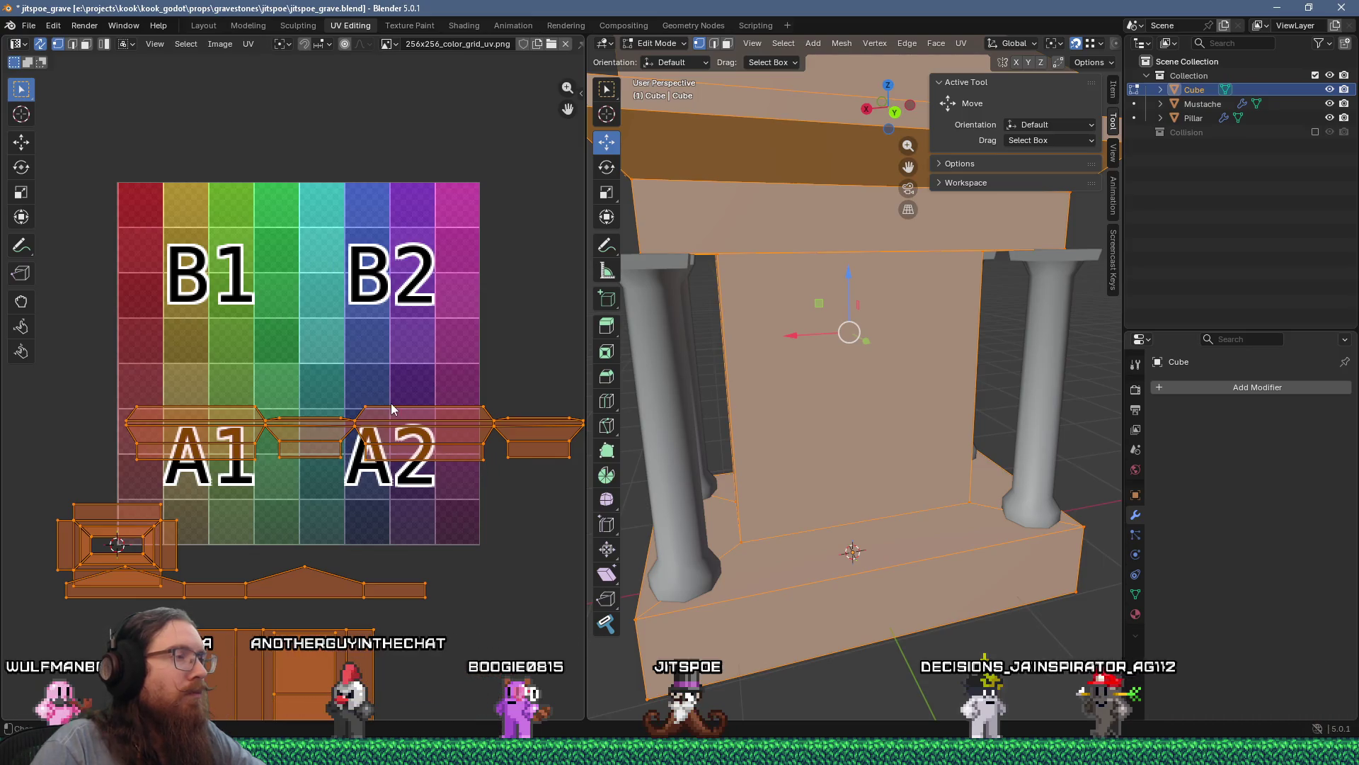
pyautogui.scroll(-3, 422, 419)
pyautogui.scroll(5, 346, 416)
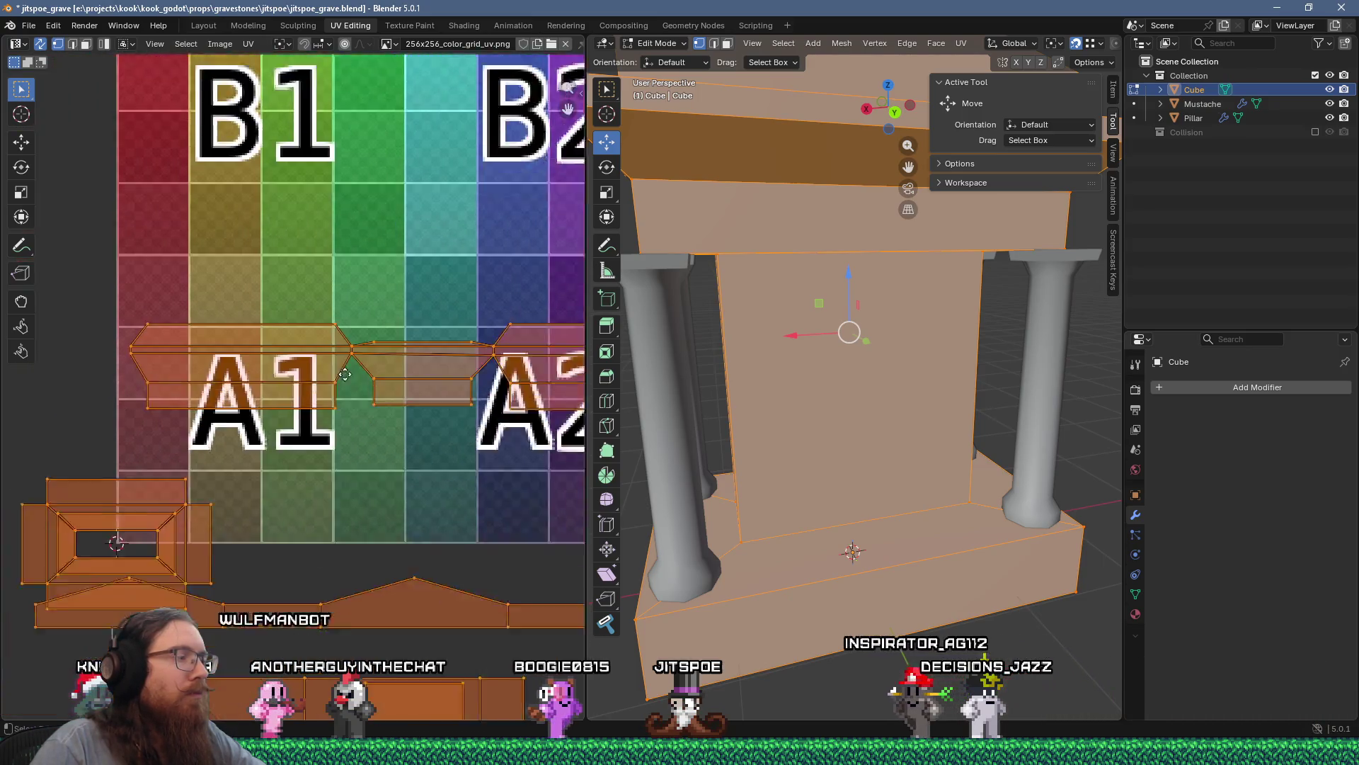
pyautogui.scroll(1, 346, 415)
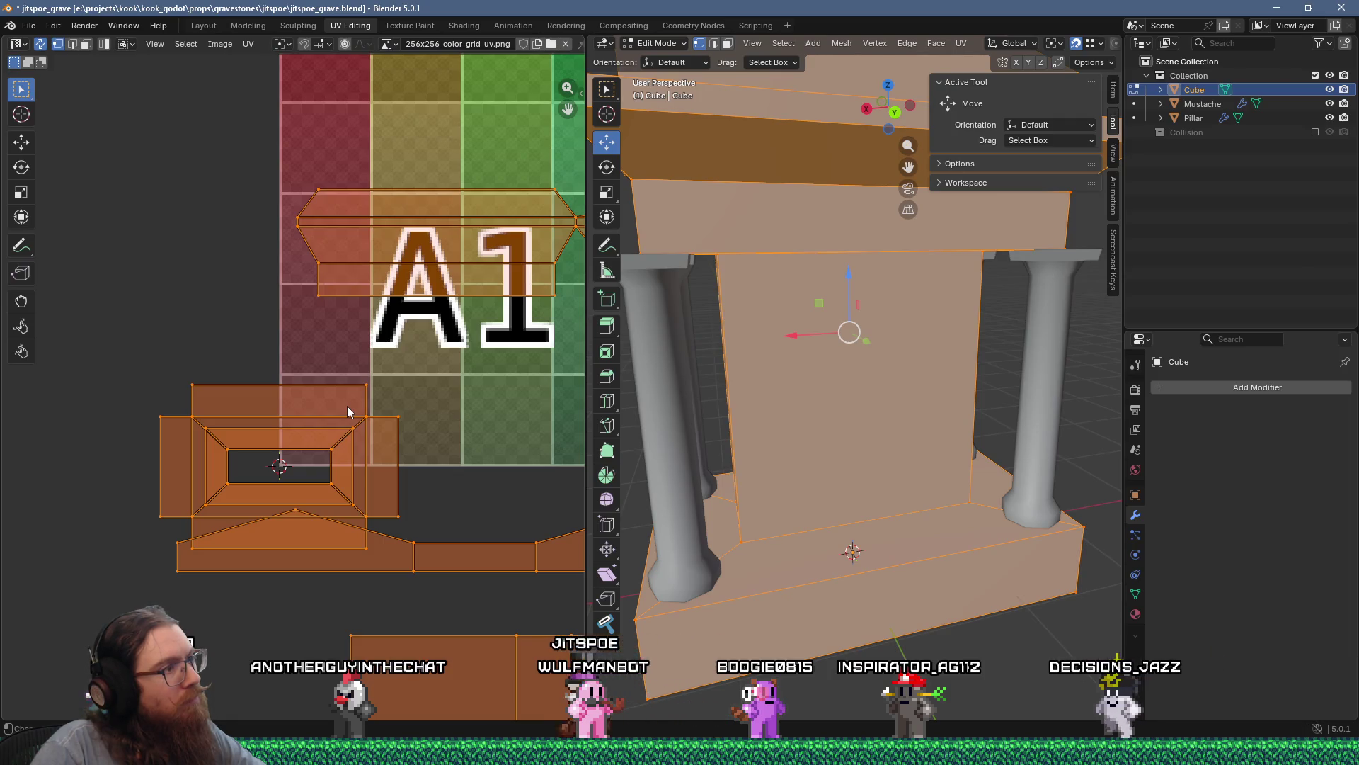
pyautogui.moveTo(694, 514)
pyautogui.mouseDown(button='middle')
pyautogui.moveTo(732, 475)
pyautogui.moveTo(747, 527)
pyautogui.moveTo(769, 536)
pyautogui.mouseUp(button='middle')
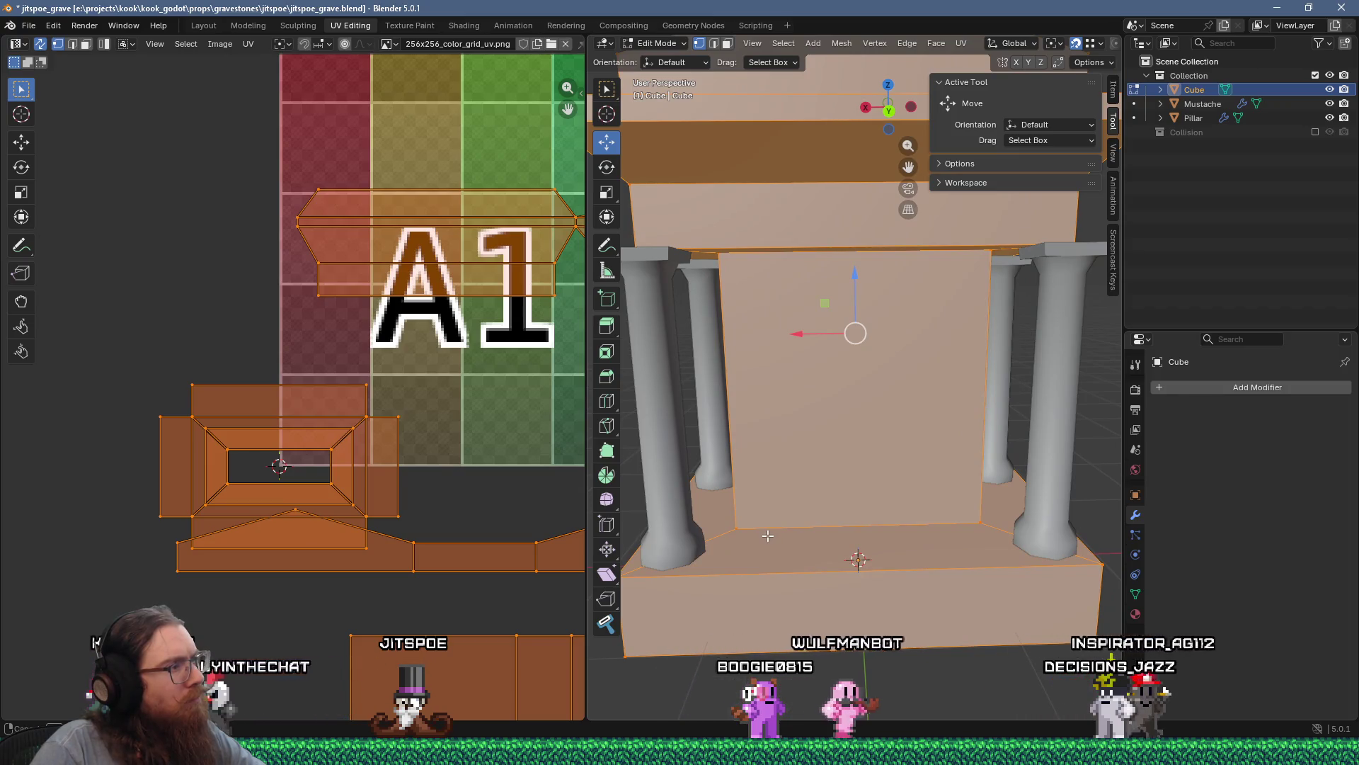
pyautogui.scroll(-5, 456, 303)
pyautogui.scroll(3, 455, 303)
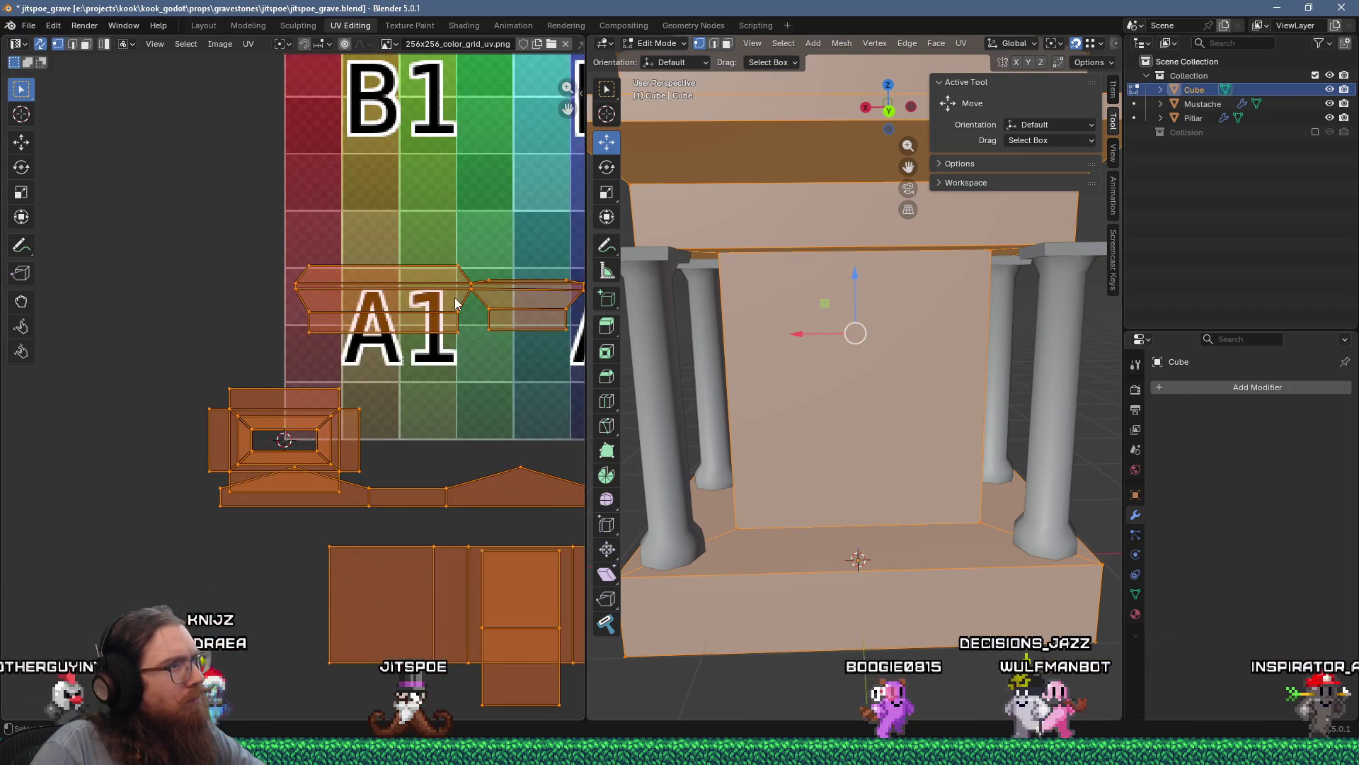
pyautogui.moveTo(455, 303); pyautogui.dragTo(387, 384, button='middle')
pyautogui.moveTo(782, 240)
pyautogui.keyDown('shift'); pyautogui.mouseDown(button='middle')
pyautogui.moveTo(812, 398)
pyautogui.moveTo(861, 441)
pyautogui.mouseUp(button='middle'); pyautogui.keyUp('shift')
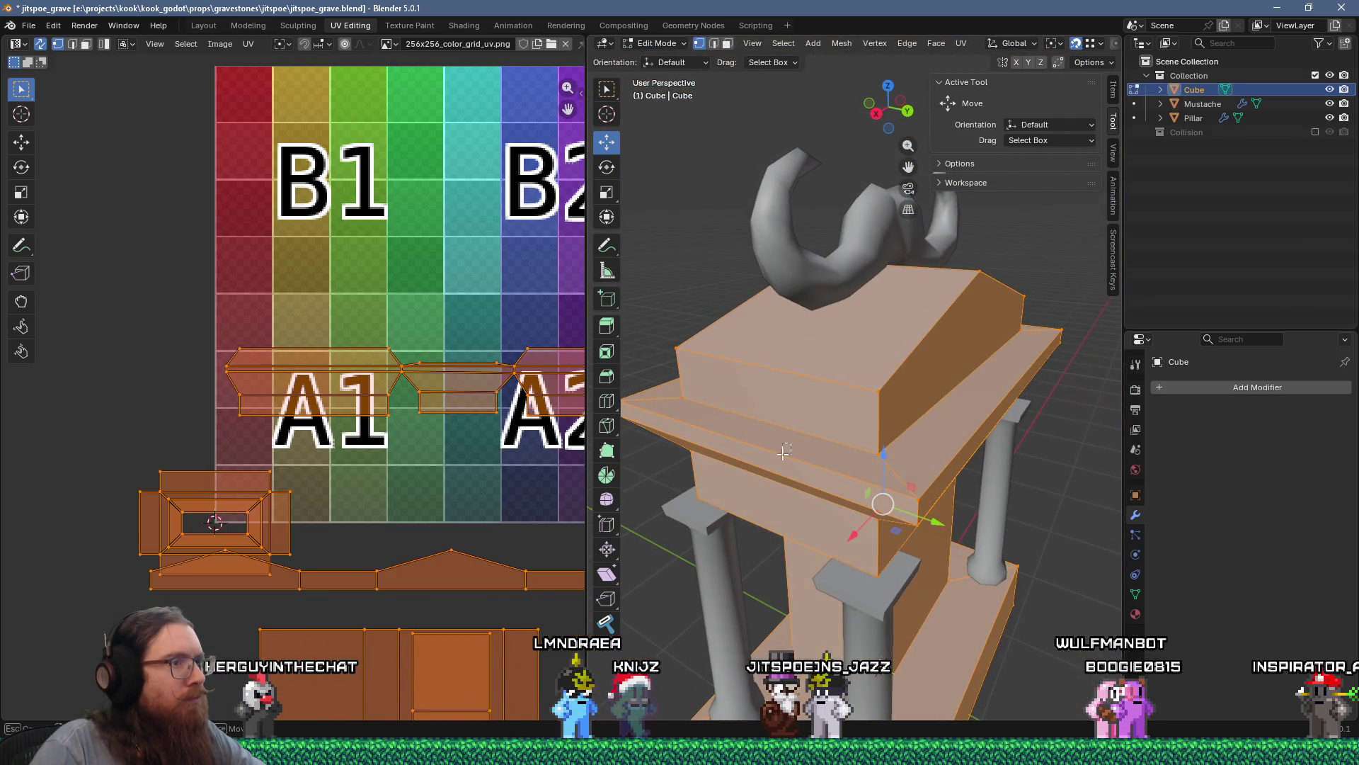
pyautogui.hotkey('alt', 'a')
# Step: Reactivate the Peel tool and set its second texture size value to 256
pyautogui.click(607, 621)
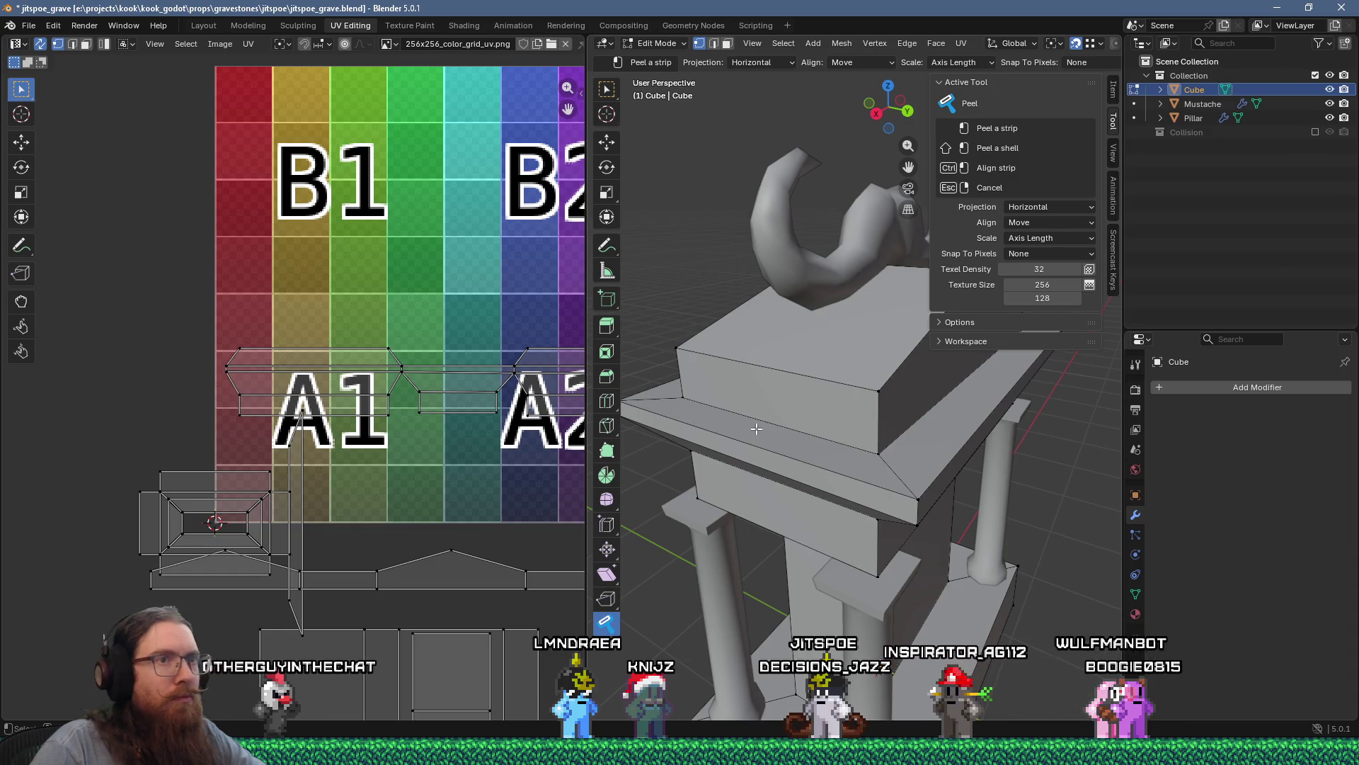
pyautogui.click(1055, 293)
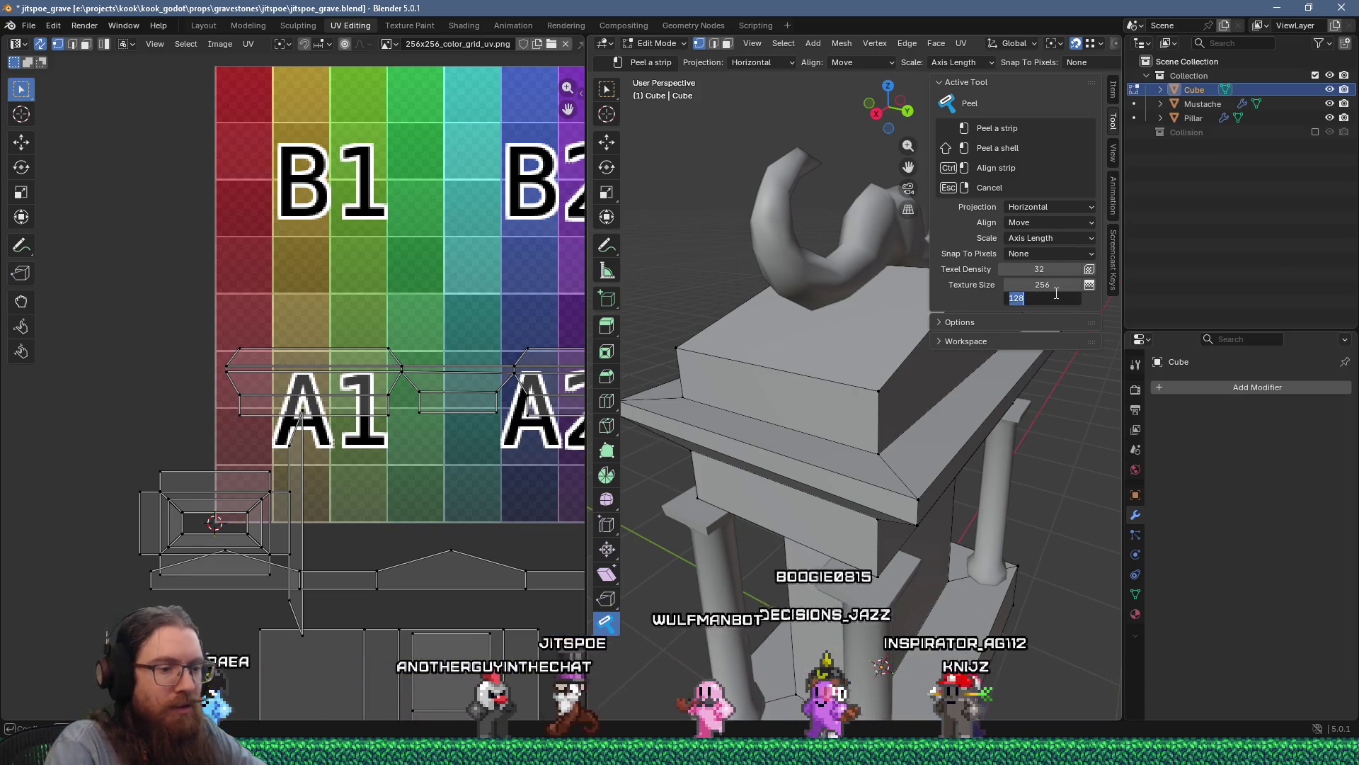
pyautogui.write('256')
pyautogui.press('Return')
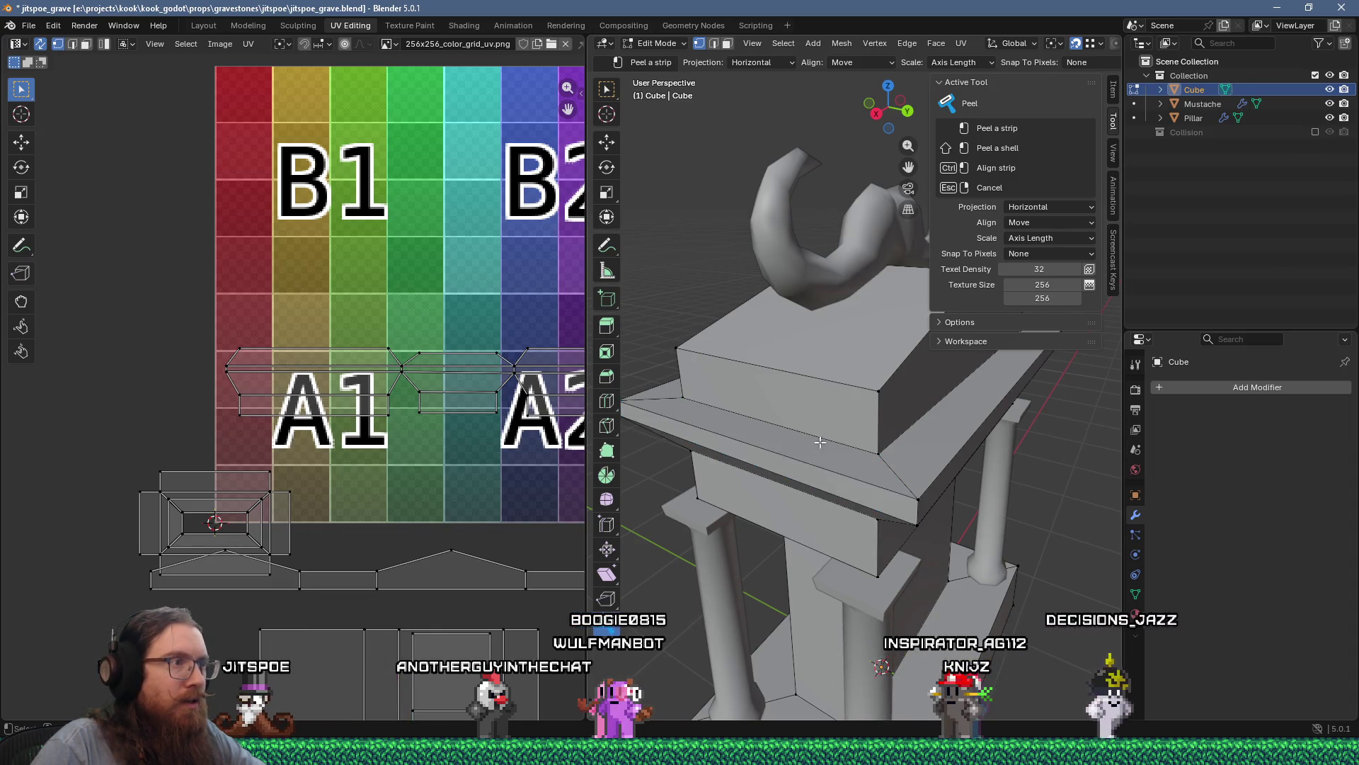
# Step: Orbit and zoom to bring the gravestone's top ledge into view
pyautogui.moveTo(820, 442)
pyautogui.mouseDown(button='middle')
pyautogui.moveTo(826, 453)
pyautogui.moveTo(864, 423)
pyautogui.mouseUp(button='middle')
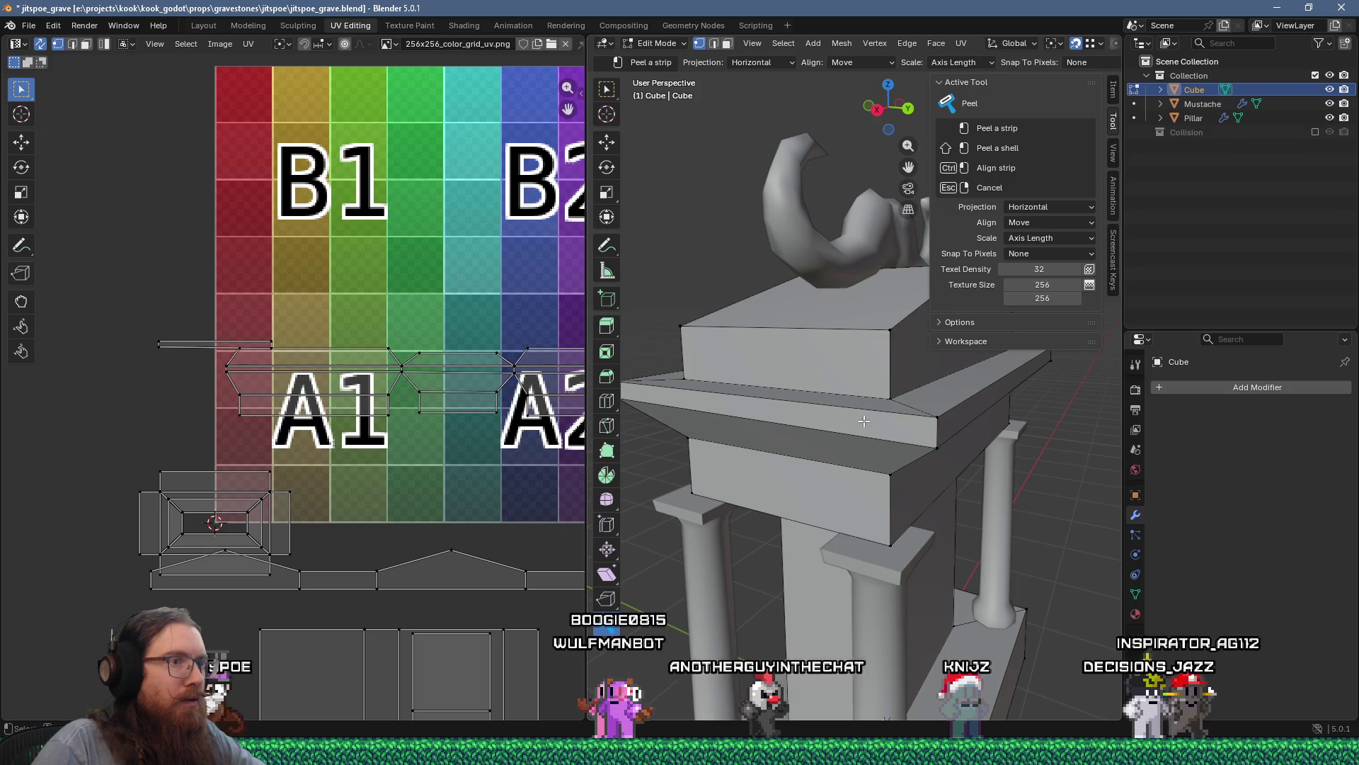
pyautogui.moveTo(944, 425)
pyautogui.mouseDown(button='middle')
pyautogui.moveTo(810, 436)
pyautogui.moveTo(813, 456)
pyautogui.moveTo(687, 445)
pyautogui.moveTo(783, 424)
pyautogui.mouseUp(button='middle')
pyautogui.scroll(-4, 810, 436)
pyautogui.scroll(-5, 813, 457)
pyautogui.scroll(4, 783, 424)
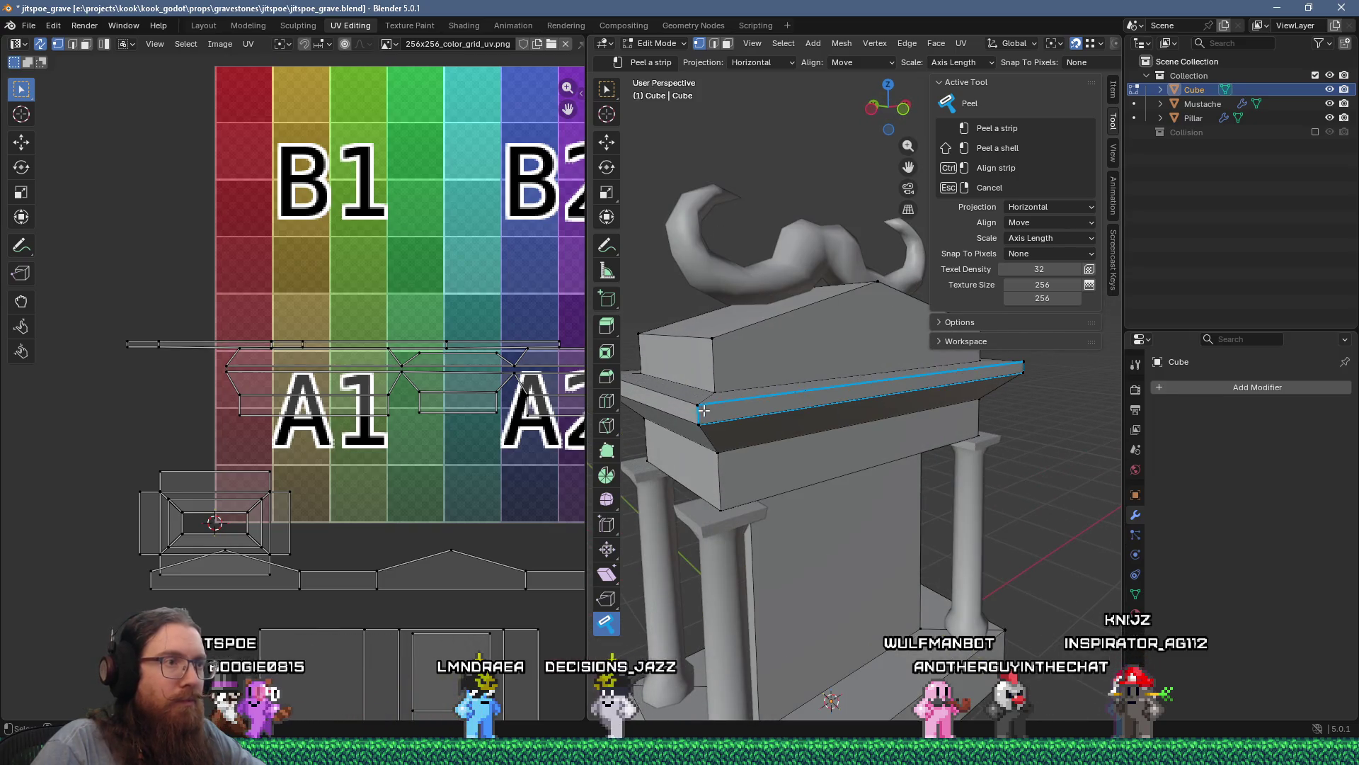
# Step: Peel the upper ledge strips into UV islands near grid cell A1
pyautogui.moveTo(693, 412); pyautogui.dragTo(747, 420, button='middle')
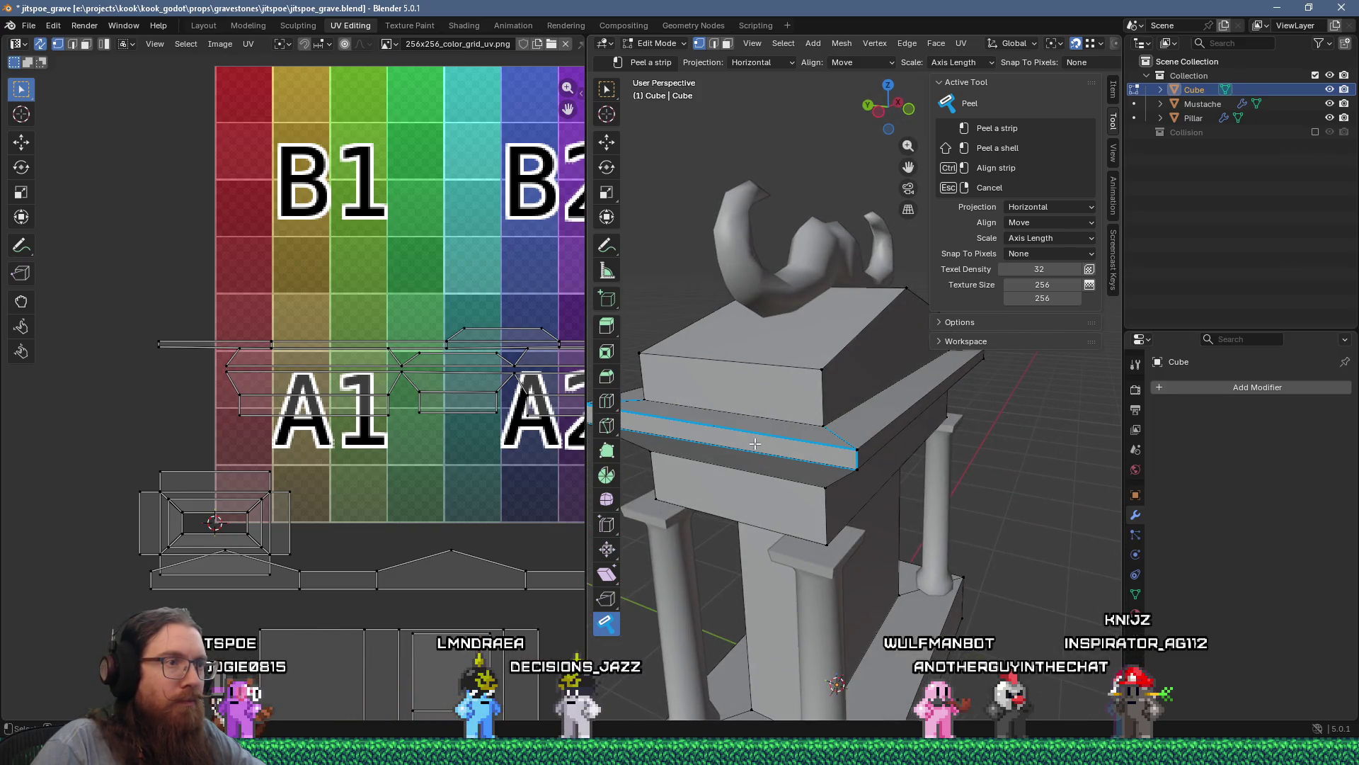
pyautogui.moveTo(811, 452)
pyautogui.mouseDown(button='middle')
pyautogui.moveTo(782, 452)
pyautogui.moveTo(750, 425)
pyautogui.moveTo(895, 410)
pyautogui.moveTo(811, 393)
pyautogui.moveTo(864, 447)
pyautogui.moveTo(870, 370)
pyautogui.moveTo(831, 391)
pyautogui.moveTo(854, 413)
pyautogui.moveTo(854, 385)
pyautogui.mouseUp(button='middle')
pyautogui.click(778, 416)
pyautogui.click(895, 410)
pyautogui.click(810, 394)
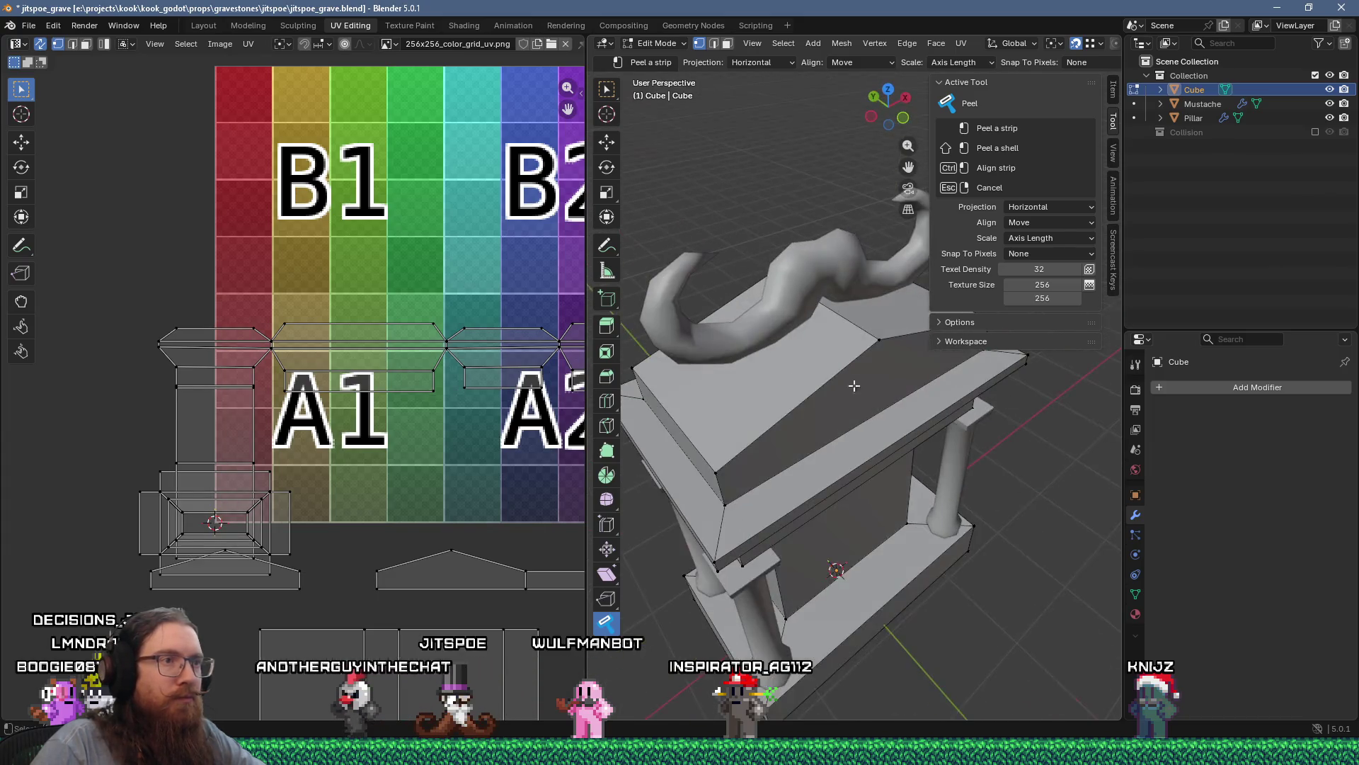
# Step: Orbit from the front to the left side to review the peeled gravestone
pyautogui.moveTo(777, 417); pyautogui.dragTo(872, 387, button='middle')
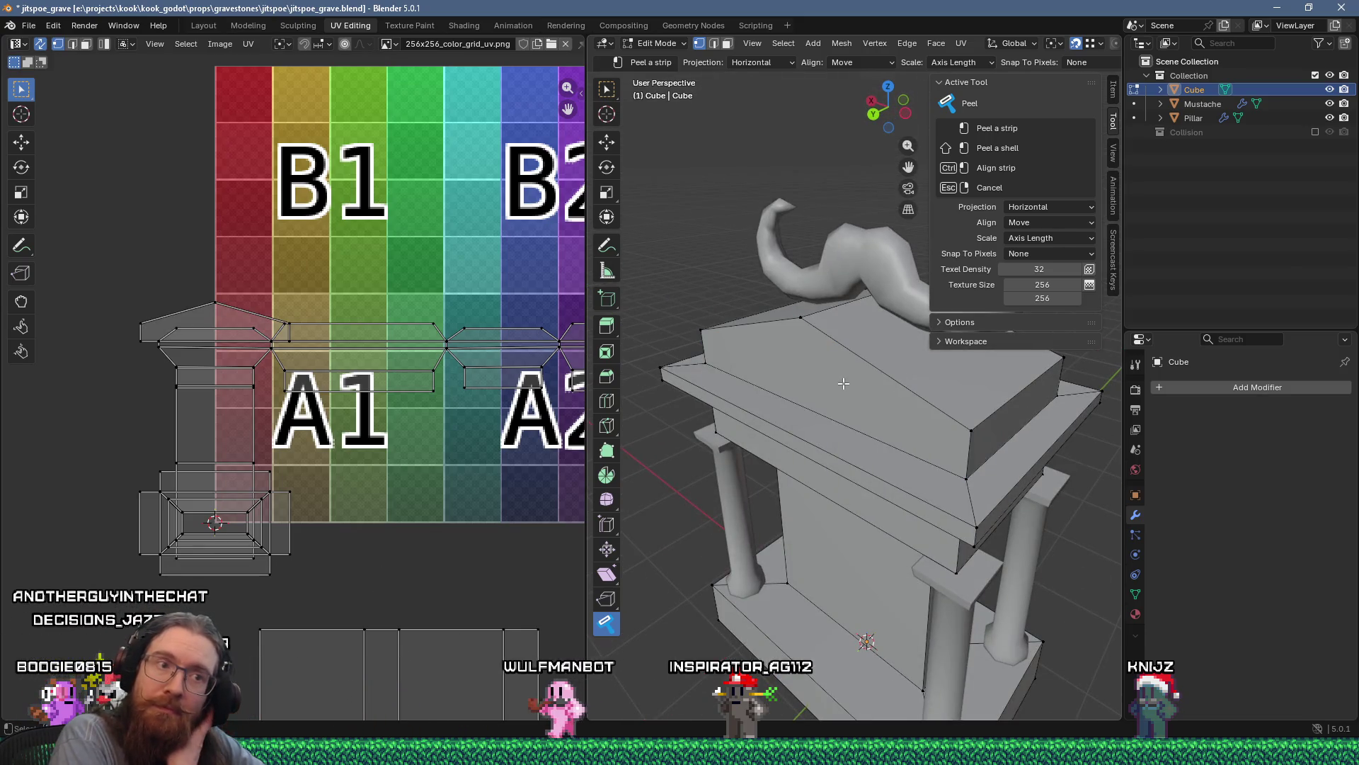
pyautogui.moveTo(954, 453); pyautogui.dragTo(849, 442, button='middle')
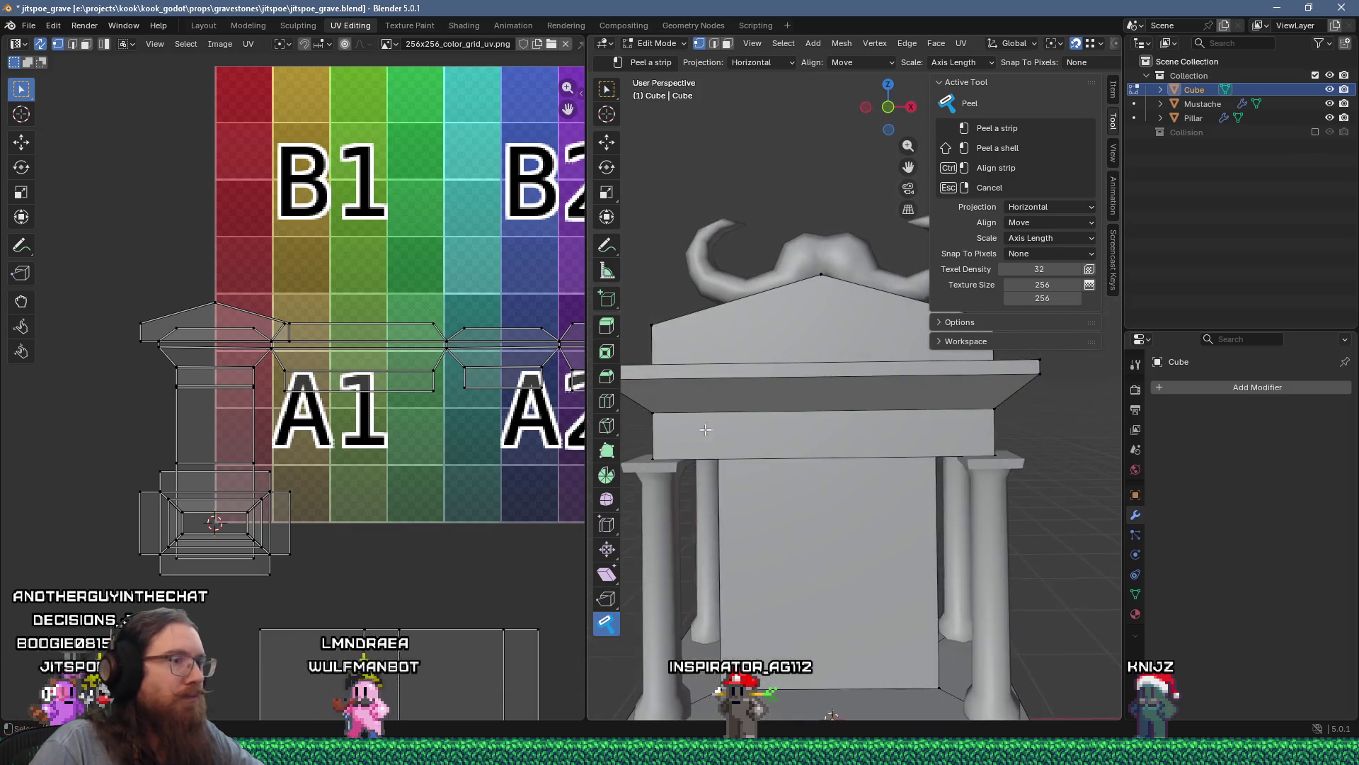
pyautogui.scroll(4, 796, 437)
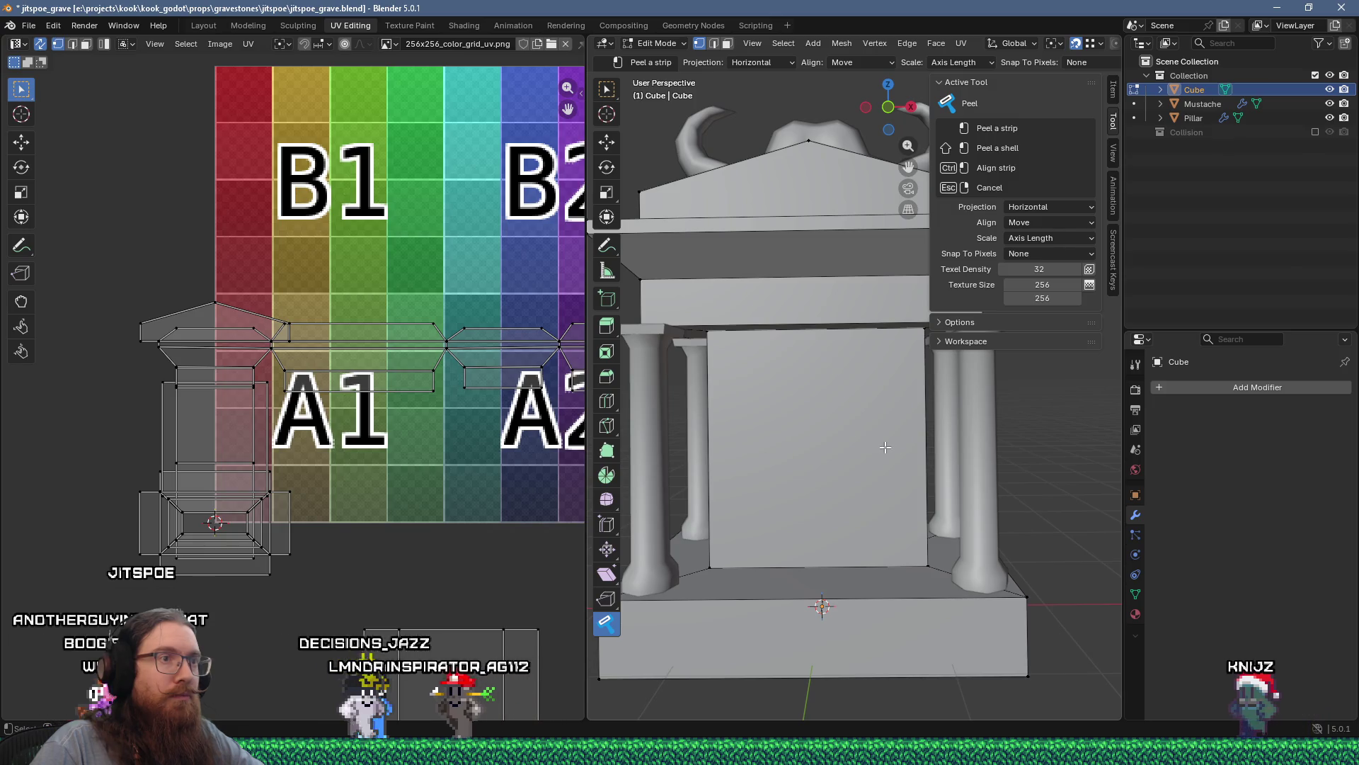
pyautogui.moveTo(868, 443); pyautogui.dragTo(1256, 475, button='middle')
pyautogui.moveTo(1027, 471)
pyautogui.mouseDown(button='middle')
pyautogui.moveTo(915, 495)
pyautogui.moveTo(918, 482)
pyautogui.moveTo(883, 467)
pyautogui.moveTo(730, 462)
pyautogui.moveTo(927, 456)
pyautogui.moveTo(928, 410)
pyautogui.moveTo(848, 413)
pyautogui.mouseUp(button='middle')
pyautogui.scroll(-5, 724, 462)
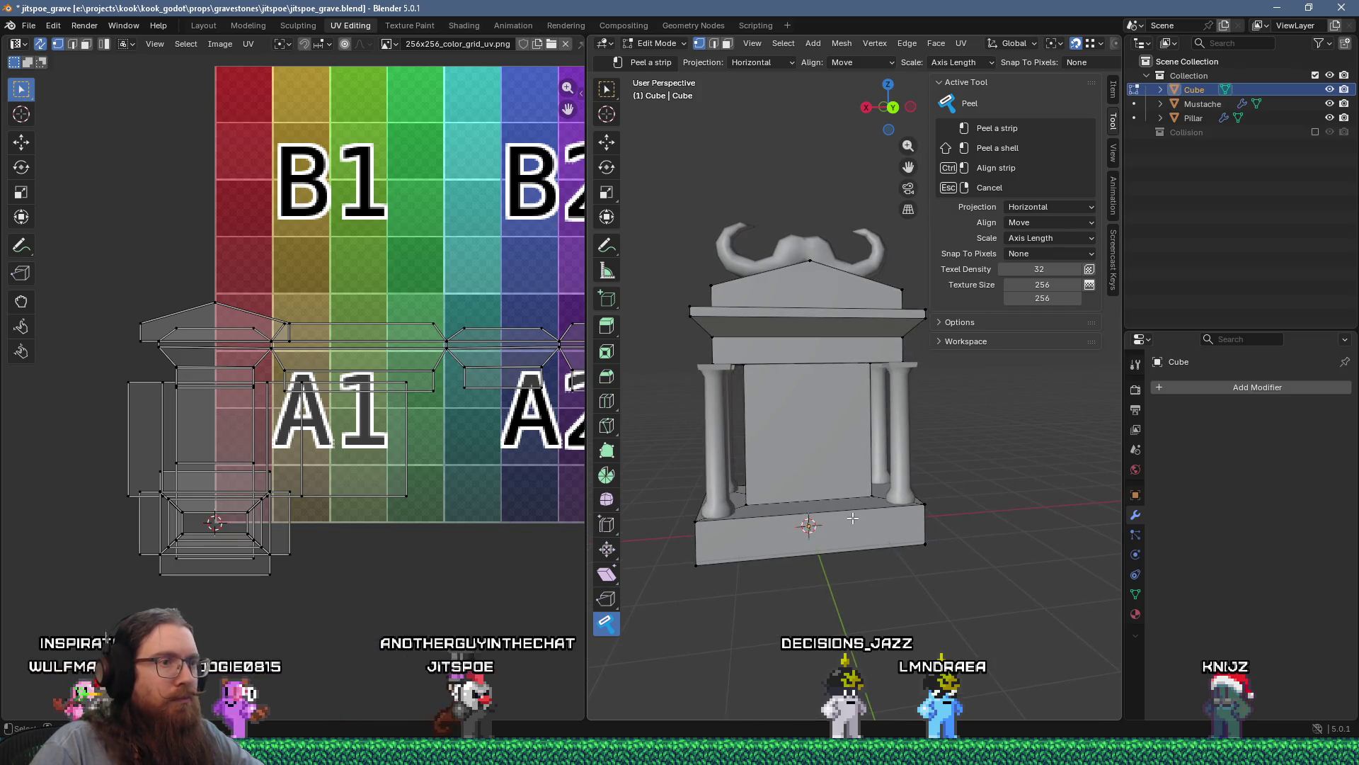